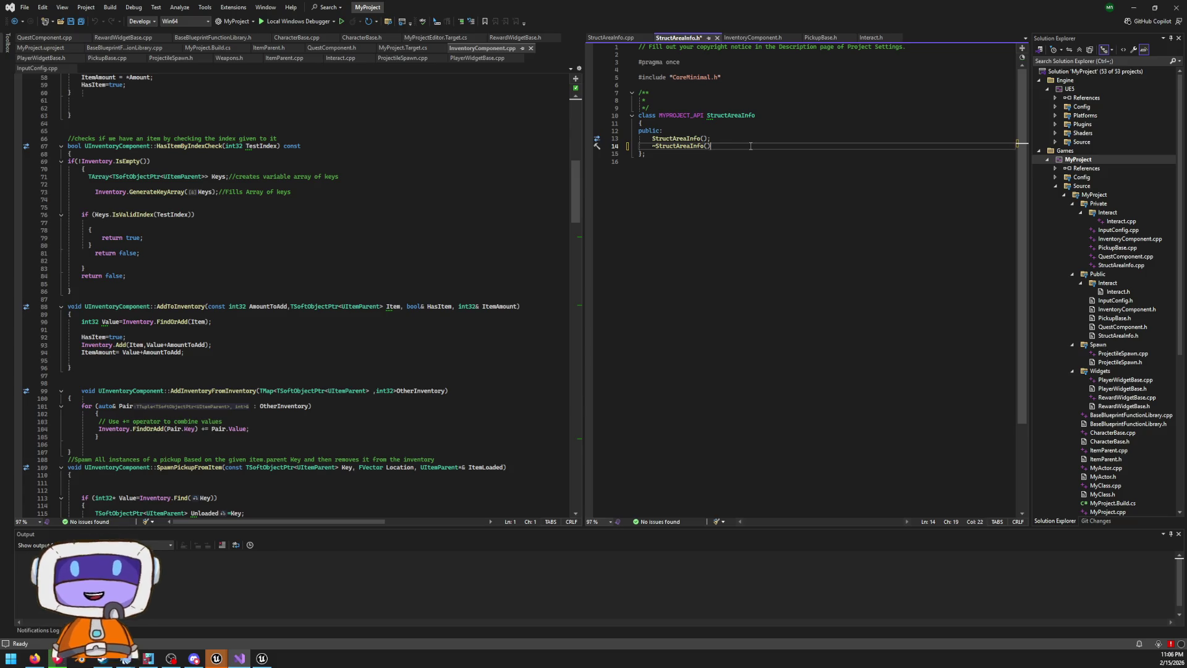
Delete the constructor and destructor declarations from StructAreaInfo.h
{"action": "key", "text": "BackSpace"}
{"action": "key", "text": "BackSpace"}
{"action": "key", "text": "BackSpace"}
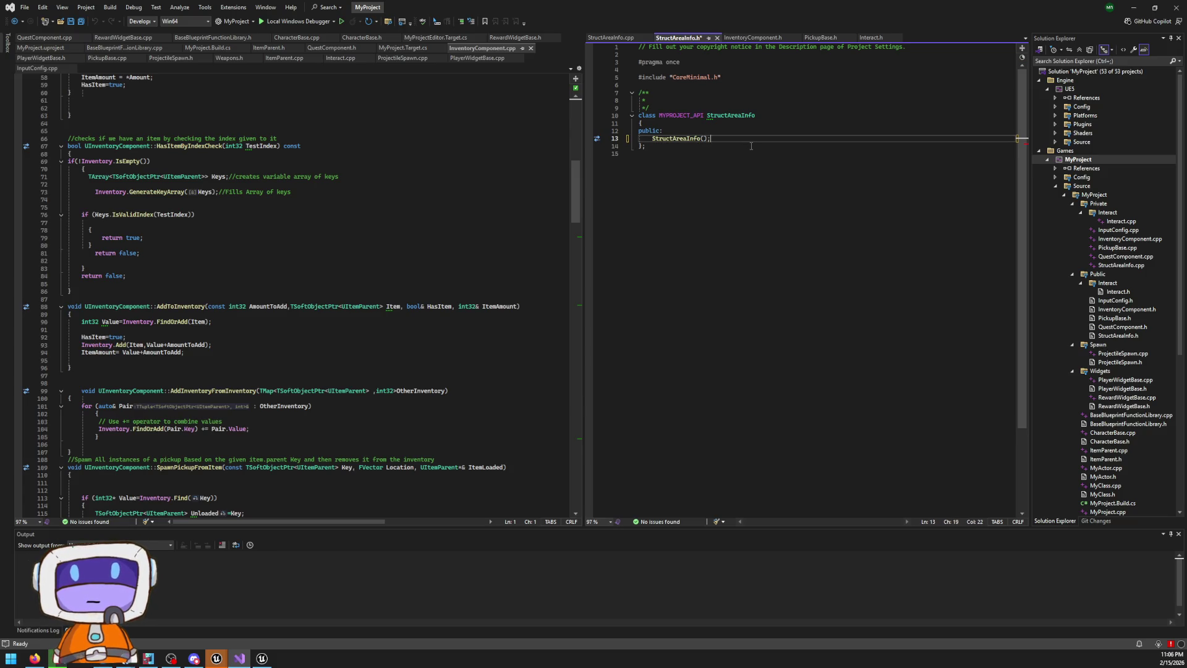
{"action": "key", "text": "BackSpace"}
{"action": "key", "text": "BackSpace"}
{"action": "key", "text": "BackSpace"}
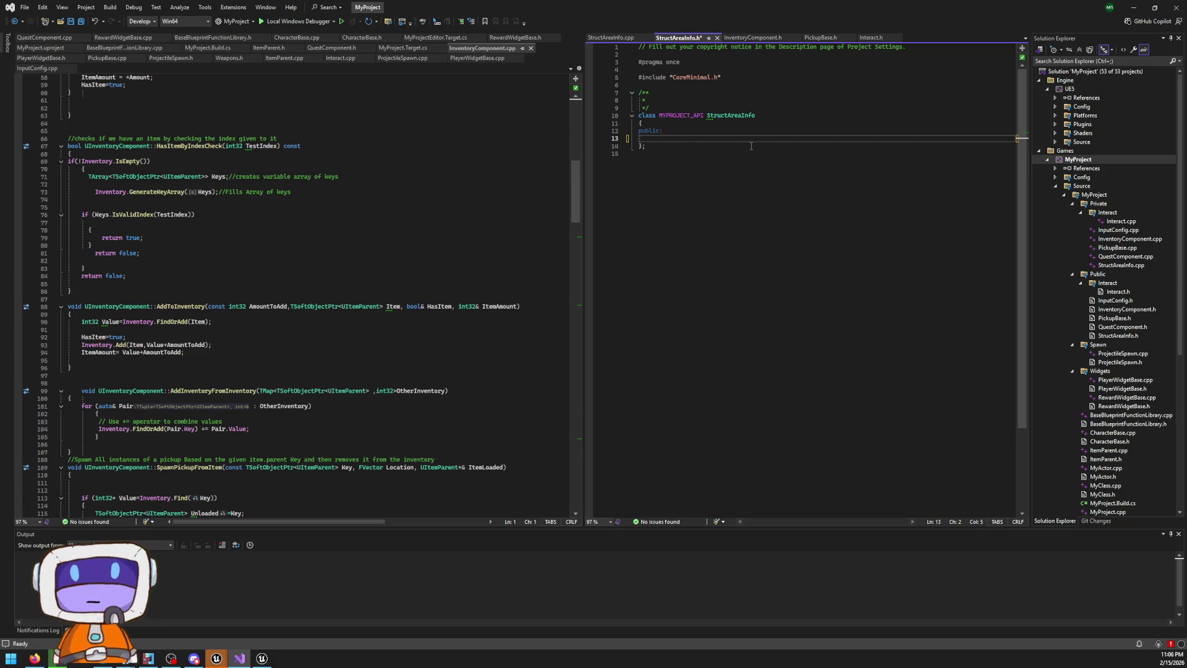
{"action": "key", "text": "Up"}
{"action": "key", "text": "Up"}
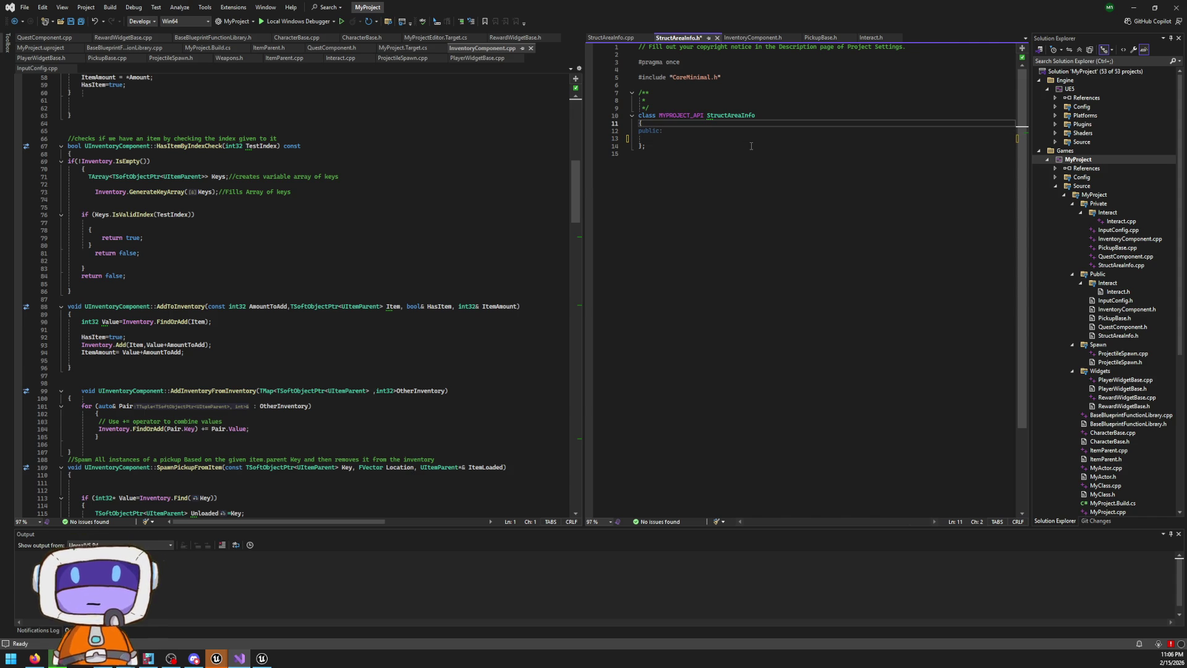
{"action": "key", "text": "Up"}
{"action": "key", "text": "Right"}
{"action": "key", "text": "Right"}
{"action": "key", "text": "Right"}
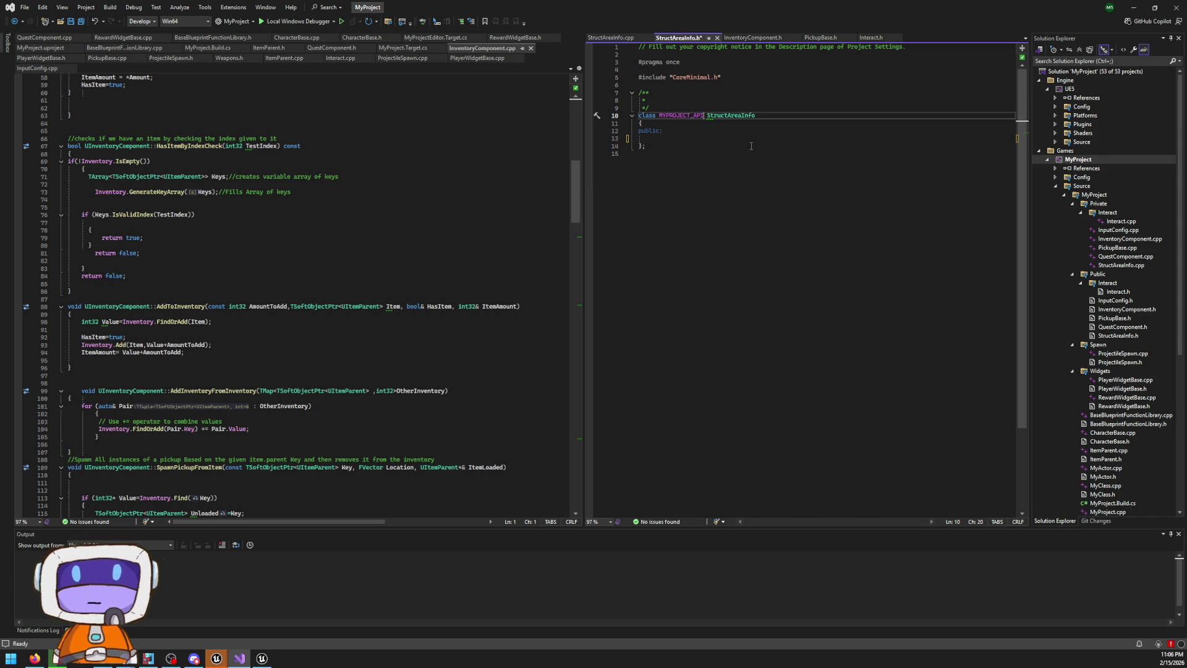
Start a UPROPERTY member inside the empty StructAreaInfo class, then switch to InventoryComponent.h
{"action": "key", "text": "Down"}
{"action": "key", "text": "Down"}
{"action": "key", "text": "Down"}
{"action": "type", "text": "s"}
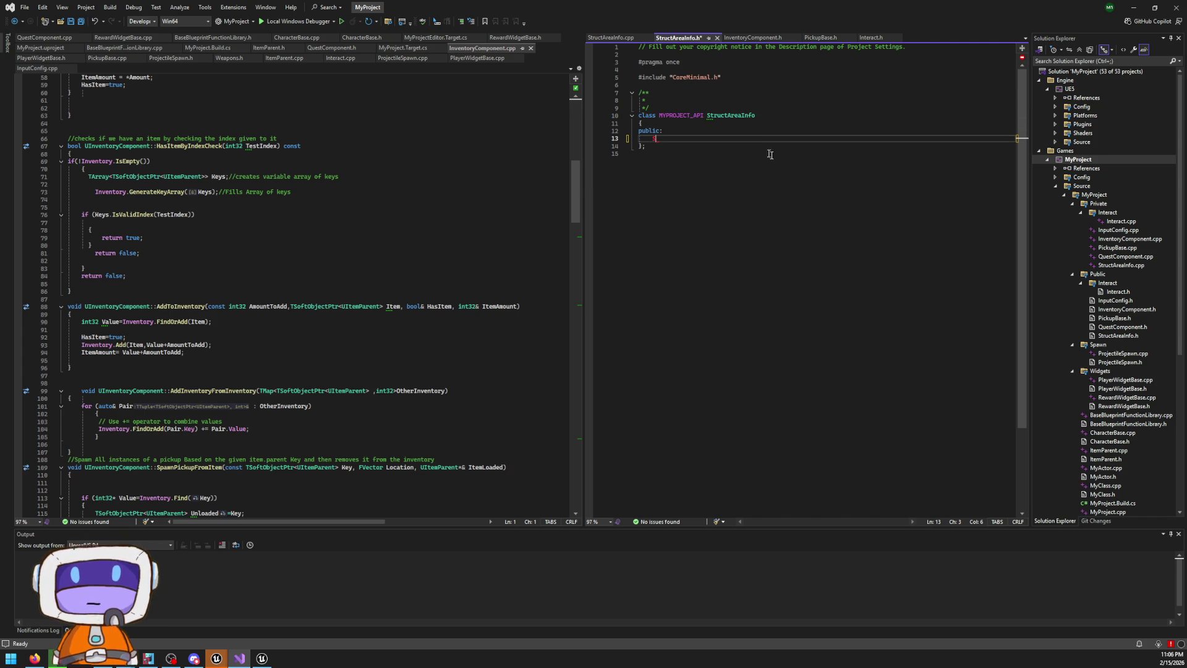
{"action": "type", "text": "tru"}
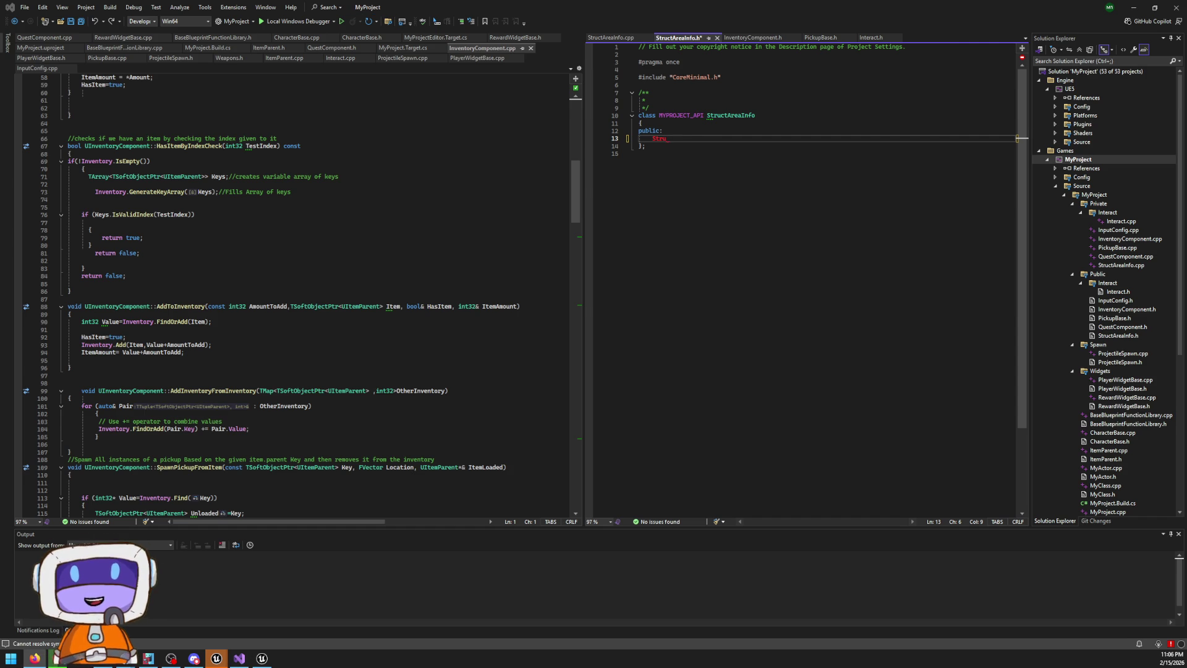
{"action": "left_click", "coordinate": [676, 138]}
{"action": "left_click", "coordinate": [684, 146]}
{"action": "left_click", "coordinate": [695, 137]}
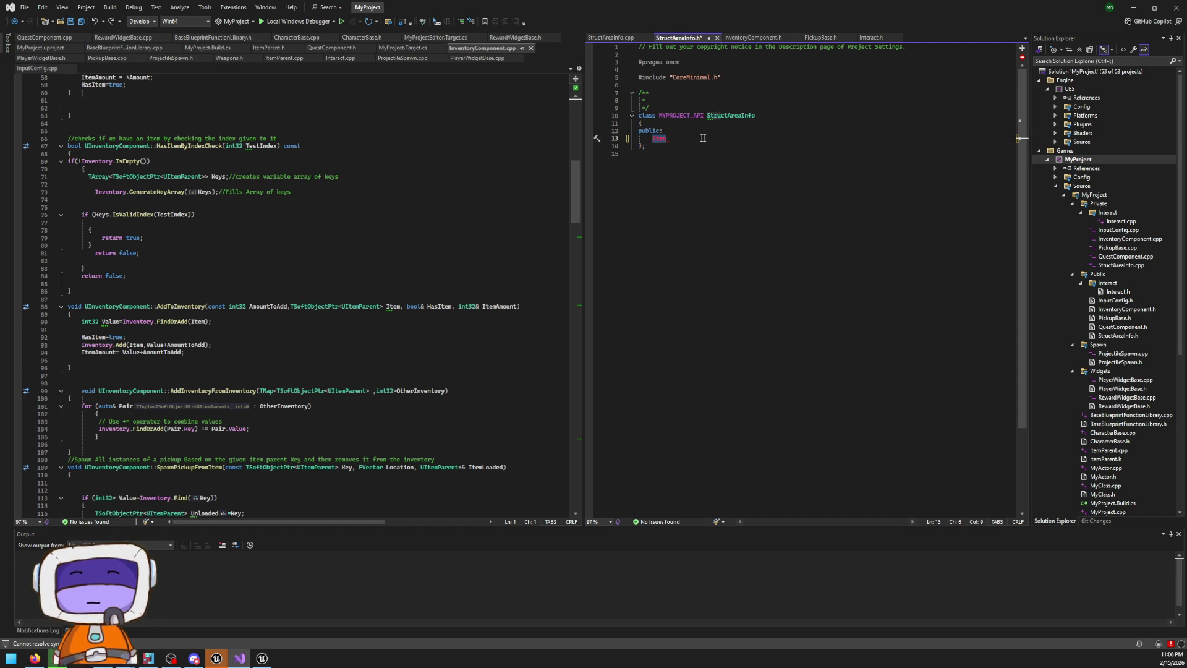
{"action": "key", "text": "BackSpace"}
{"action": "key", "text": "BackSpace"}
{"action": "key", "text": "BackSpace"}
{"action": "type", "text": "Up"}
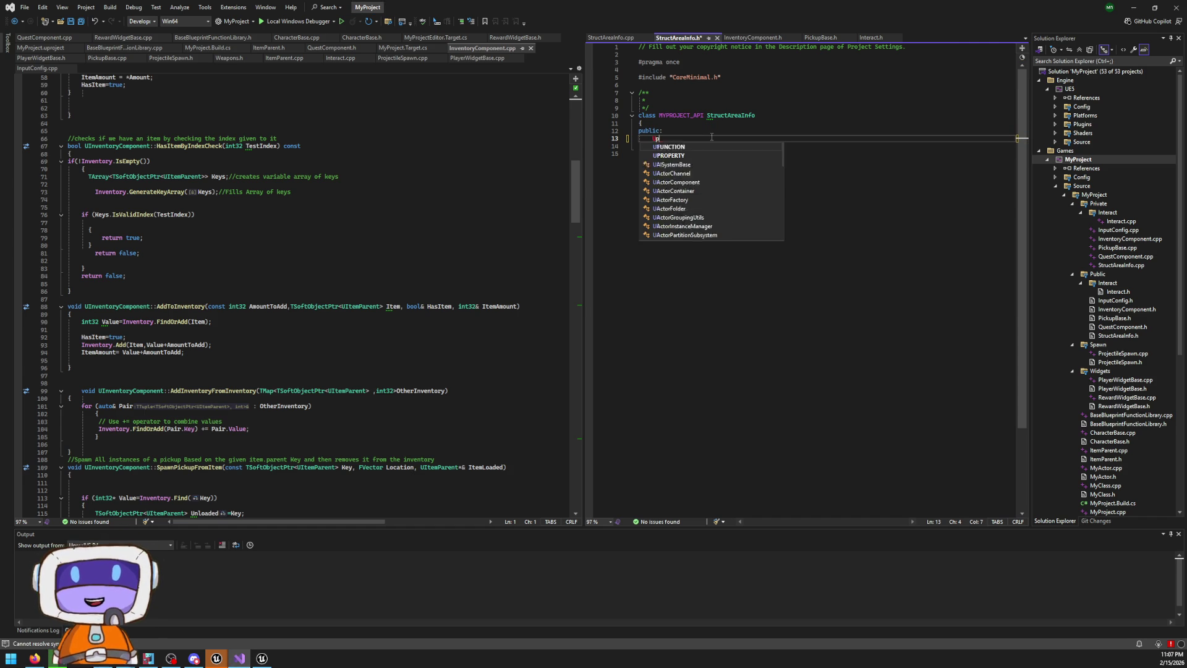
{"action": "left_click", "coordinate": [770, 38]}
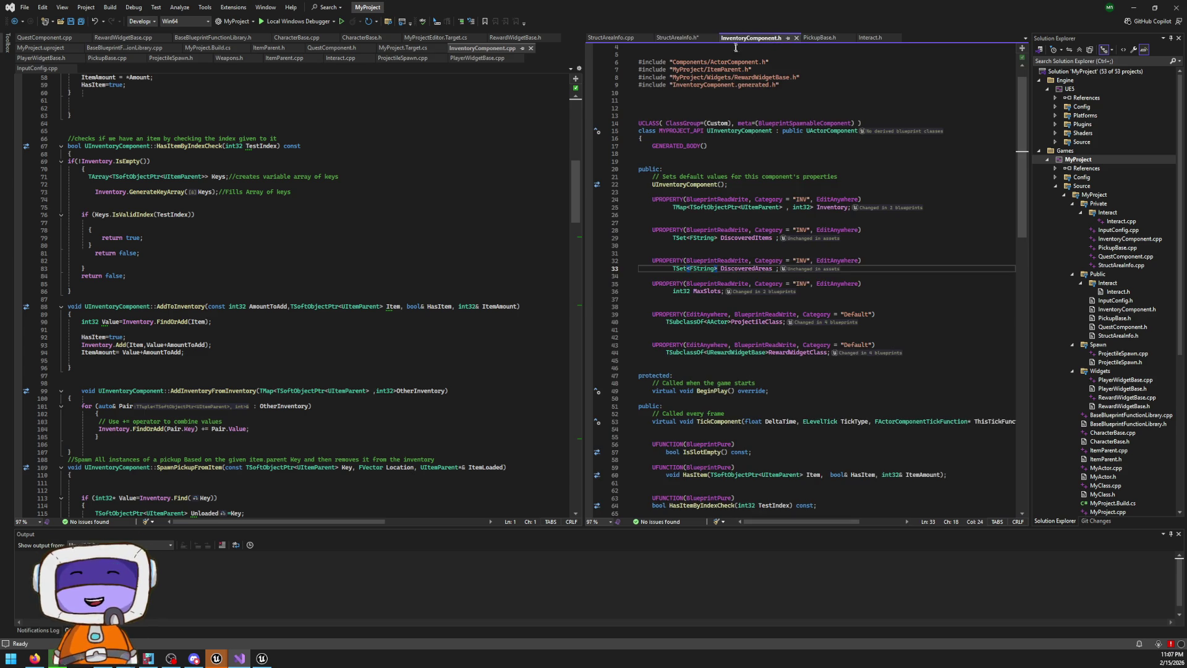
Copy the DiscoveredItems UPROPERTY from InventoryComponent.h into the StructAreaInfo class
{"action": "left_click", "coordinate": [752, 244]}
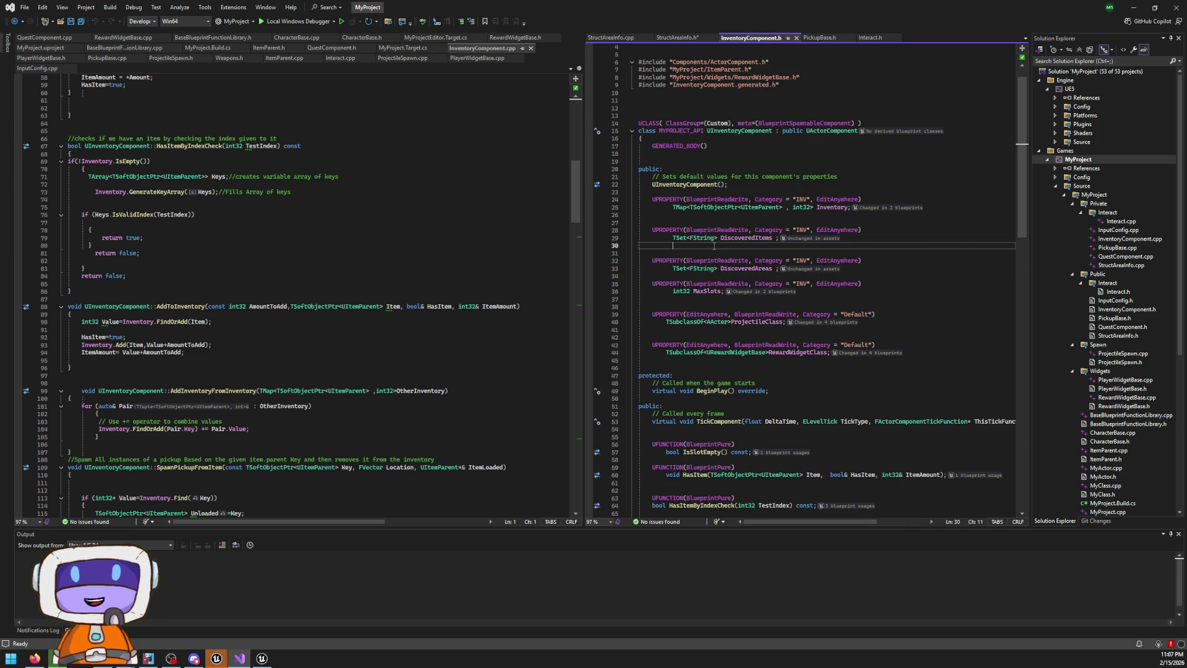
{"action": "left_click_drag", "start_coordinate": [793, 247], "coordinate": [633, 235]}
{"action": "key", "text": "ctrl+c"}
{"action": "left_click", "coordinate": [680, 38]}
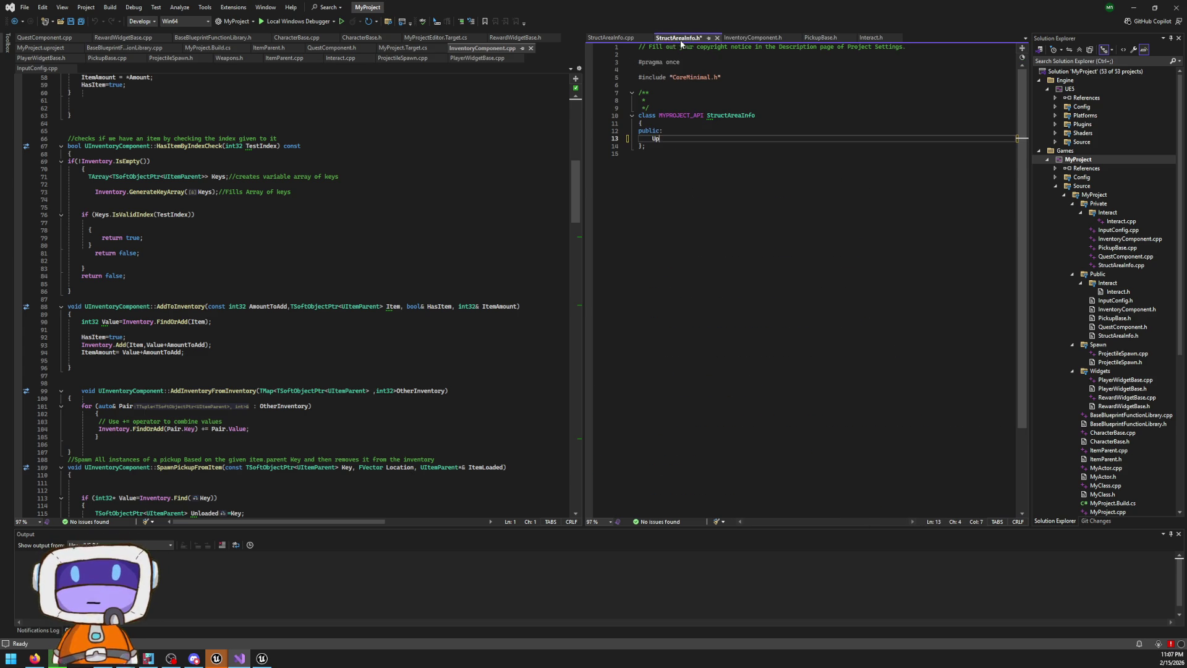
{"action": "triple_click", "coordinate": [687, 140]}
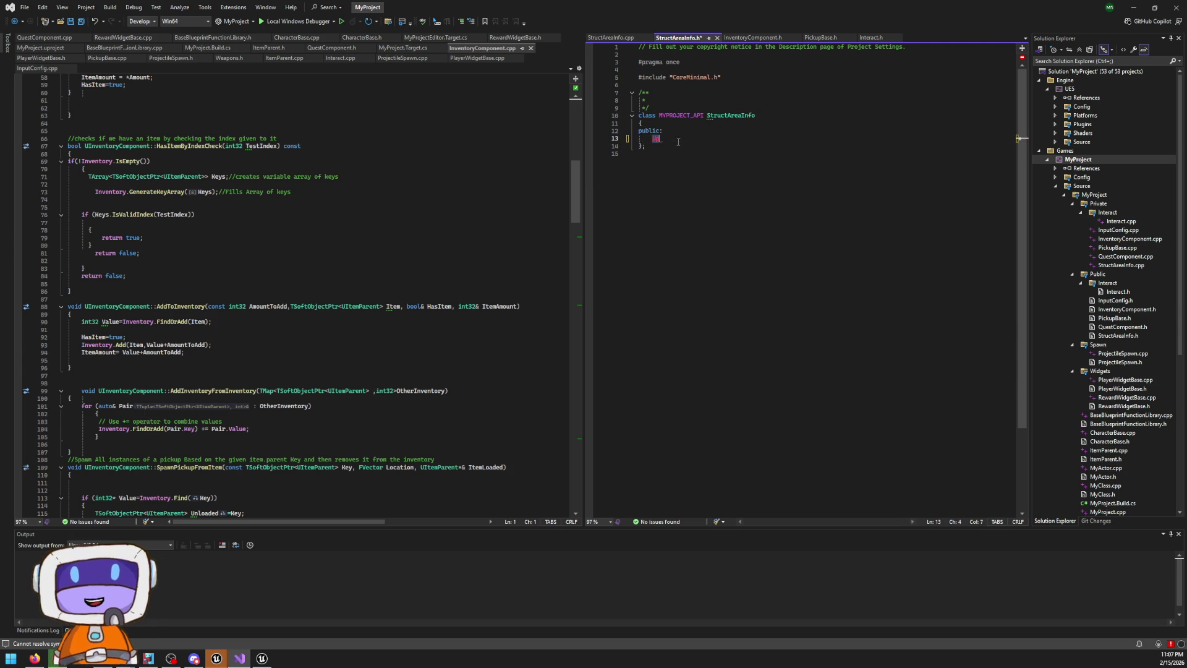
{"action": "key", "text": "Return"}
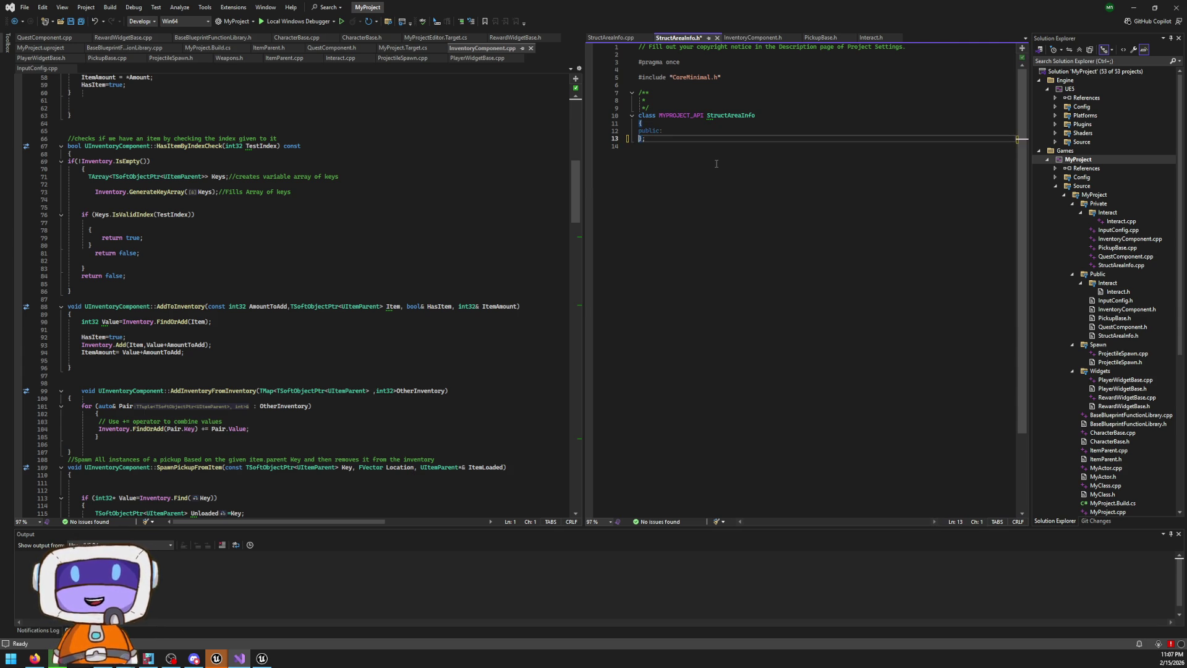
{"action": "key", "text": "Return"}
{"action": "key", "text": "Return"}
{"action": "key", "text": "Return"}
{"action": "key", "text": "ctrl+v"}
Rename the pasted TSet<FString> property's variable to AreaName
{"action": "double_click", "coordinate": [746, 161]}
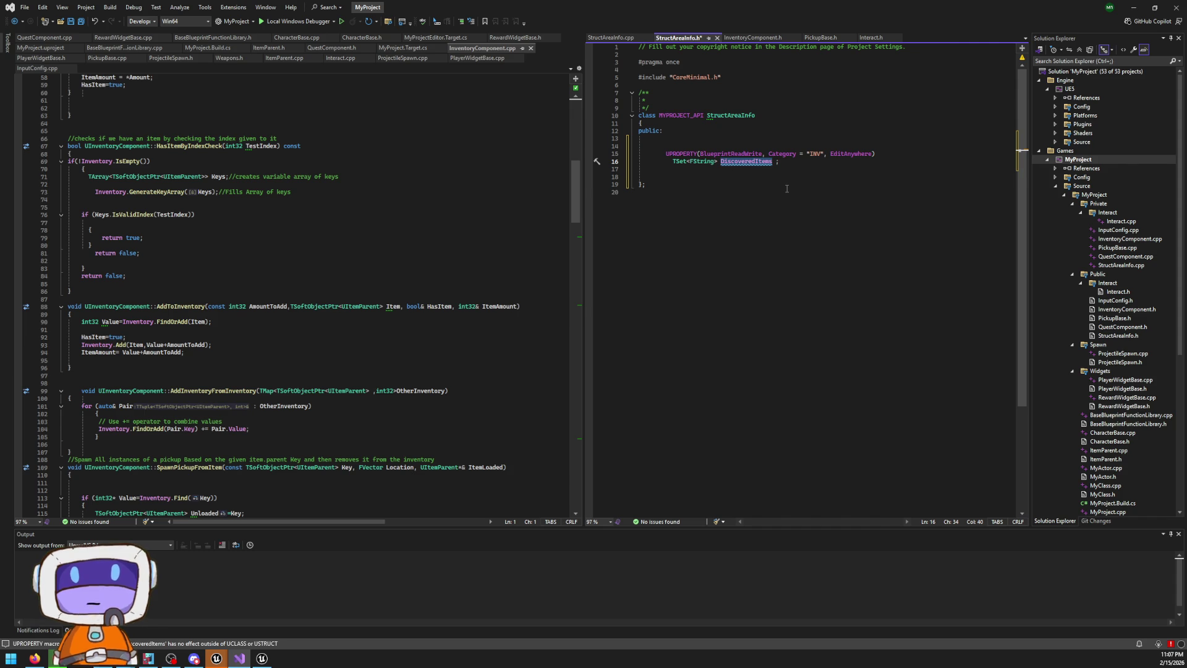
{"action": "key", "text": "BackSpace"}
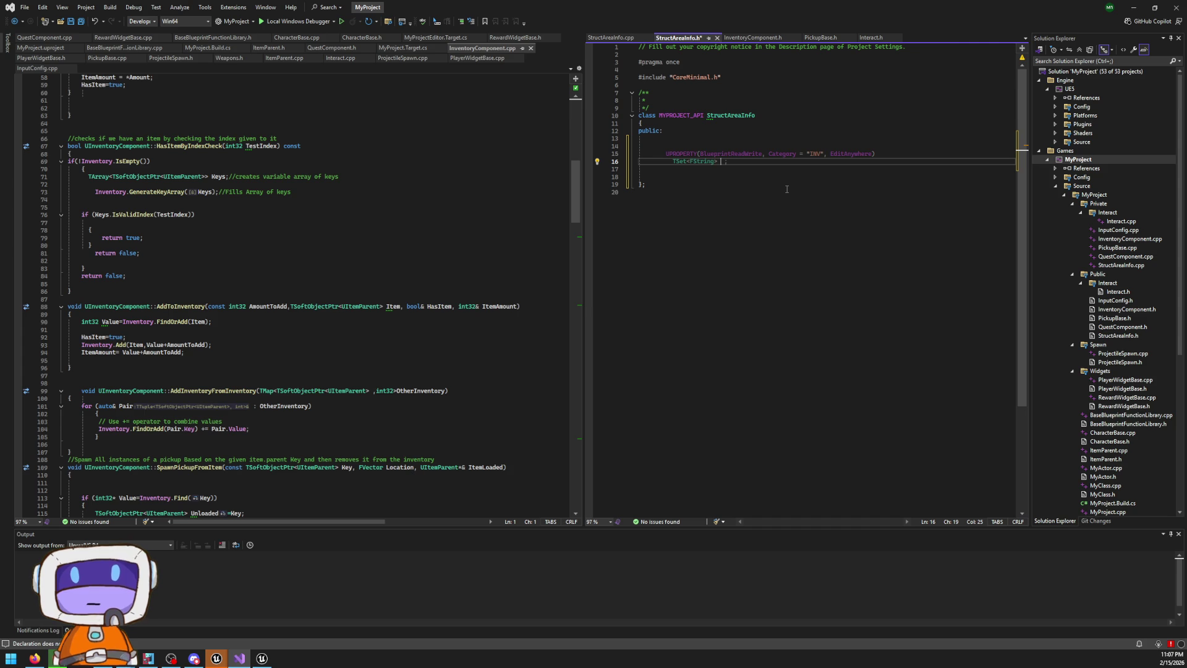
{"action": "type", "text": "Dista"}
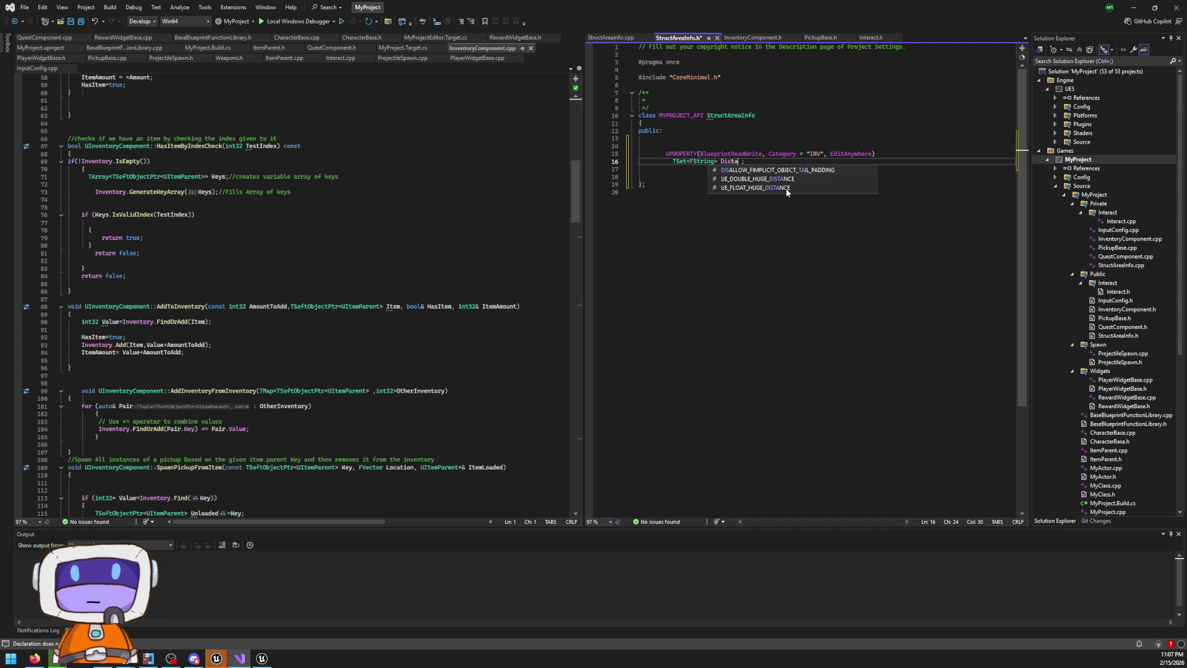
{"action": "key", "text": "BackSpace"}
{"action": "key", "text": "BackSpace"}
{"action": "key", "text": "BackSpace"}
{"action": "type", "text": "AreaName"}
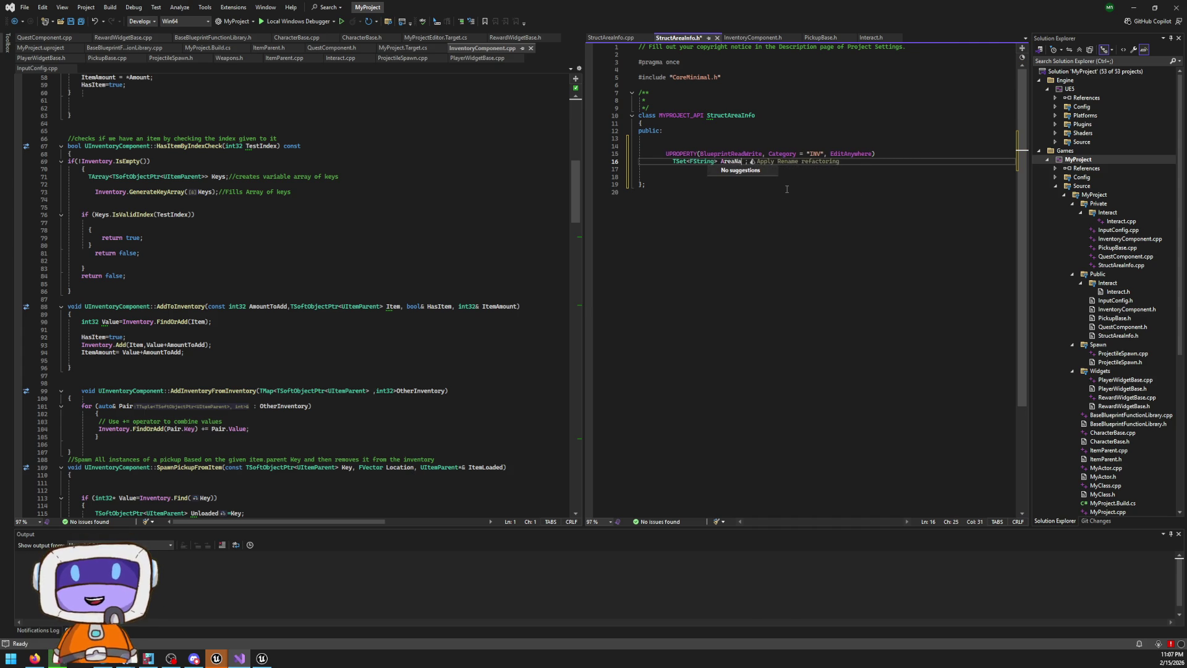
{"action": "key", "text": "BackSpace"}
{"action": "key", "text": "BackSpace"}
{"action": "key", "text": "BackSpace"}
{"action": "type", "text": "DiscoveredItems"}
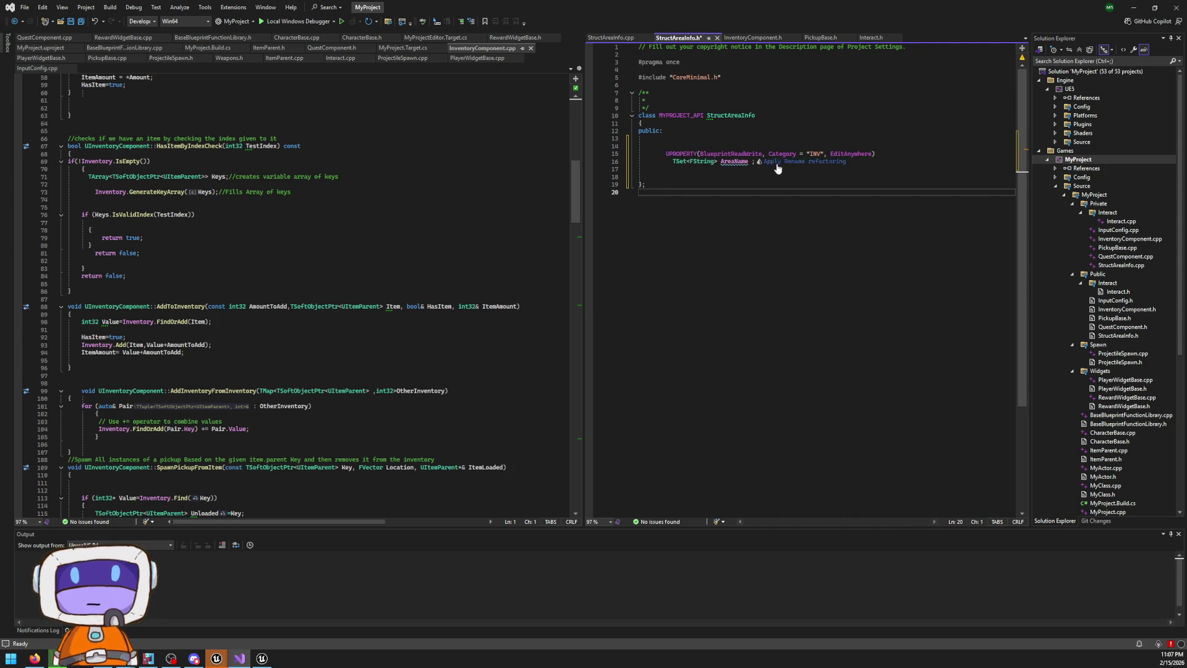
{"action": "left_click", "coordinate": [783, 162]}
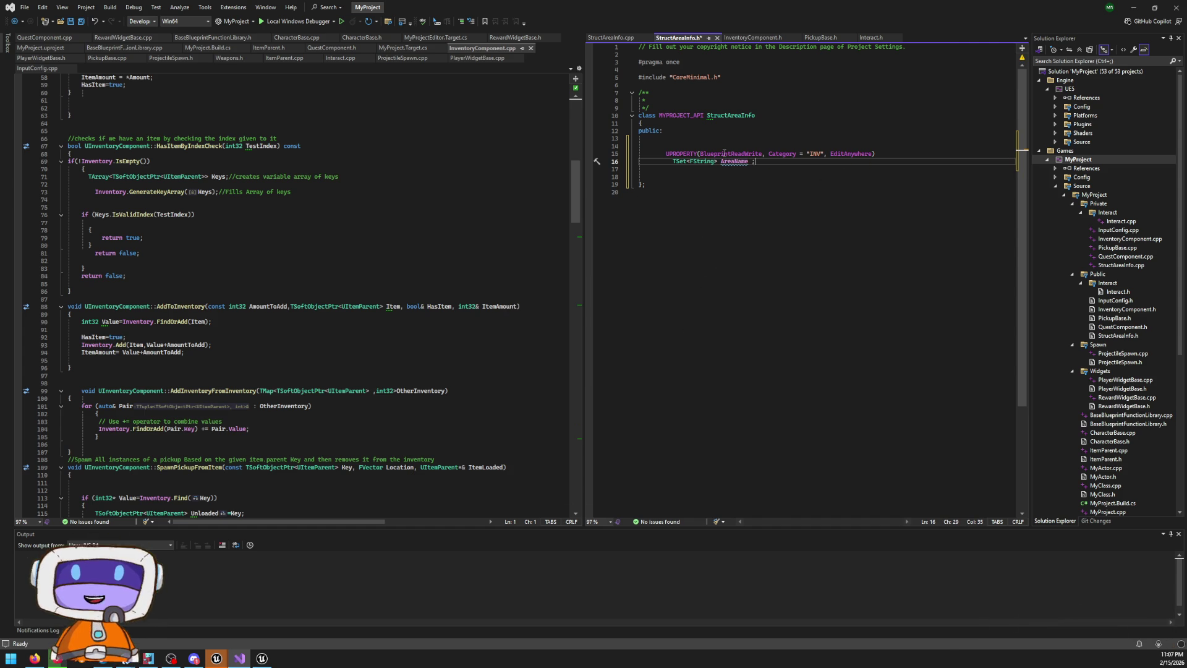
{"action": "left_click", "coordinate": [615, 38]}
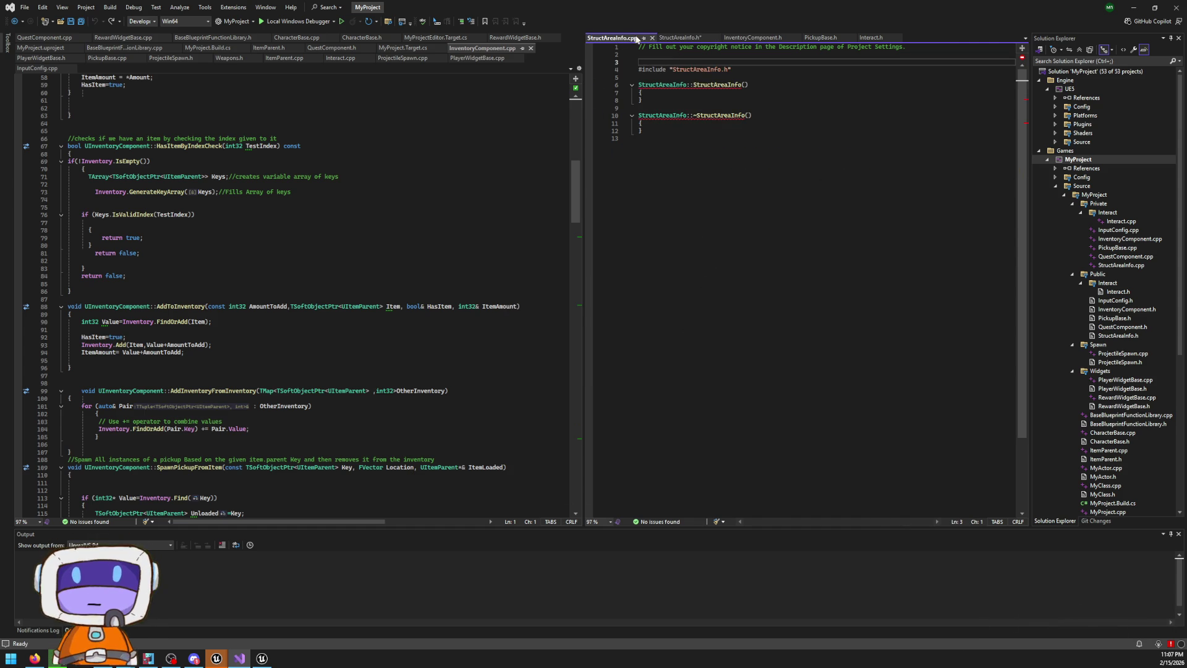
Inspect the DiscoveredAreas declaration in InventoryComponent.h, then select the StructAreaInfo class in its header
{"action": "left_click", "coordinate": [743, 38]}
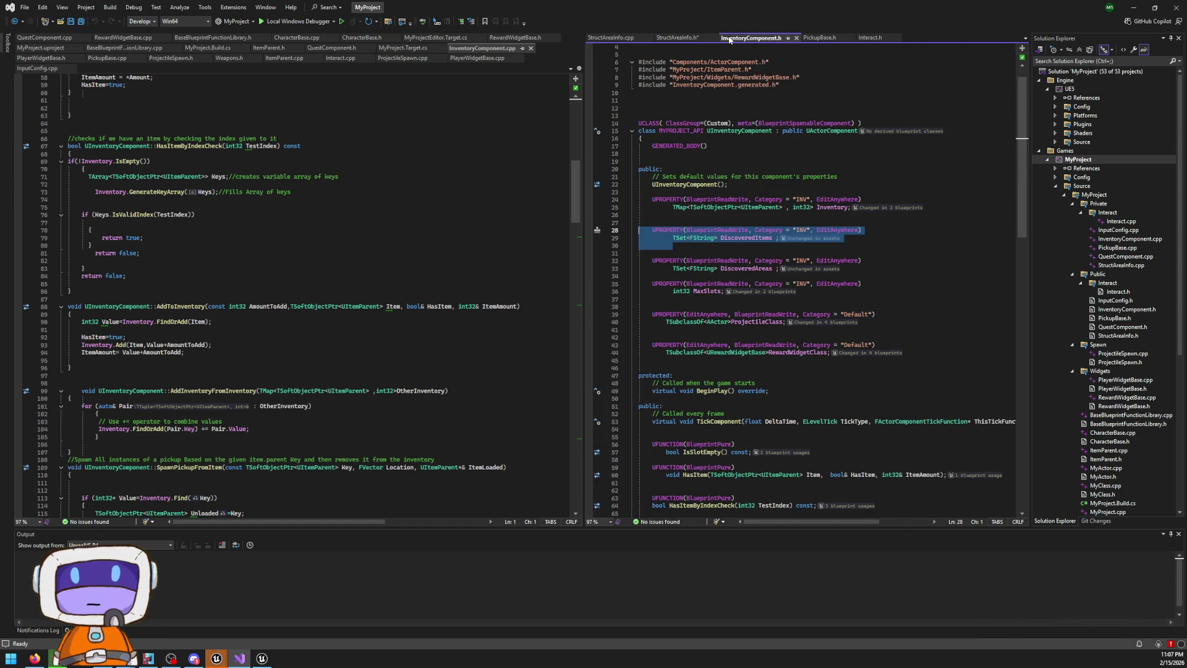
{"action": "left_click", "coordinate": [769, 260]}
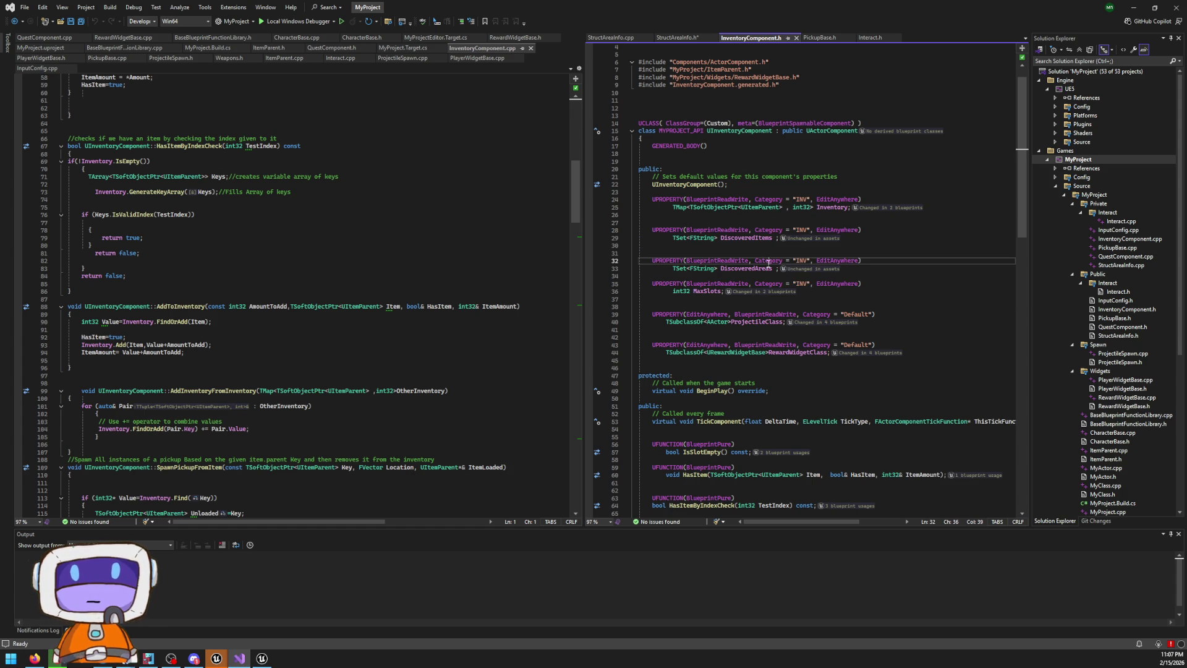
{"action": "mouse_move", "coordinate": [794, 272]}
{"action": "left_mouse_down"}
{"action": "mouse_move", "coordinate": [816, 270]}
{"action": "mouse_move", "coordinate": [742, 272]}
{"action": "left_mouse_up"}
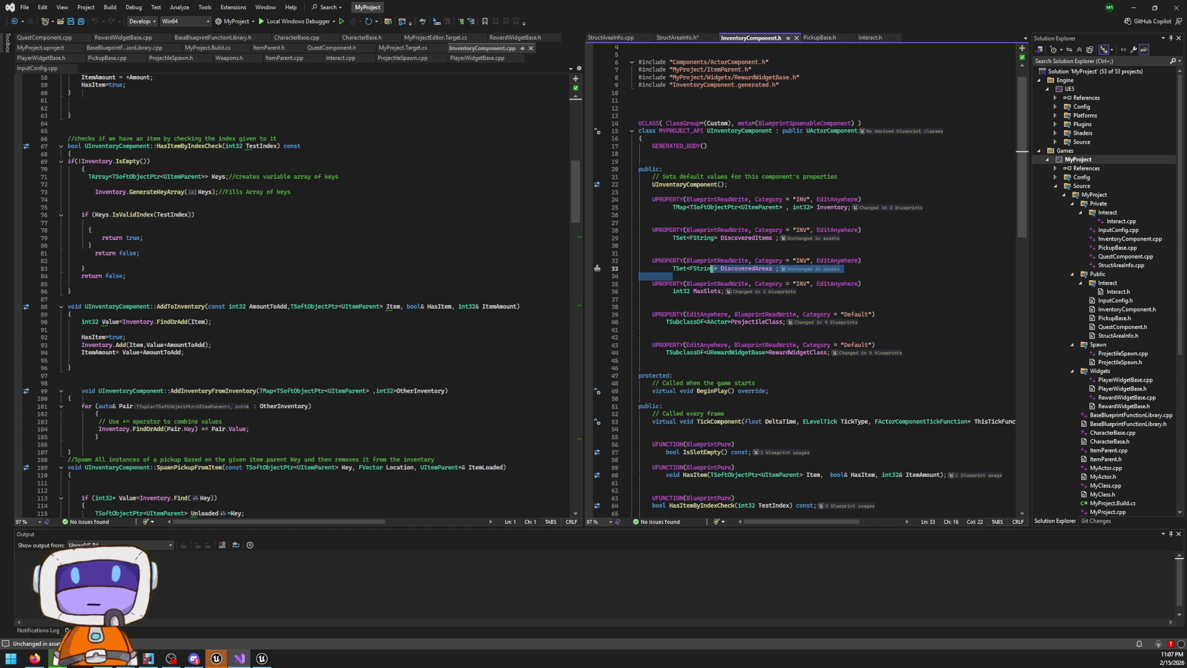
{"action": "left_click", "coordinate": [742, 269]}
{"action": "scroll", "coordinate": [743, 247], "scroll_direction": "up", "scroll_amount": 1}
{"action": "scroll", "coordinate": [743, 243], "scroll_direction": "down", "scroll_amount": 1}
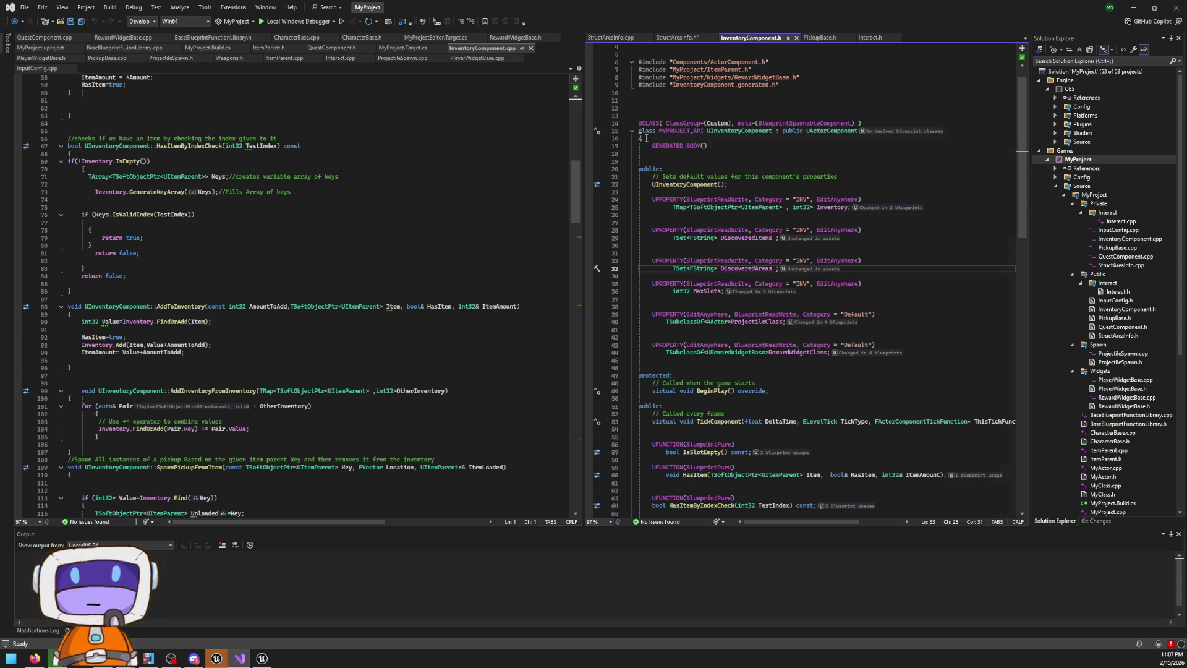
{"action": "scroll", "coordinate": [732, 157], "scroll_direction": "up", "scroll_amount": 1}
{"action": "left_click", "coordinate": [680, 37]}
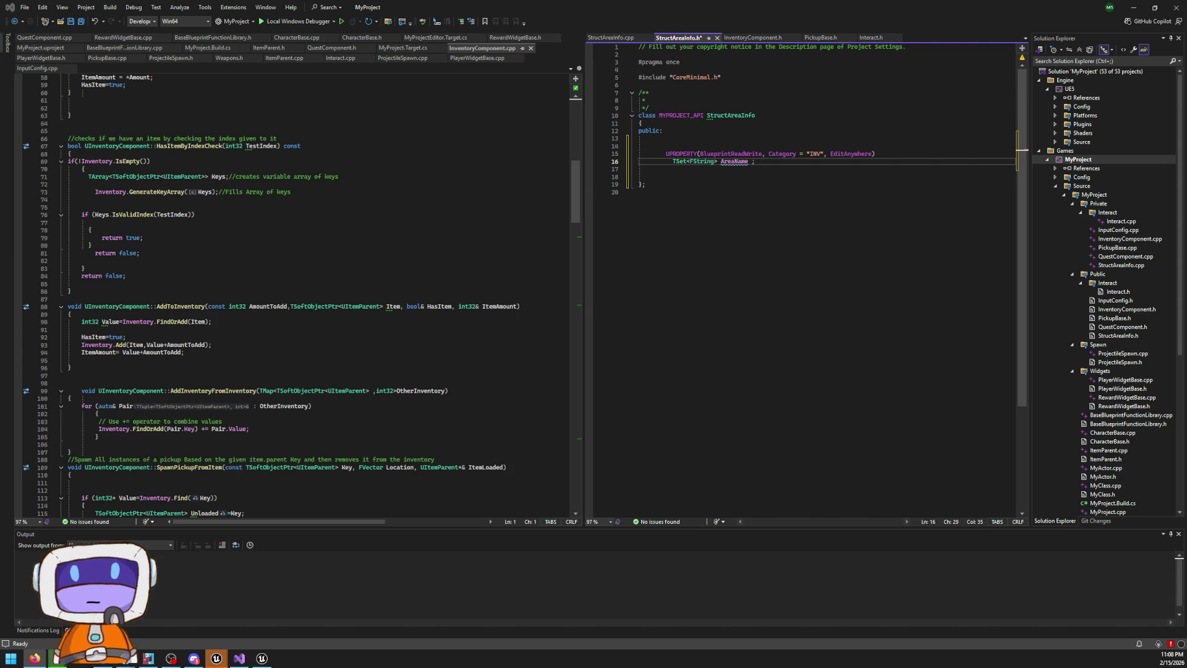
{"action": "left_click_drag", "start_coordinate": [766, 162], "coordinate": [584, 109]}
Set the AreaName UPROPERTY specifiers to EditAnywhere and BlueprintReadWrite
{"action": "left_click", "coordinate": [640, 138]}
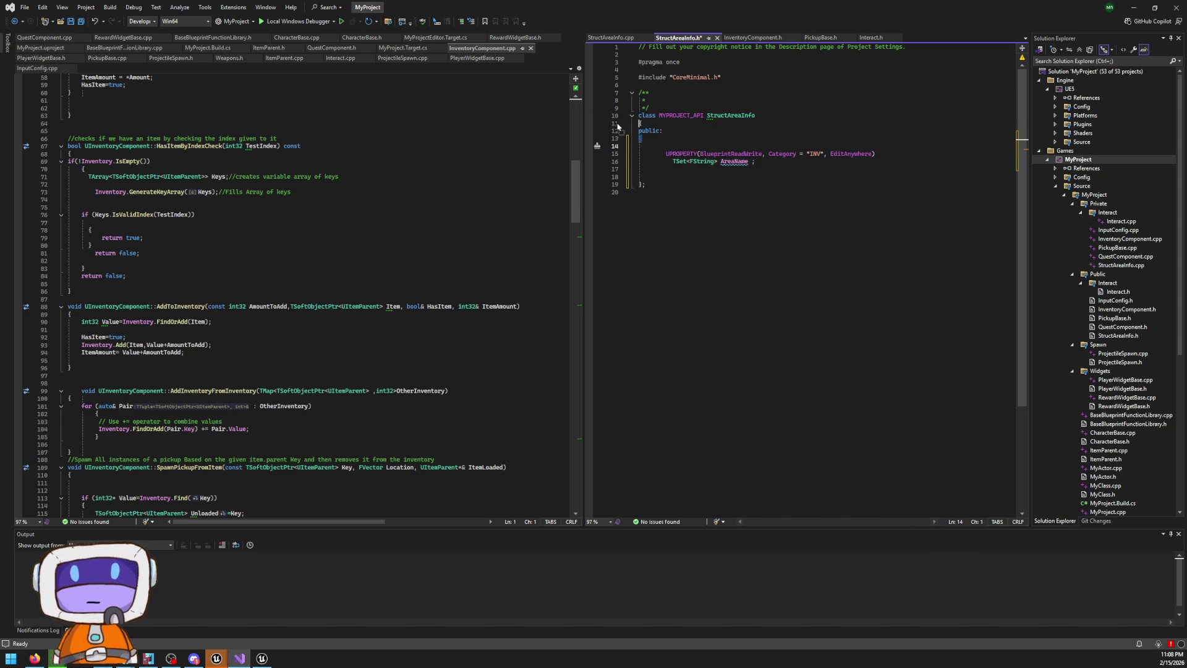
{"action": "left_click", "coordinate": [638, 115]}
{"action": "key", "text": "Return"}
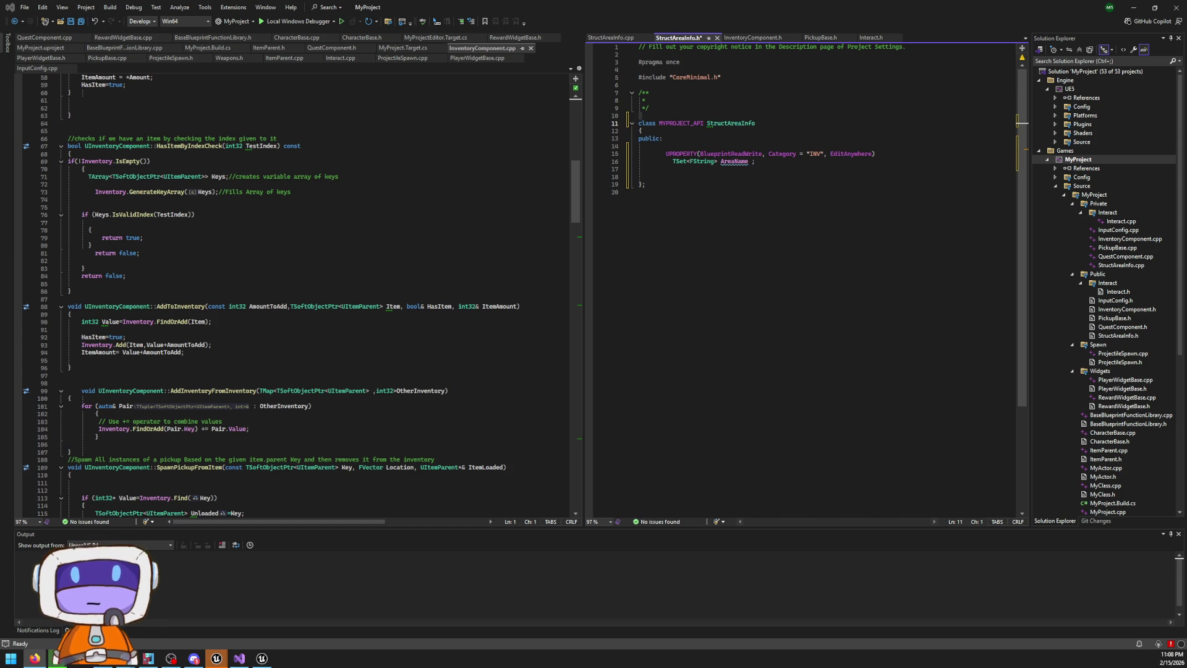
{"action": "double_click", "coordinate": [726, 154]}
{"action": "type", "text": "Edit"}
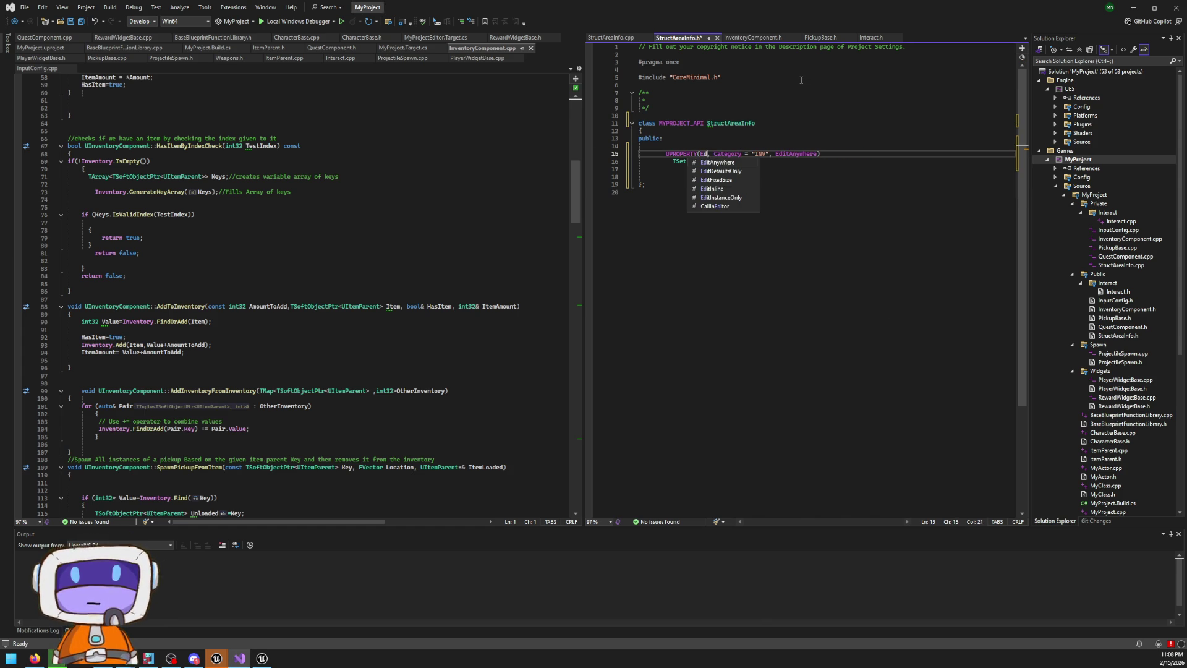
{"action": "key", "text": "Tab"}
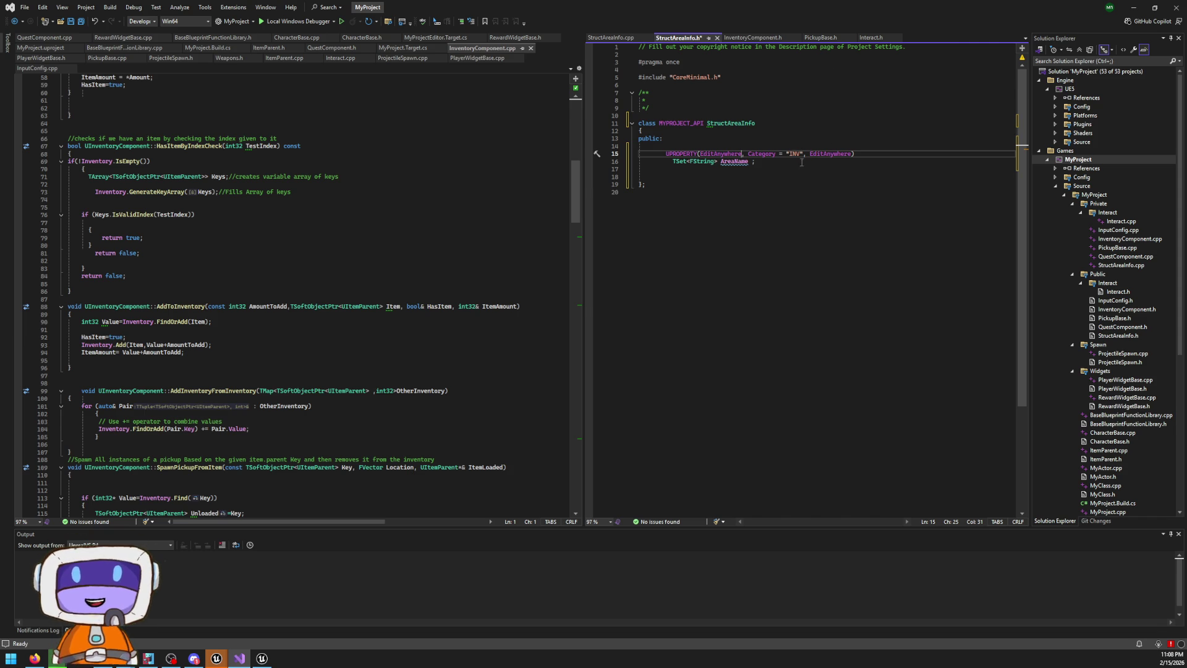
{"action": "mouse_move", "coordinate": [818, 150]}
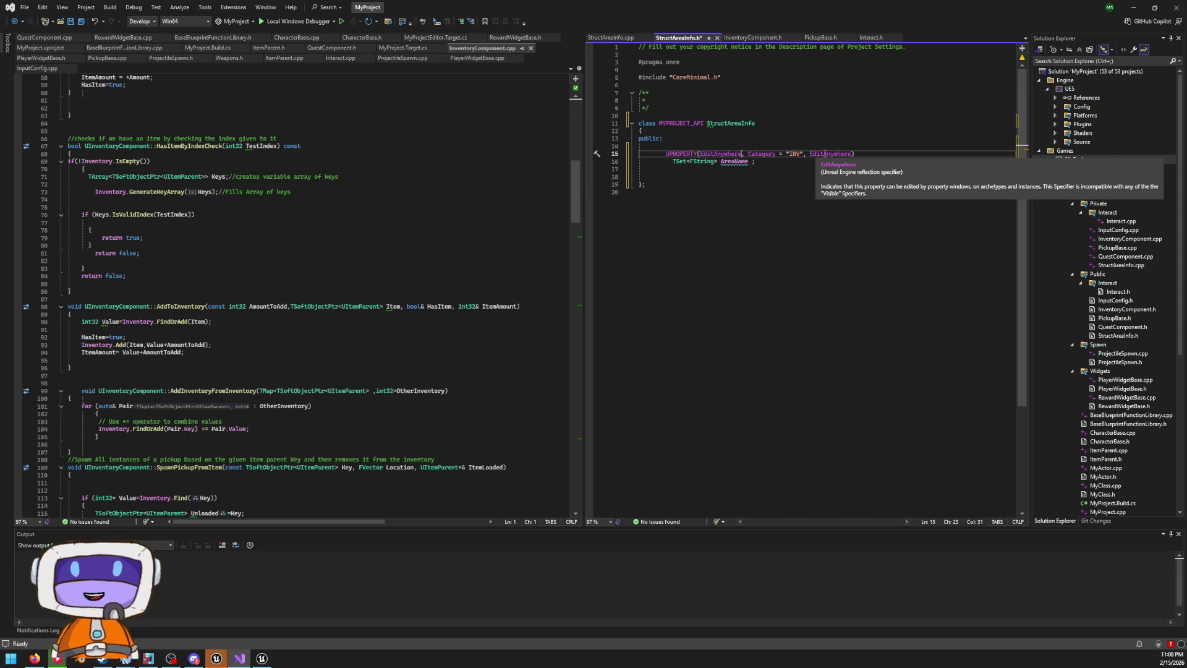
{"action": "key", "text": "ctrl+BackSpace"}
{"action": "type", "text": "BlueprintReadWrite"}
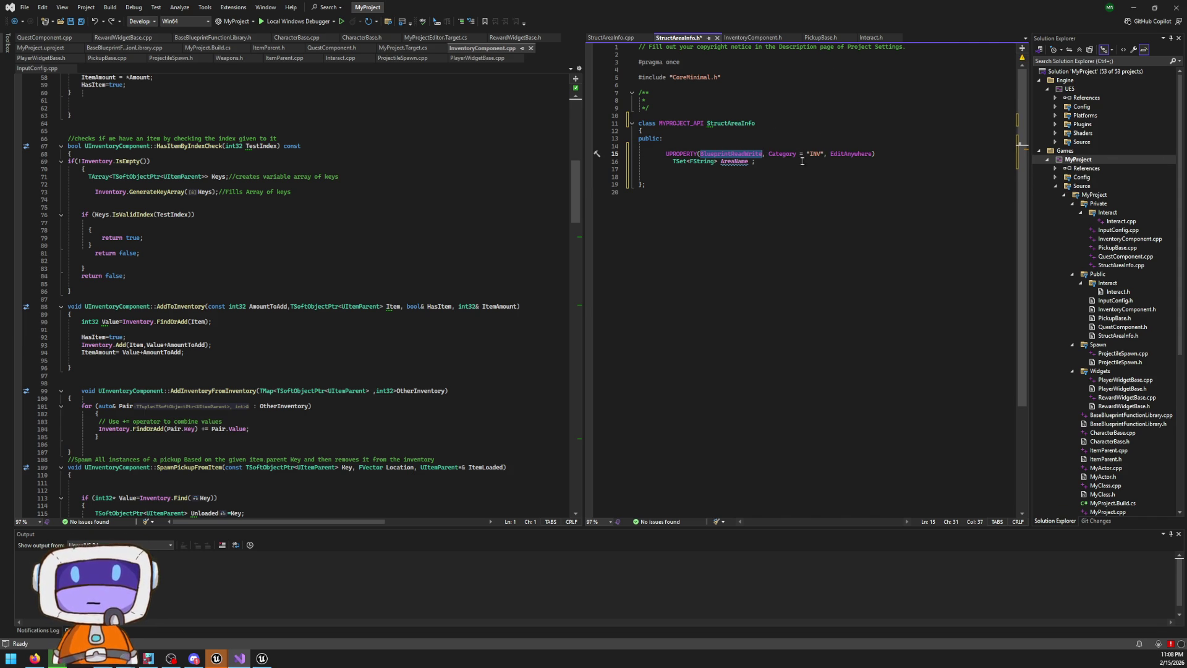
Change the property's category from INV to "Data" and tidy the blank lines
{"action": "double_click", "coordinate": [815, 153]}
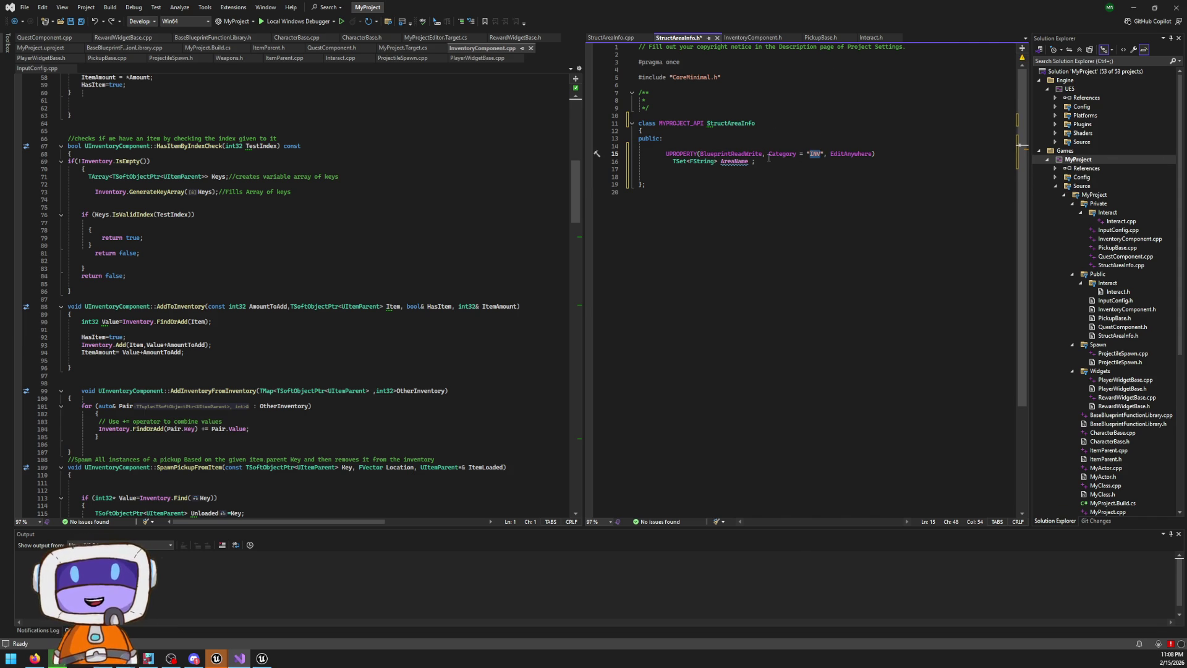
{"action": "type", "text": "Data"}
{"action": "key", "text": "Up"}
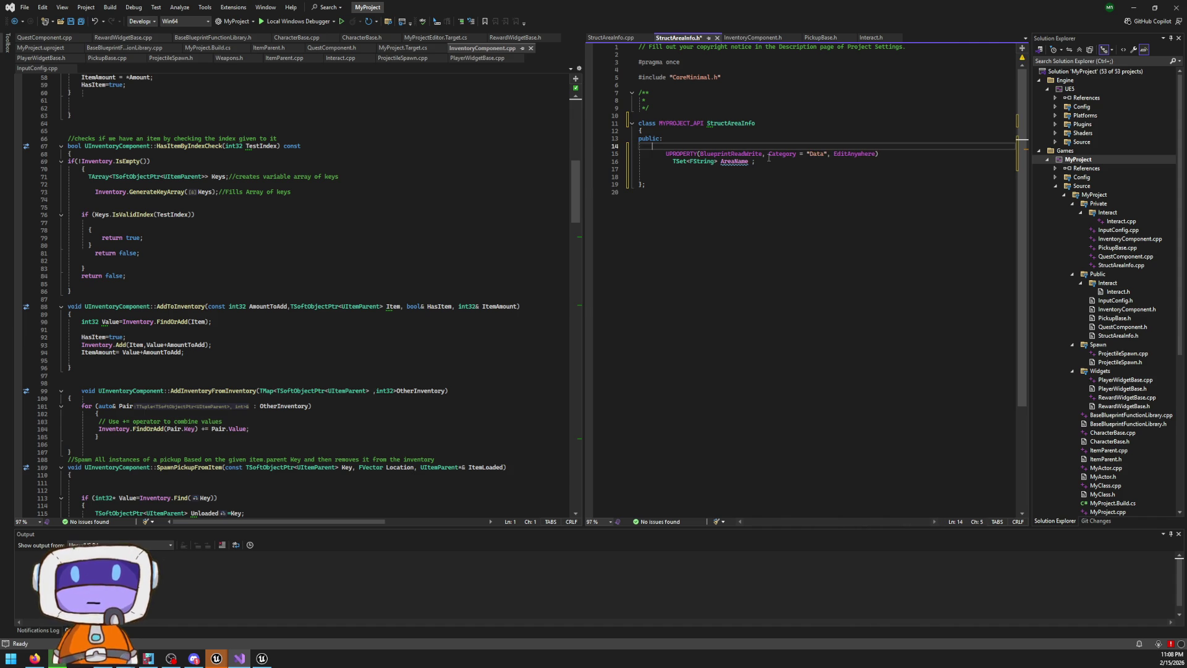
{"action": "key", "text": "BackSpace"}
{"action": "key", "text": "Up"}
{"action": "key", "text": "Down"}
{"action": "key", "text": "Down"}
{"action": "key", "text": "Down"}
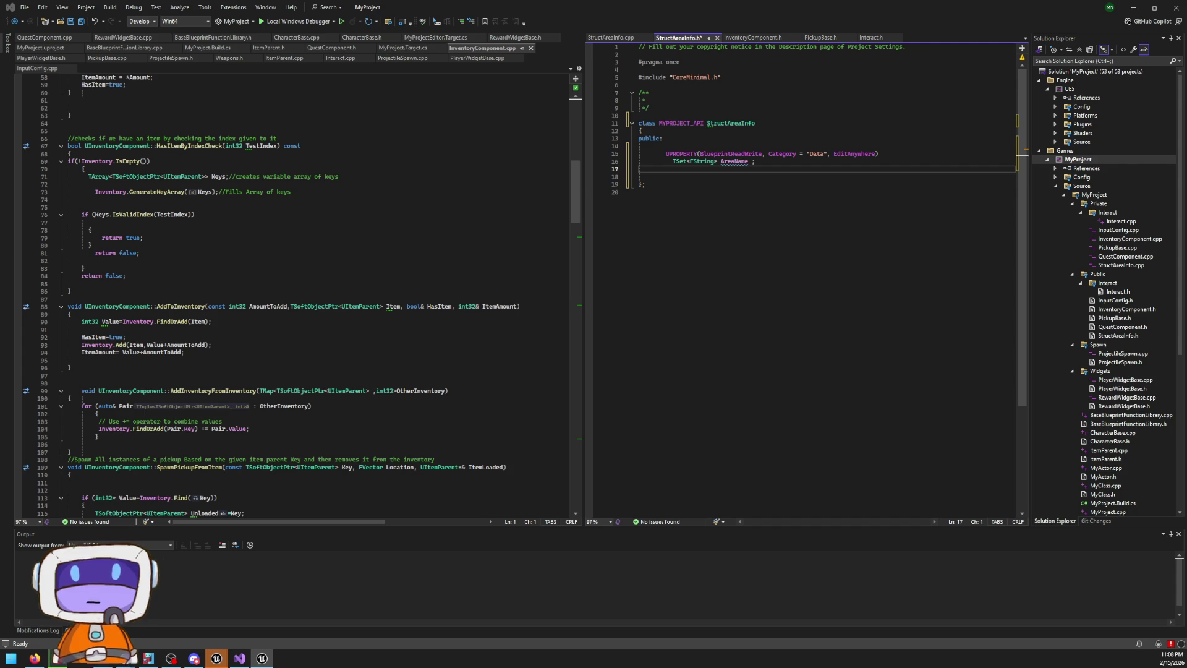
{"action": "key", "text": "alt+Tab"}
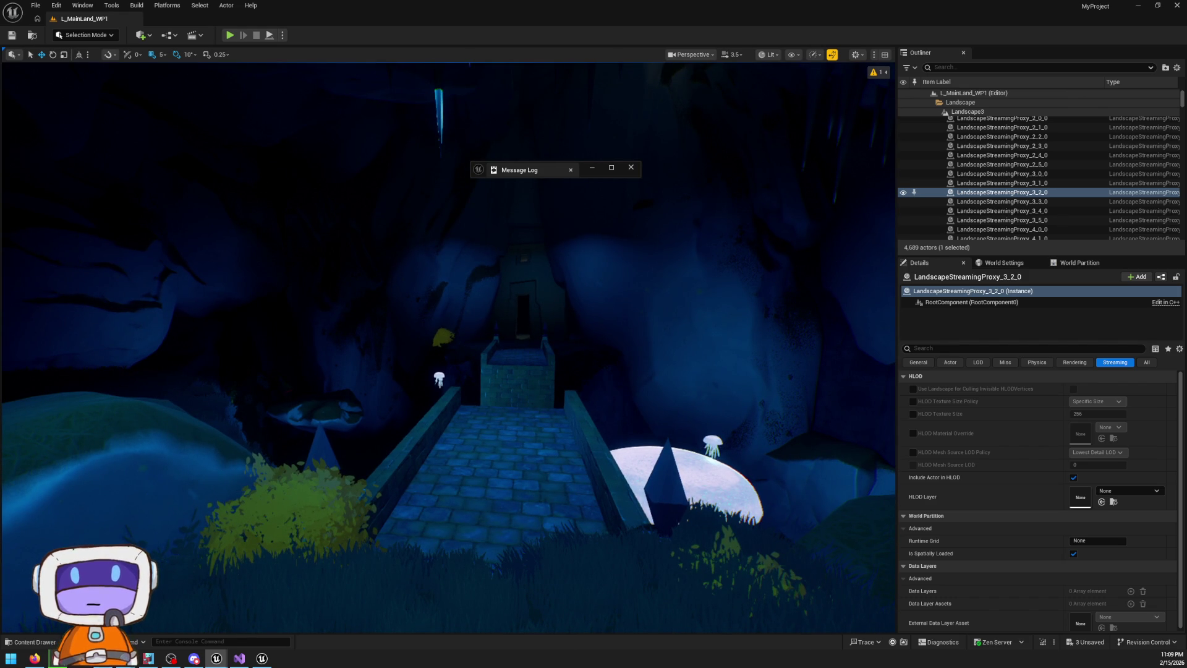
In BP_Meditation, add a Break Struct Discovered Areas node wired from Warp Info
{"action": "key", "text": "alt+Tab"}
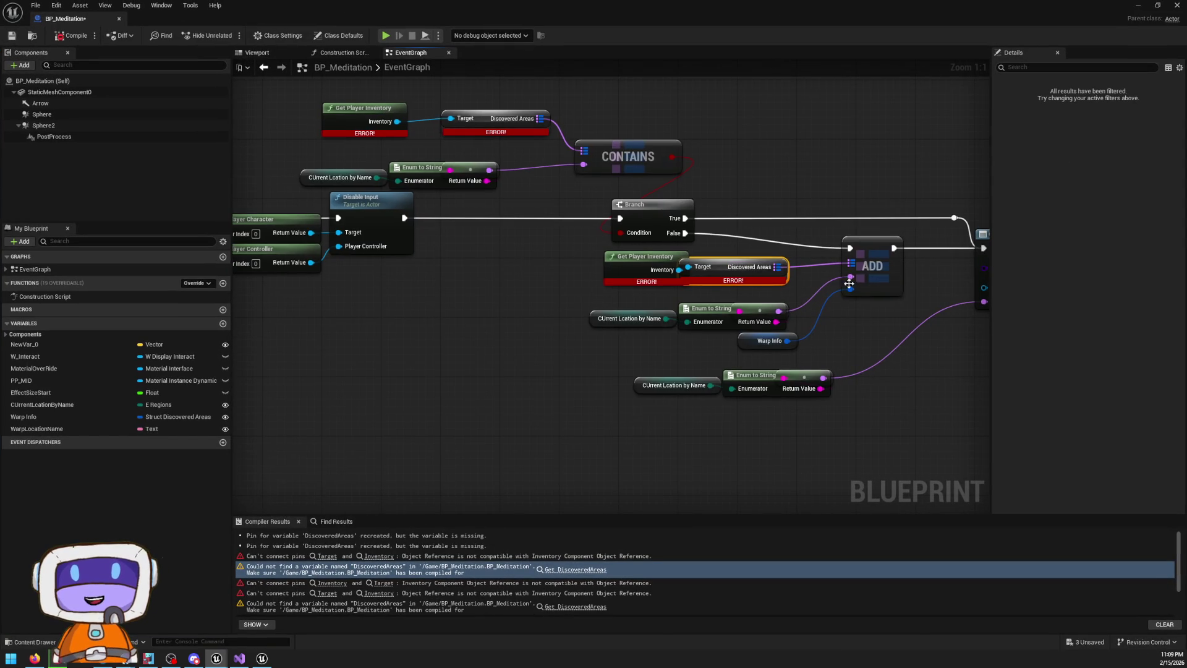
{"action": "mouse_move", "coordinate": [782, 267]}
{"action": "left_mouse_down"}
{"action": "mouse_move", "coordinate": [670, 265]}
{"action": "mouse_move", "coordinate": [824, 356]}
{"action": "left_mouse_up"}
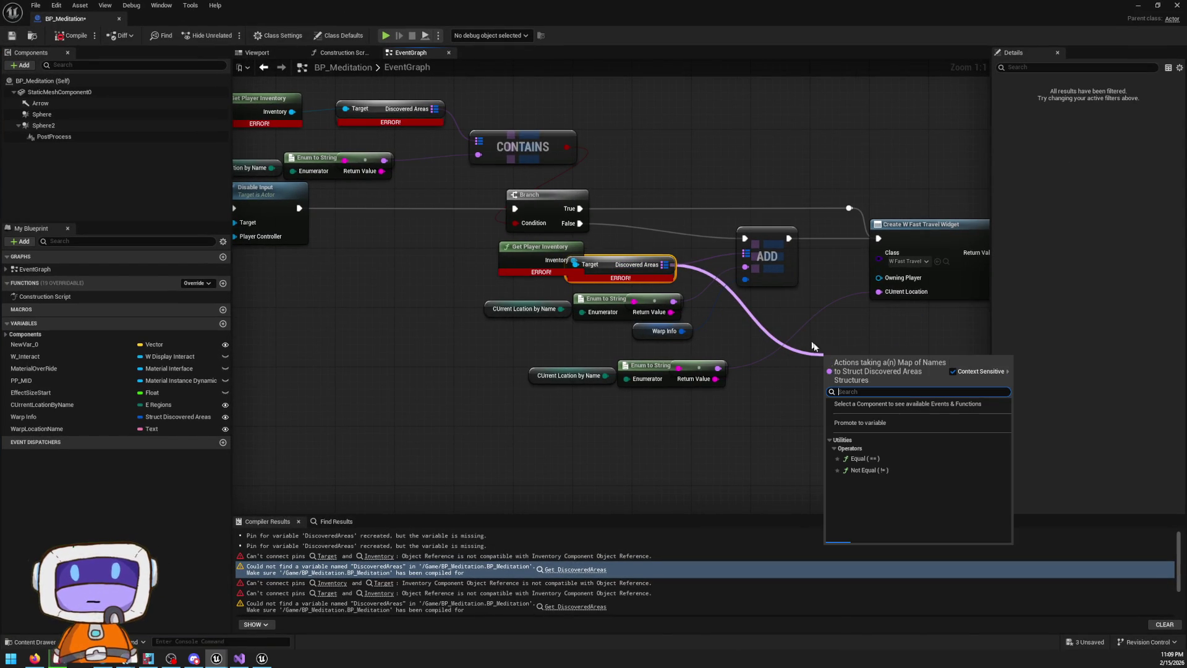
{"action": "scroll", "coordinate": [872, 470], "scroll_direction": "down", "scroll_amount": 5}
{"action": "scroll", "coordinate": [872, 482], "scroll_direction": "down", "scroll_amount": 2}
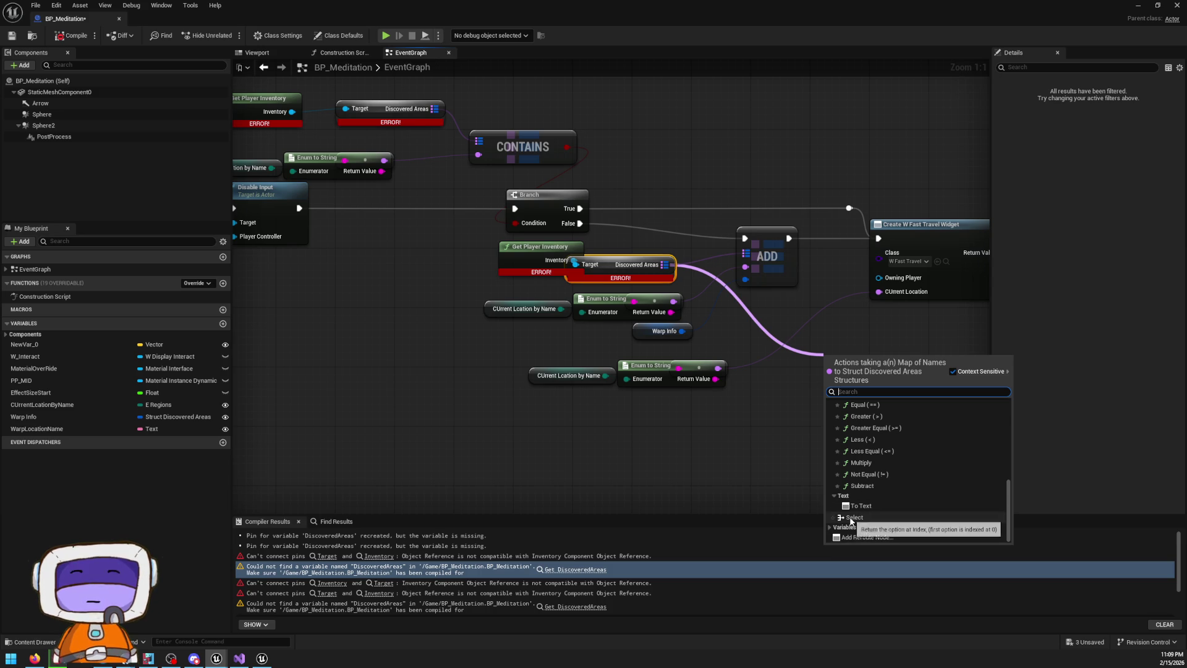
{"action": "type", "text": "b"}
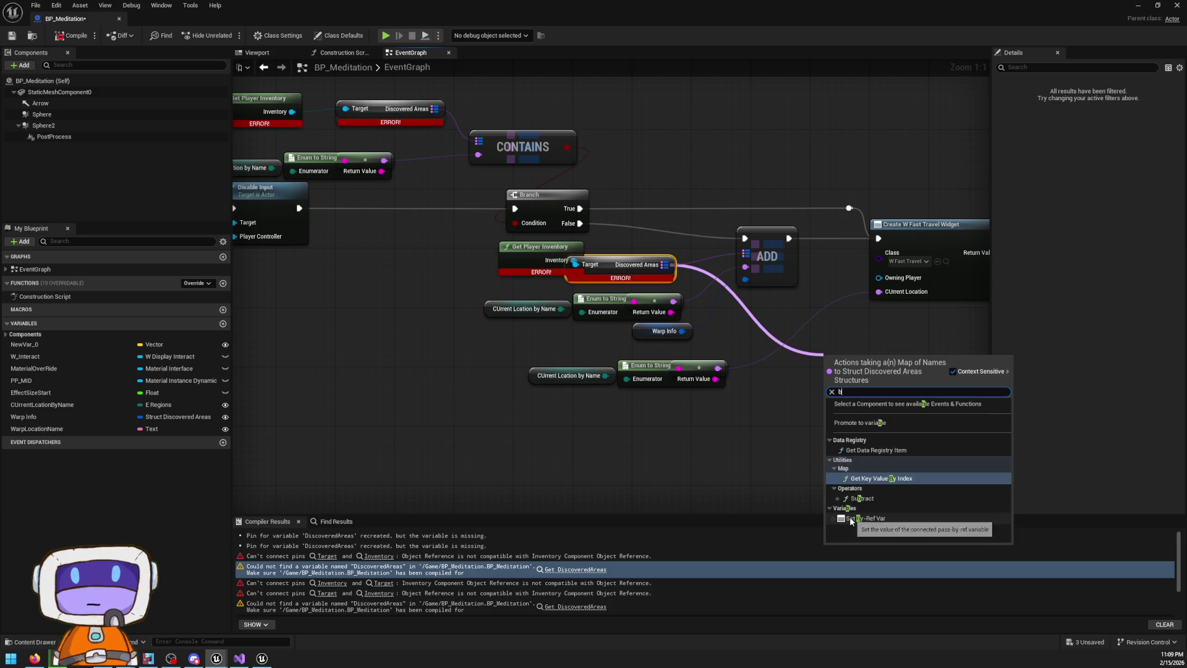
{"action": "key", "text": "BackSpace"}
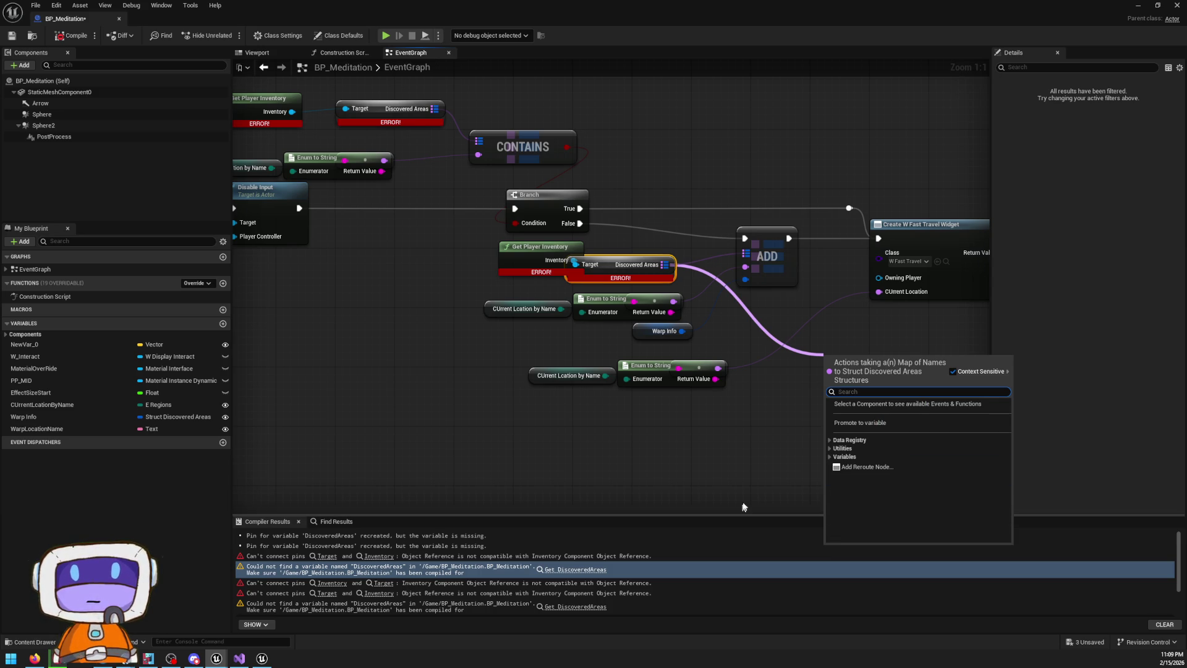
{"action": "key", "text": "Escape"}
{"action": "left_click_drag", "start_coordinate": [682, 331], "coordinate": [773, 370]}
{"action": "type", "text": "break"}
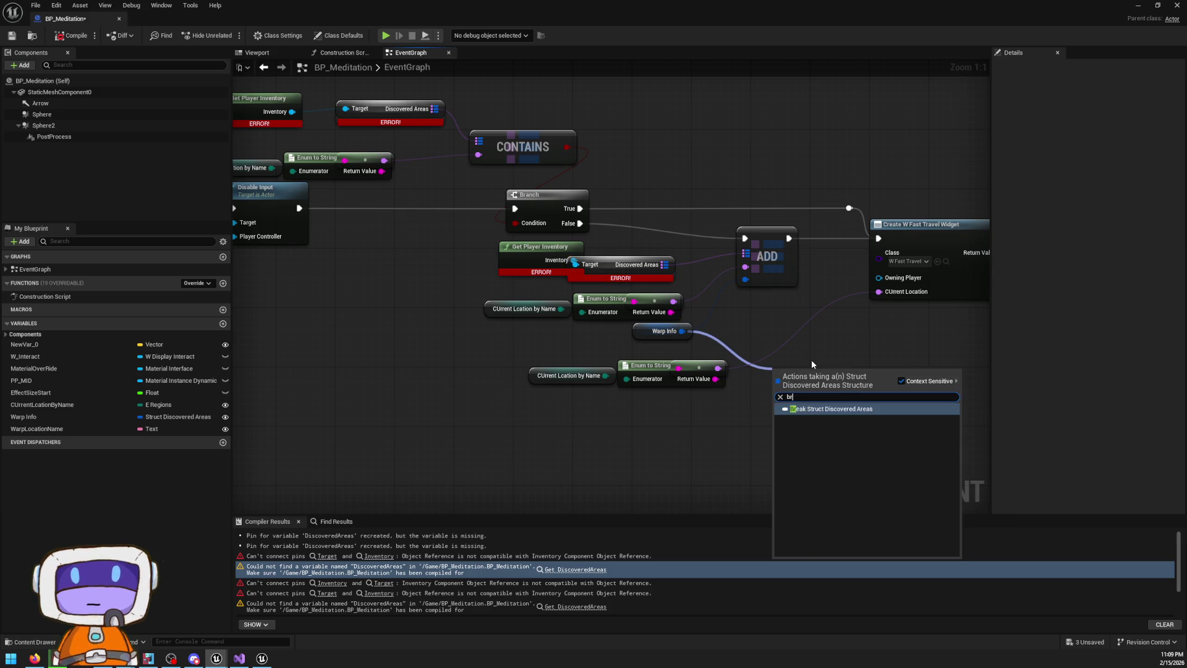
{"action": "key", "text": "Return"}
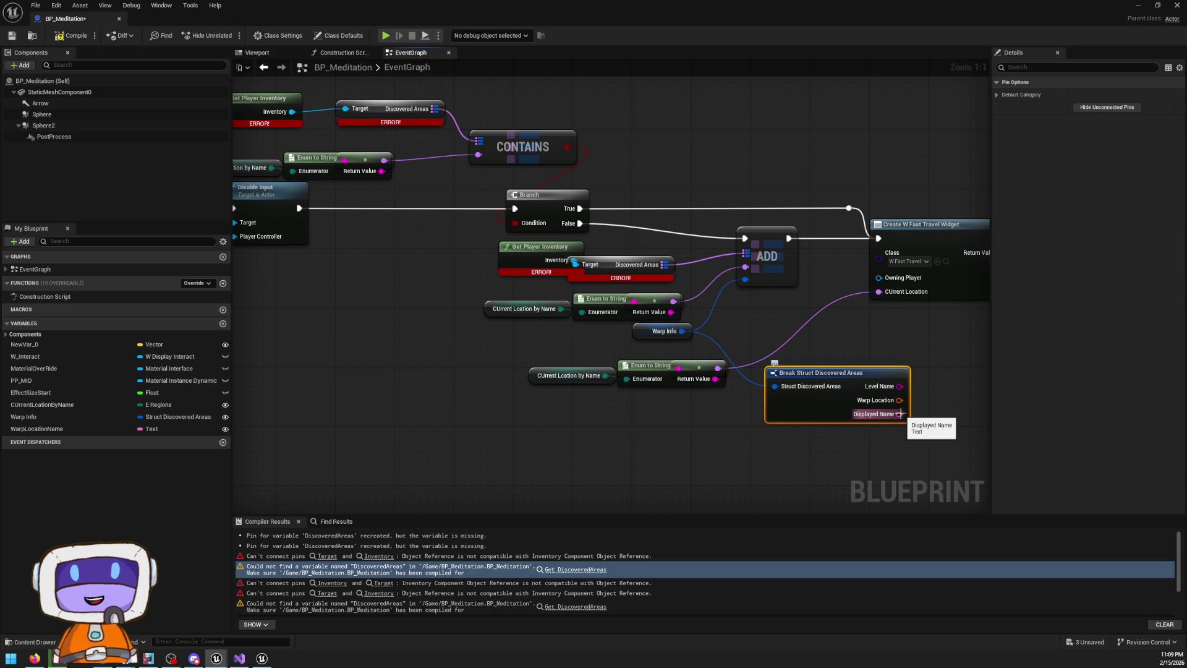
Undock the Blueprint editor and Visual Studio into floating windows
{"action": "mouse_move", "coordinate": [738, 7]}
{"action": "left_mouse_down"}
{"action": "mouse_move", "coordinate": [648, 539]}
{"action": "mouse_move", "coordinate": [725, 90]}
{"action": "mouse_move", "coordinate": [718, 64]}
{"action": "mouse_move", "coordinate": [723, 75]}
{"action": "left_mouse_up"}
{"action": "left_click_drag", "start_coordinate": [718, 68], "coordinate": [720, 69]}
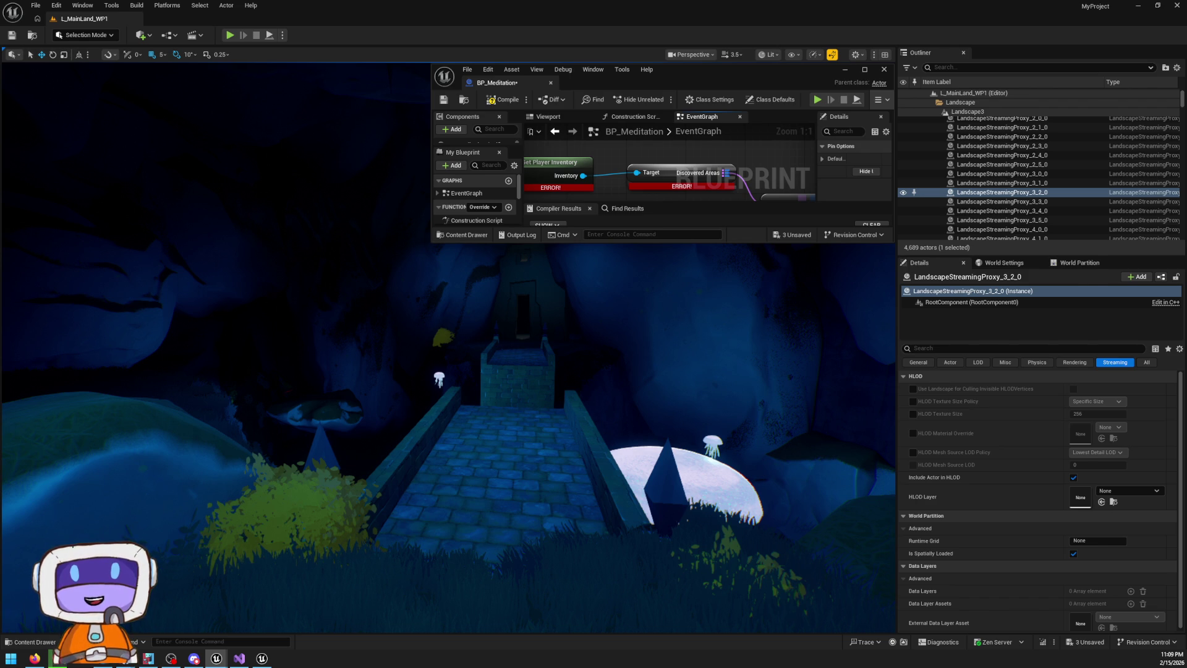
{"action": "key", "text": "alt+Tab"}
{"action": "mouse_move", "coordinate": [718, 7]}
{"action": "left_mouse_down"}
{"action": "mouse_move", "coordinate": [732, 9]}
{"action": "mouse_move", "coordinate": [745, 380]}
{"action": "mouse_move", "coordinate": [755, 323]}
{"action": "mouse_move", "coordinate": [865, 311]}
{"action": "left_mouse_up"}
{"action": "mouse_move", "coordinate": [1000, 341]}
{"action": "left_mouse_down"}
{"action": "mouse_move", "coordinate": [1056, 347]}
{"action": "mouse_move", "coordinate": [782, 252]}
{"action": "mouse_move", "coordinate": [742, 3]}
{"action": "left_mouse_up"}
{"action": "scroll", "coordinate": [901, 172], "scroll_direction": "up", "scroll_amount": 3}
{"action": "left_click", "coordinate": [686, 171]}
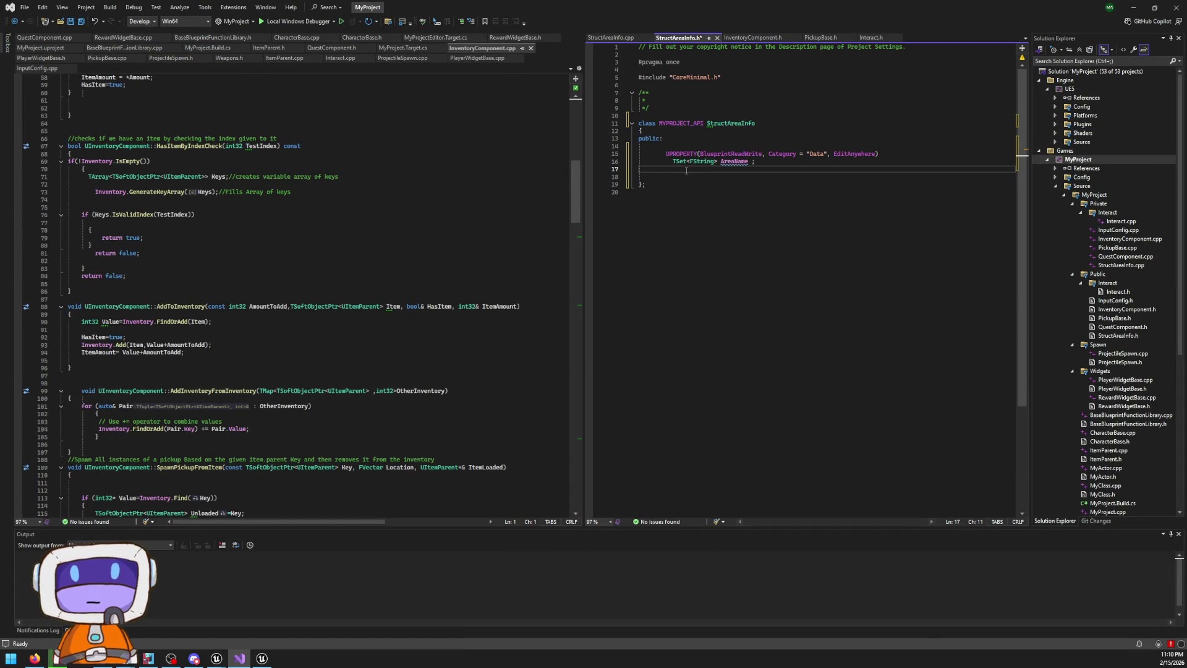
Maximize the Blueprint editor and place the Visual Studio window below the graph
{"action": "mouse_move", "coordinate": [700, 8]}
{"action": "left_mouse_down"}
{"action": "mouse_move", "coordinate": [764, 318]}
{"action": "mouse_move", "coordinate": [742, 375]}
{"action": "left_mouse_up"}
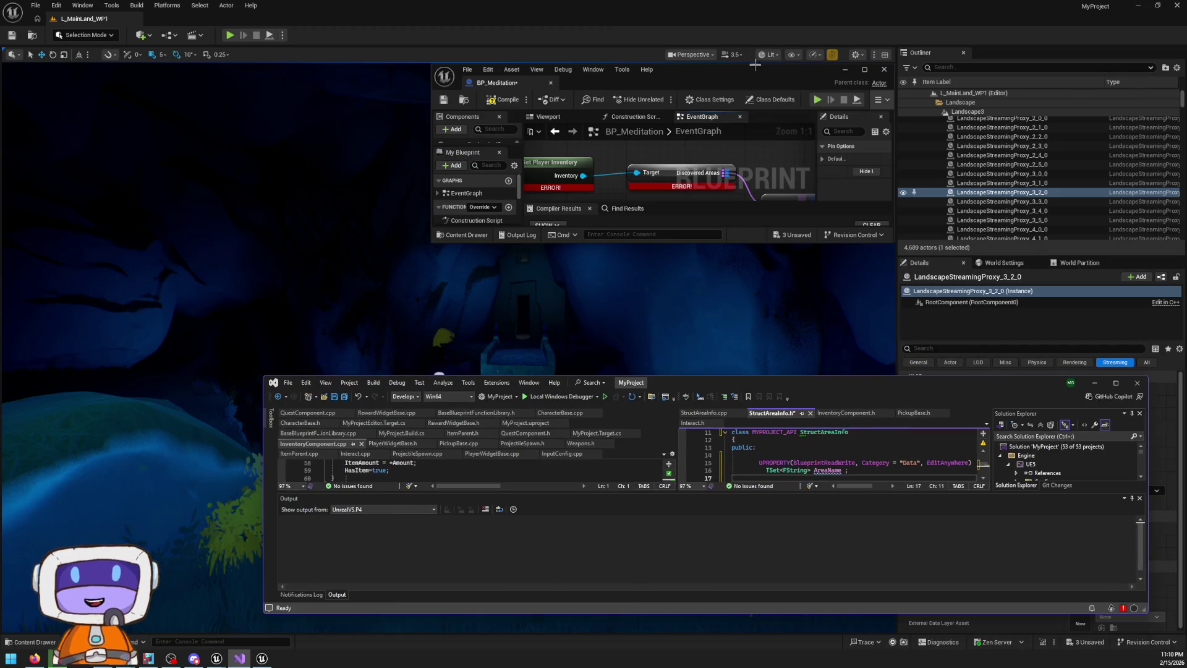
{"action": "double_click", "coordinate": [766, 59]}
{"action": "mouse_move", "coordinate": [858, 380]}
{"action": "left_mouse_down"}
{"action": "mouse_move", "coordinate": [889, 366]}
{"action": "mouse_move", "coordinate": [876, 372]}
{"action": "left_mouse_up"}
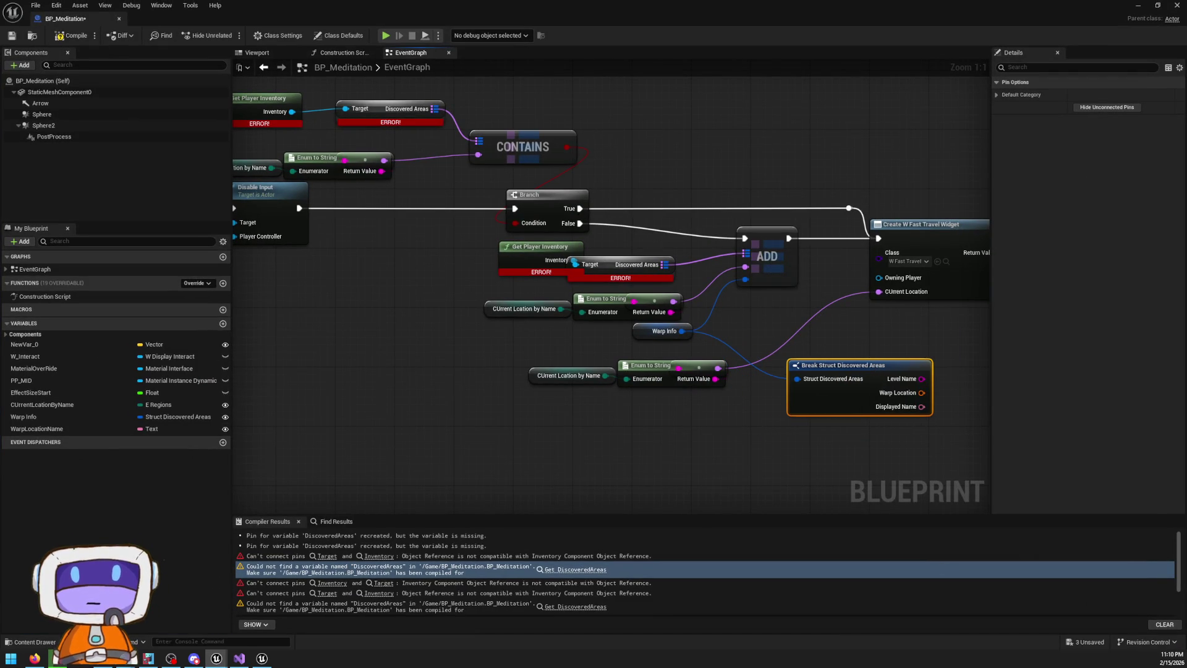
{"action": "key", "text": "alt+Tab"}
{"action": "mouse_move", "coordinate": [798, 369]}
{"action": "left_mouse_down"}
{"action": "mouse_move", "coordinate": [796, 135]}
{"action": "mouse_move", "coordinate": [806, 173]}
{"action": "left_mouse_up"}
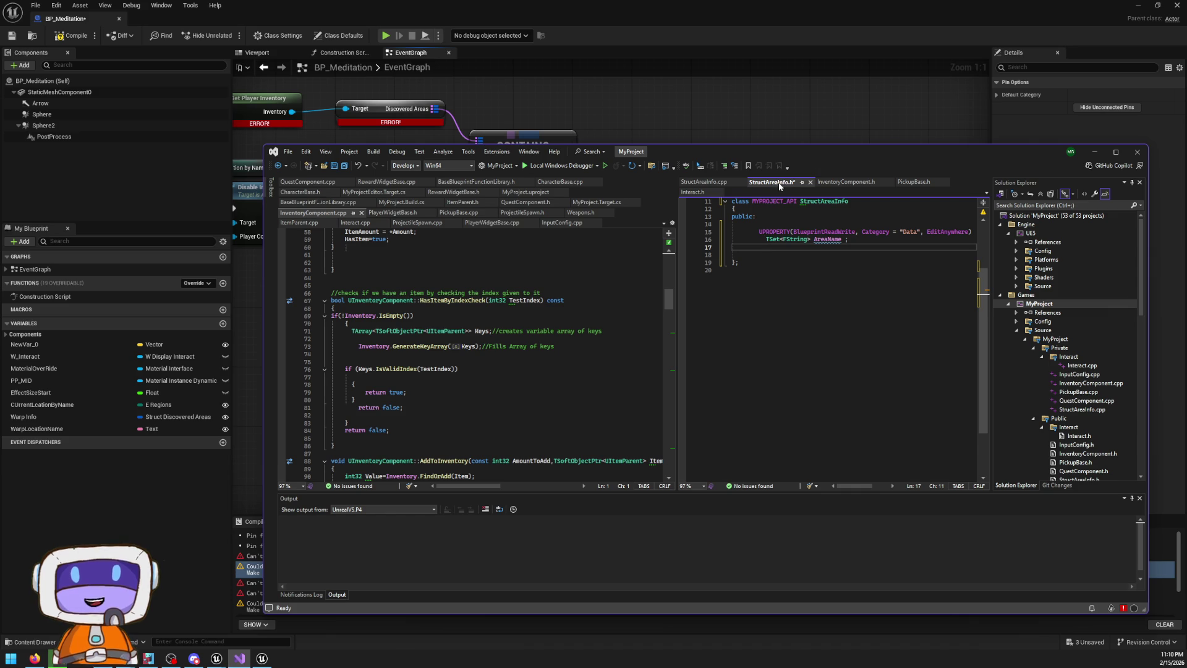
{"action": "mouse_move", "coordinate": [820, 153]}
{"action": "left_mouse_down"}
{"action": "mouse_move", "coordinate": [812, 537]}
{"action": "mouse_move", "coordinate": [805, 458]}
{"action": "left_mouse_up"}
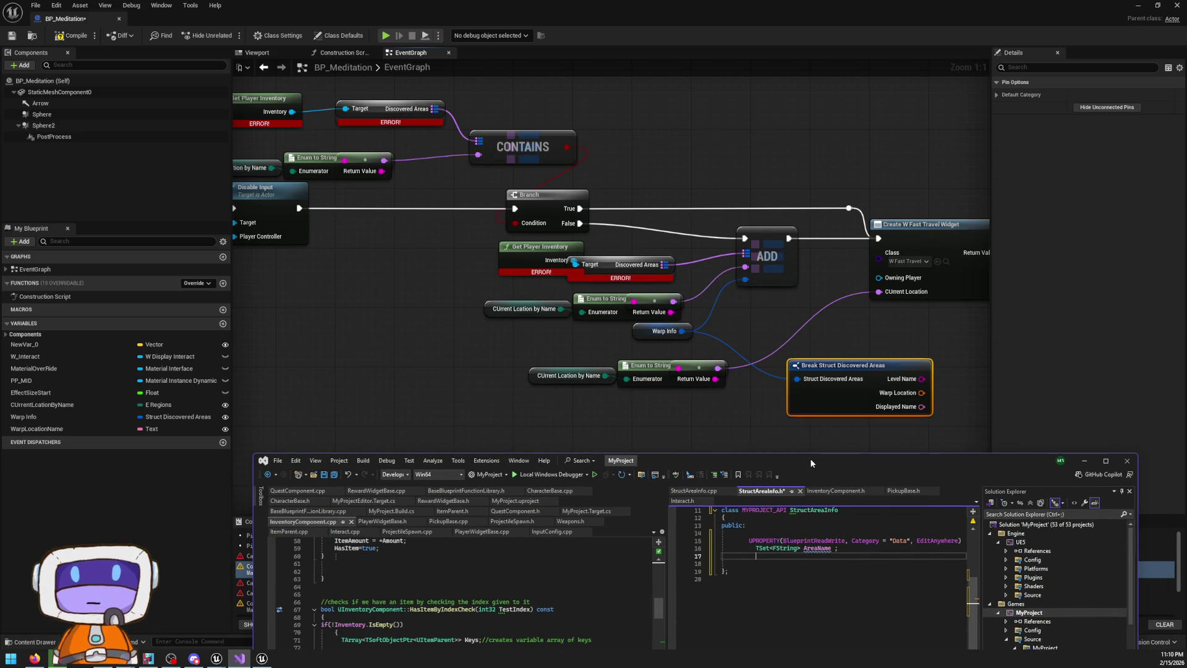
{"action": "mouse_move", "coordinate": [809, 458]}
{"action": "left_mouse_down"}
{"action": "mouse_move", "coordinate": [839, 387]}
{"action": "mouse_move", "coordinate": [824, 426]}
{"action": "mouse_move", "coordinate": [846, 427]}
{"action": "left_mouse_up"}
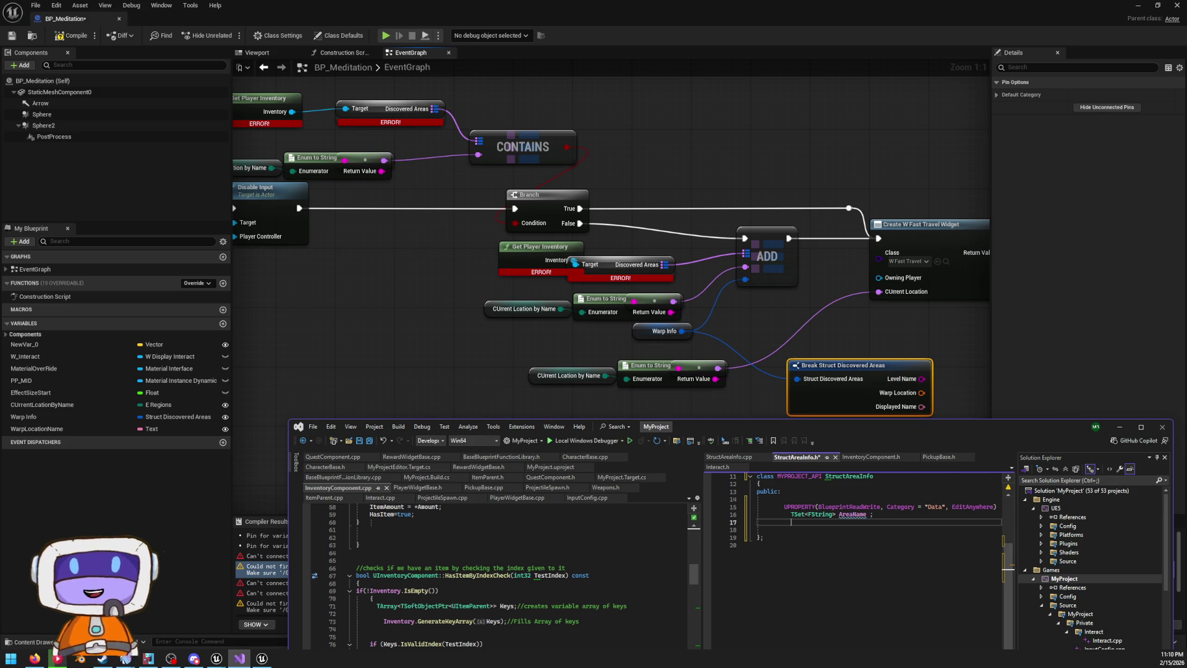
{"action": "left_click", "coordinate": [34, 657]}
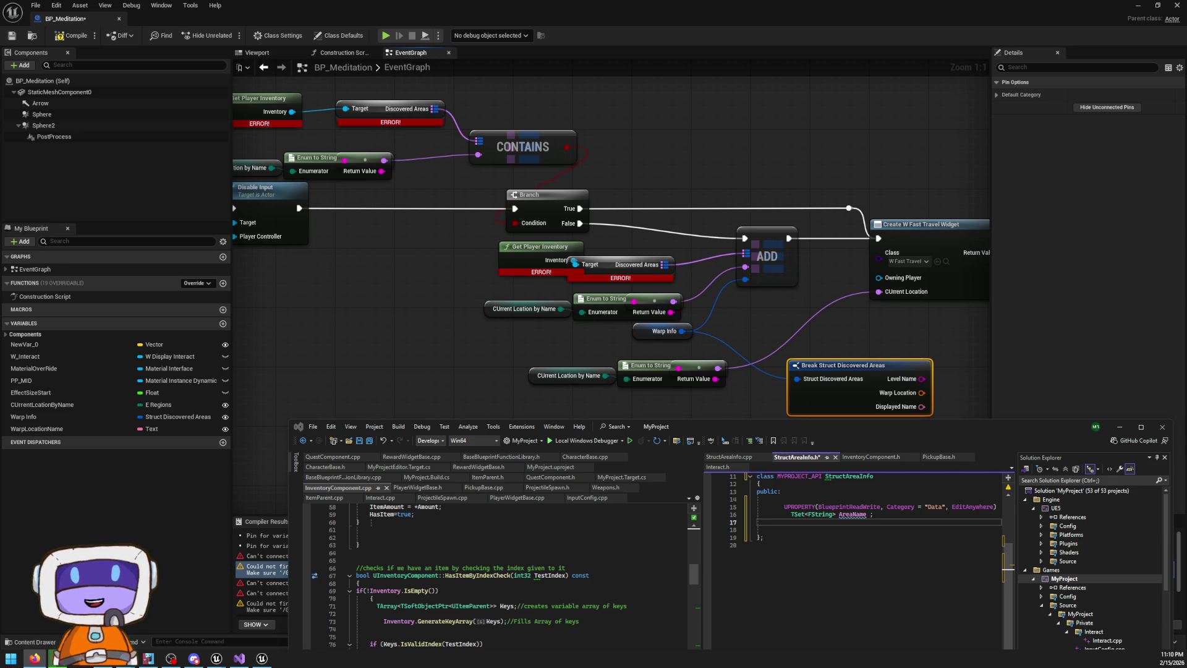
{"action": "left_click", "coordinate": [871, 514]}
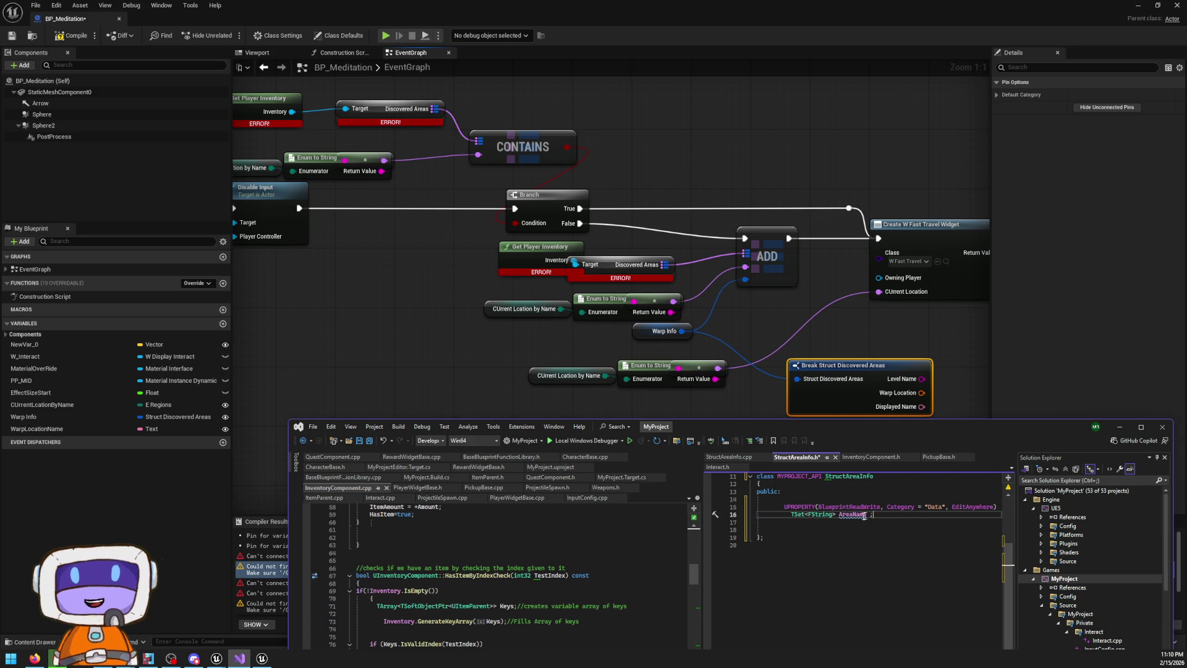
{"action": "left_click_drag", "start_coordinate": [840, 514], "coordinate": [853, 515]}
Name the property LevelName and add a copy below it named DisplayedName
{"action": "type", "text": "Level"}
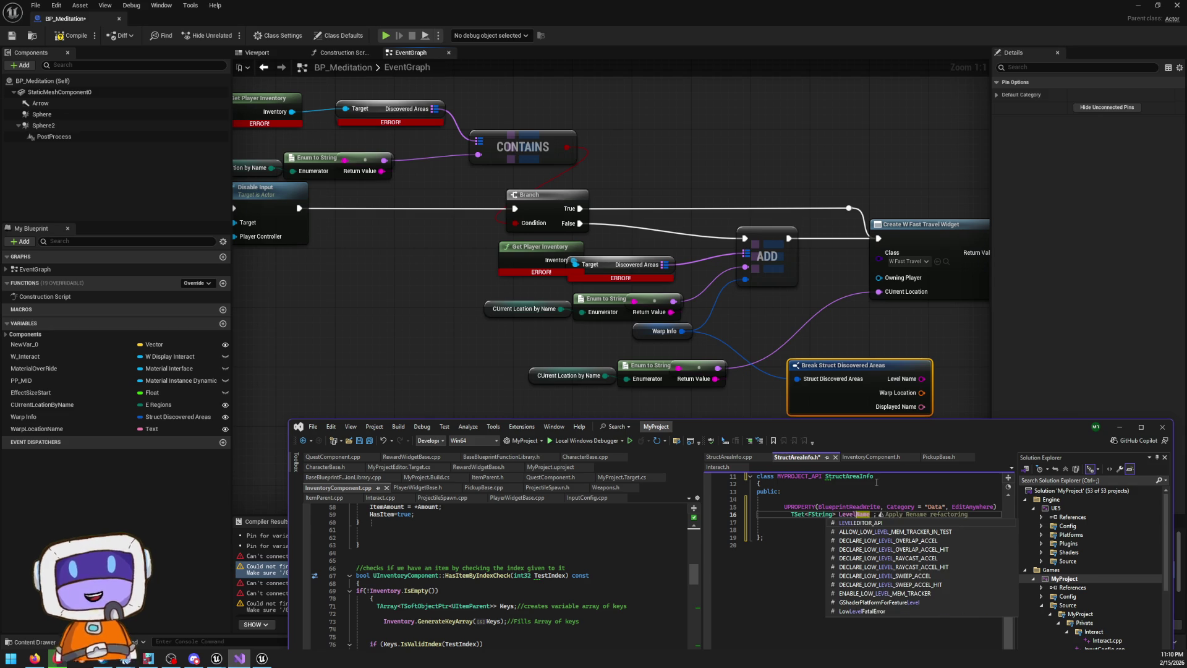
{"action": "left_click", "coordinate": [915, 490]}
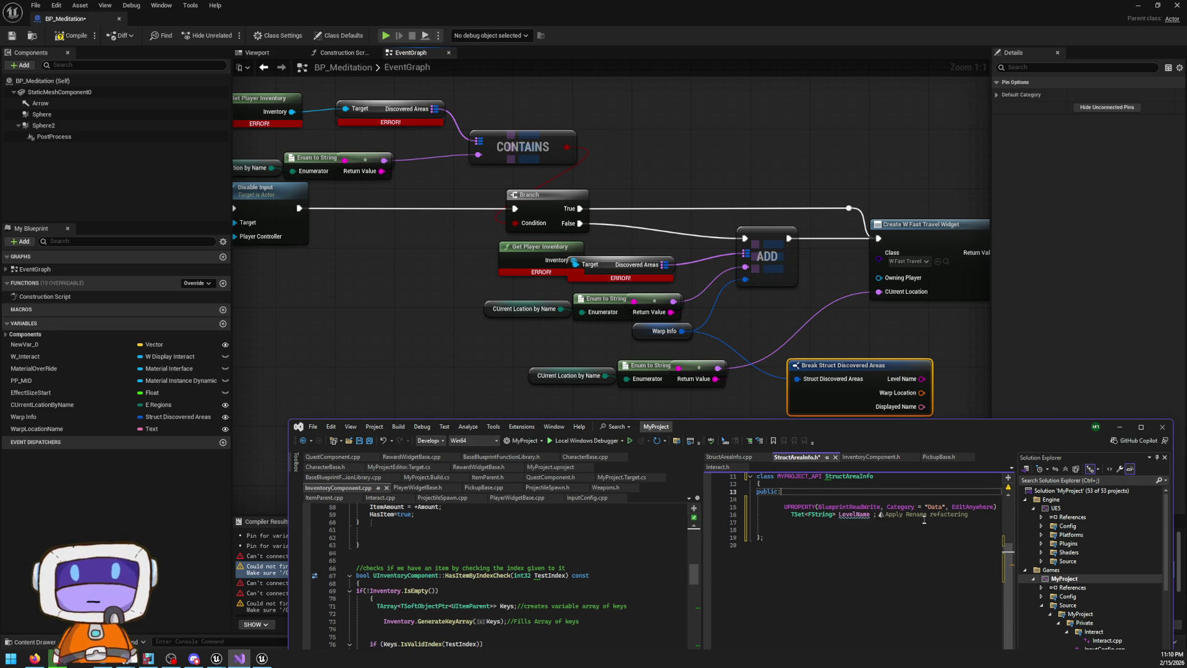
{"action": "left_click", "coordinate": [865, 530]}
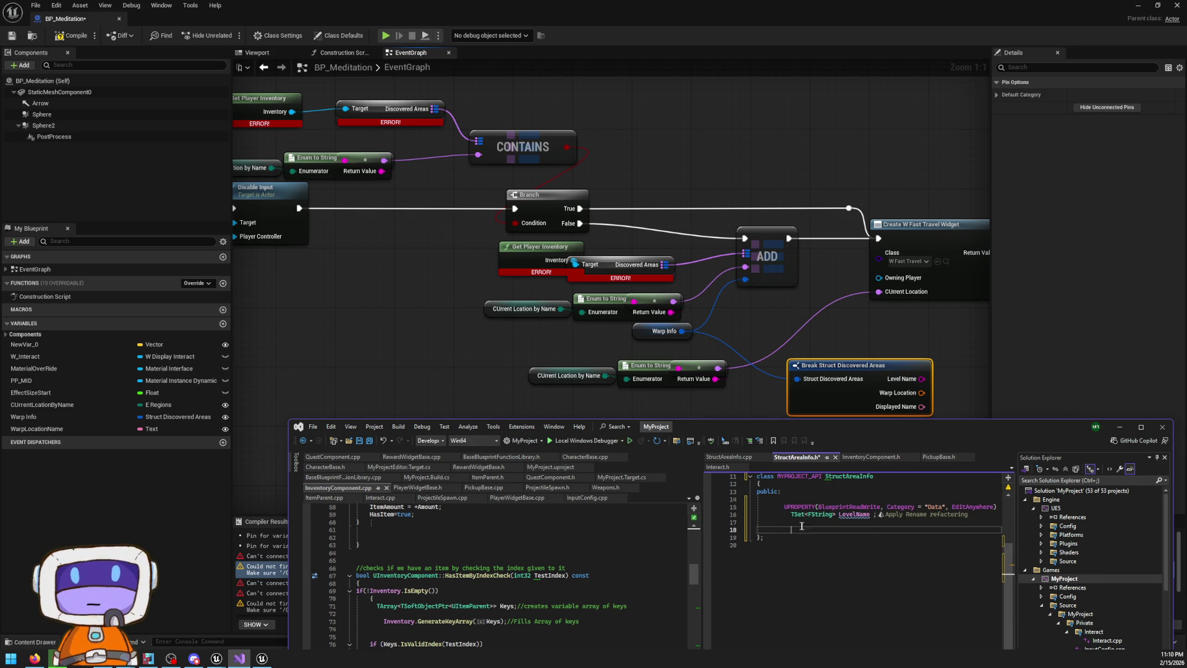
{"action": "key", "text": "ctrl+v"}
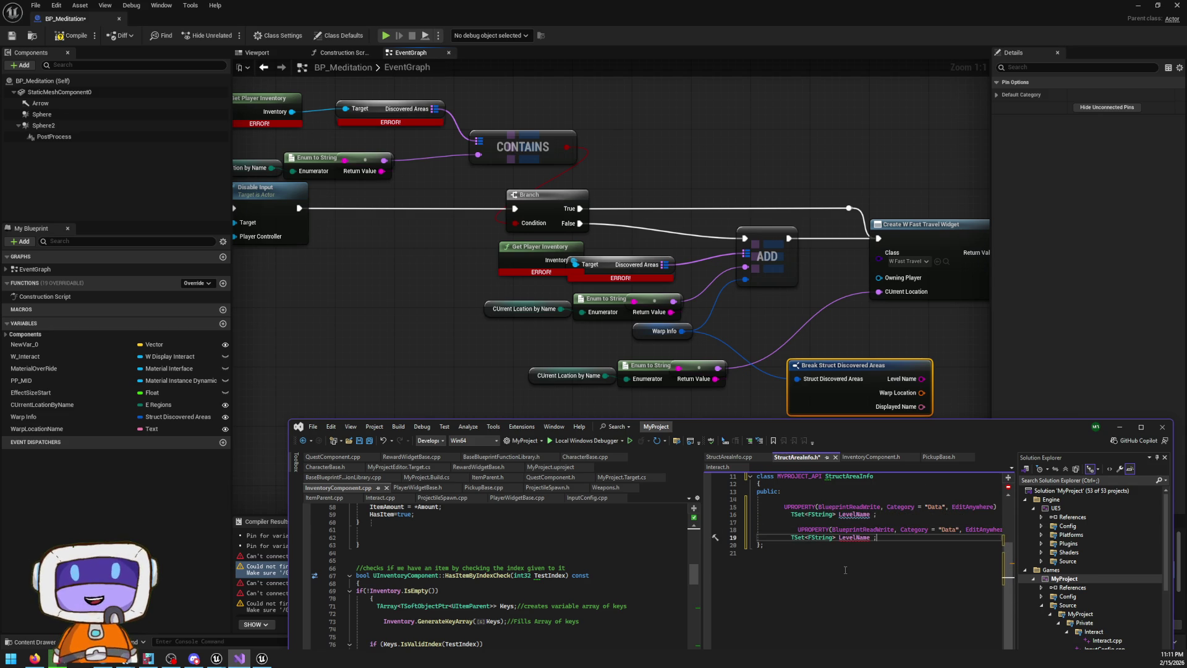
{"action": "key", "text": "BackSpace"}
{"action": "key", "text": "BackSpace"}
{"action": "key", "text": "BackSpace"}
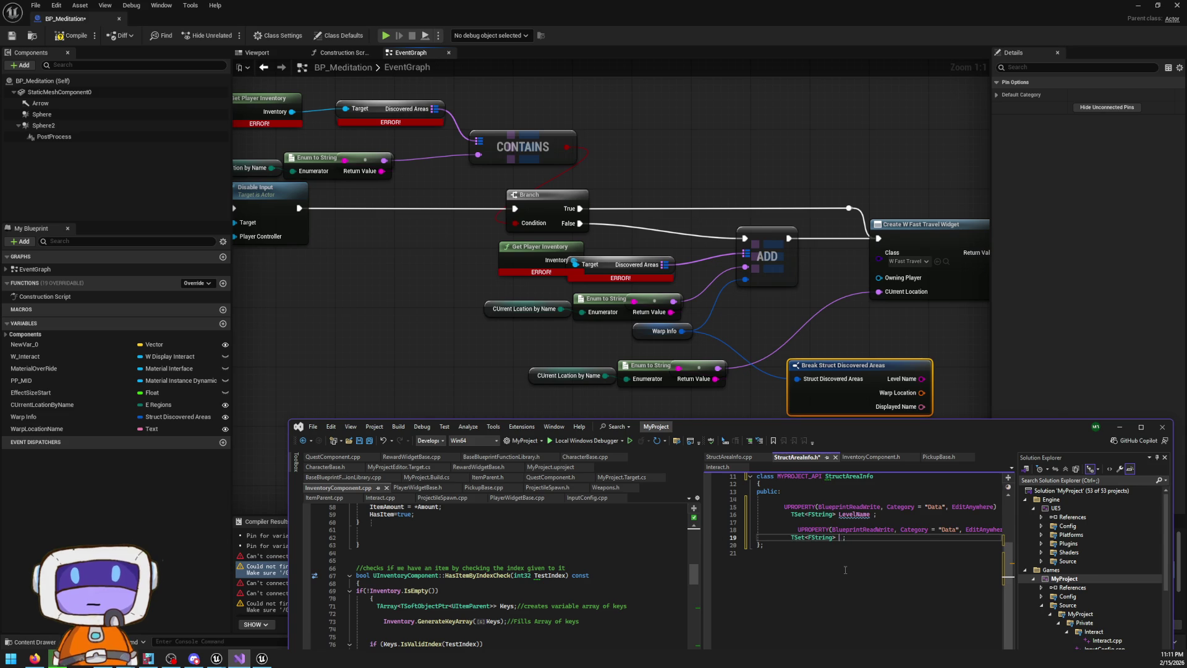
{"action": "type", "text": "Displayed"}
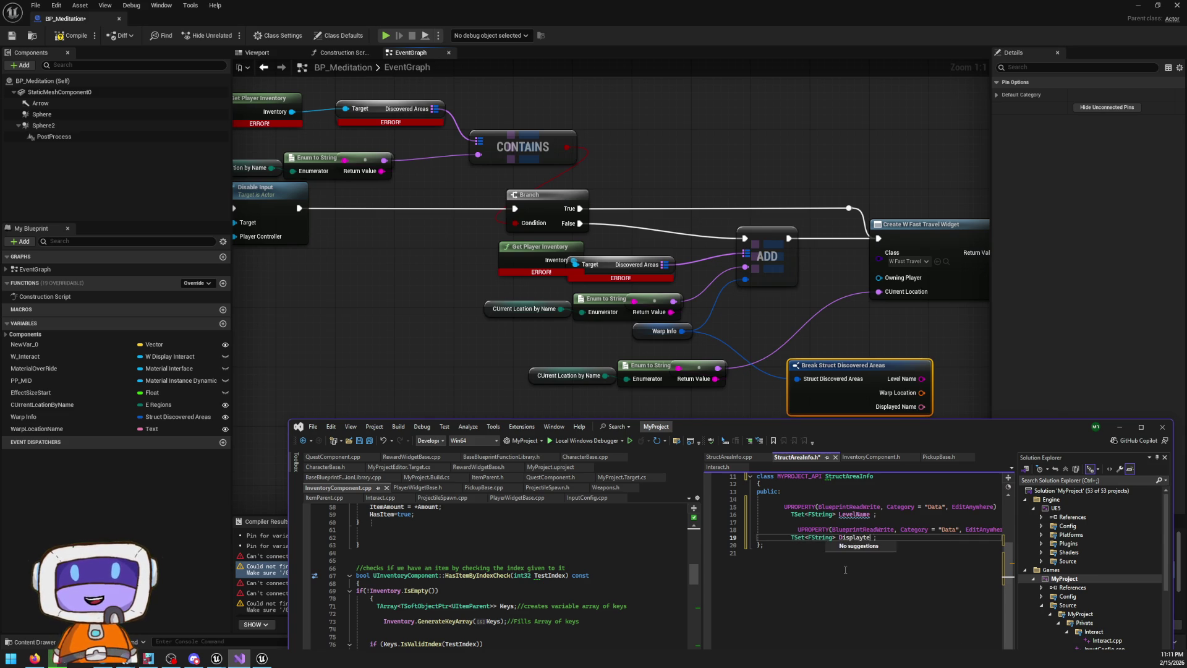
{"action": "type", "text": "Name"}
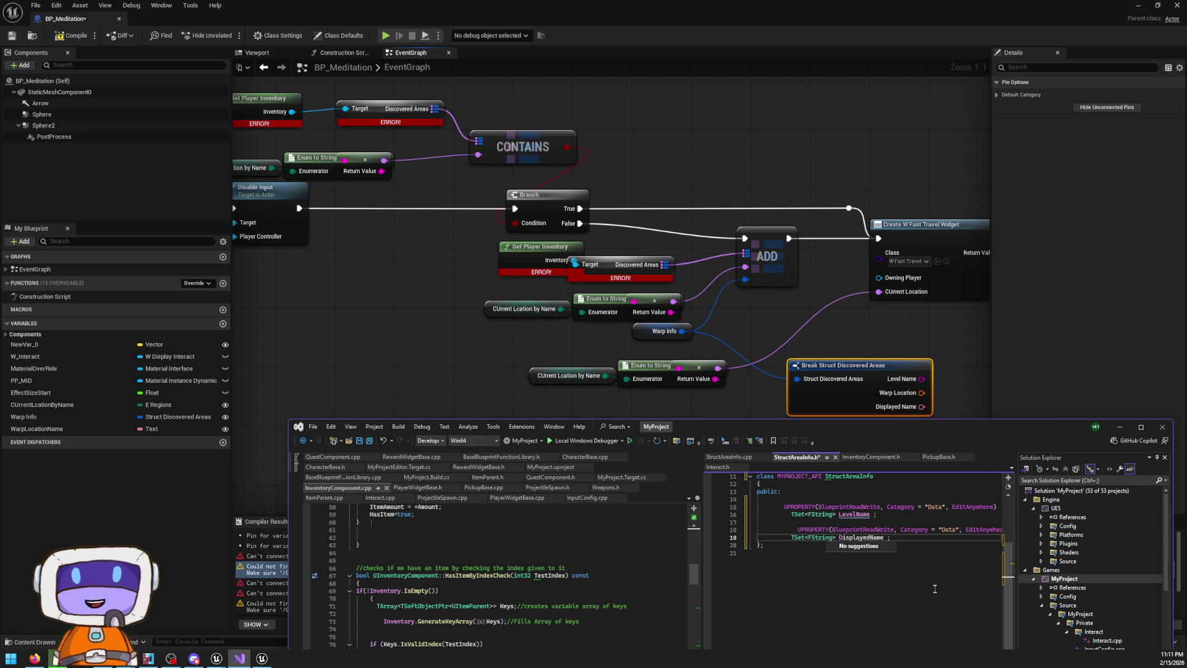
{"action": "left_click", "coordinate": [891, 514]}
Paste a third copy between them and remove FString from its TSet type
{"action": "key", "text": "Return"}
{"action": "key", "text": "Return"}
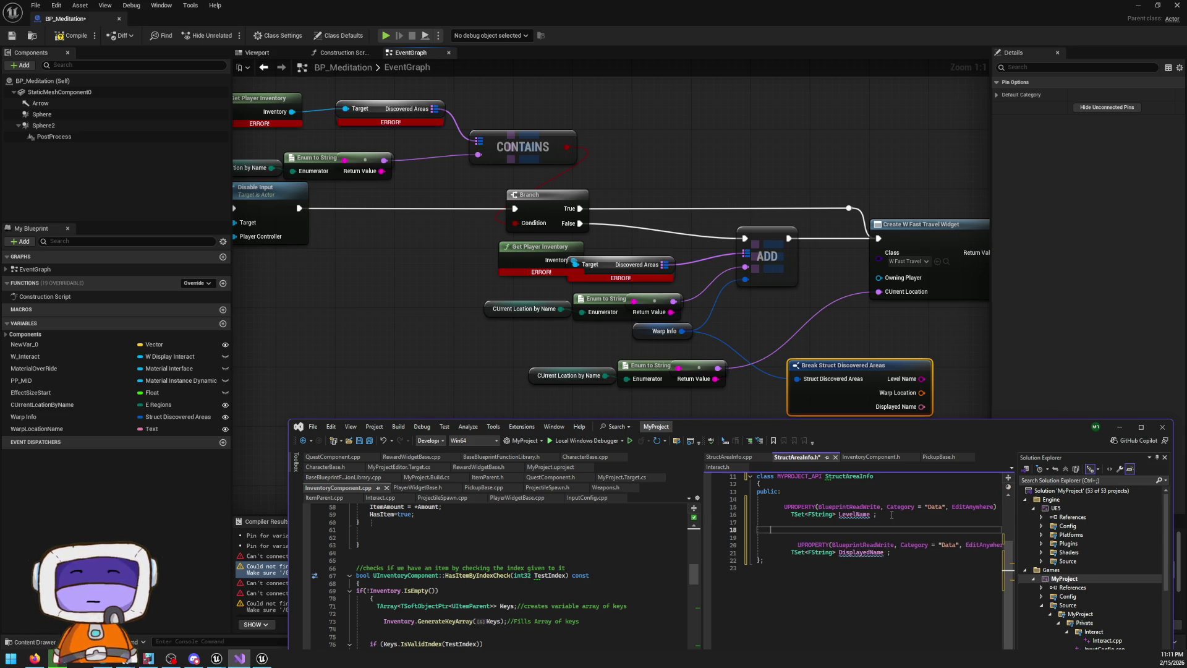
{"action": "key", "text": "ctrl+v"}
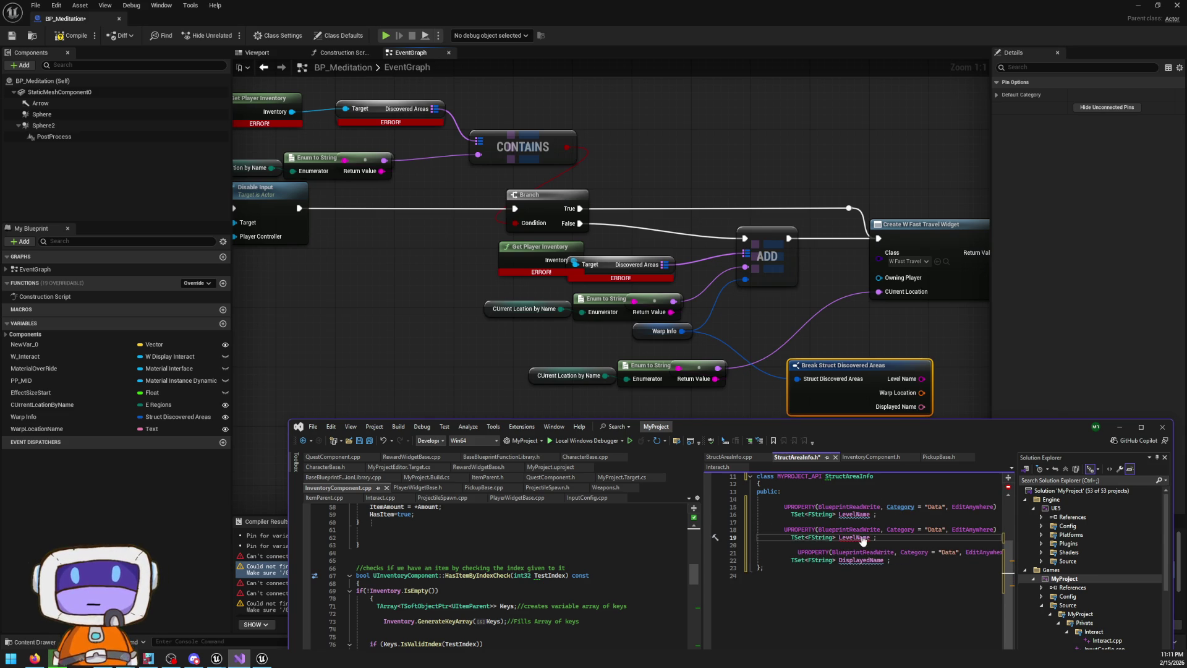
{"action": "left_click", "coordinate": [828, 537]}
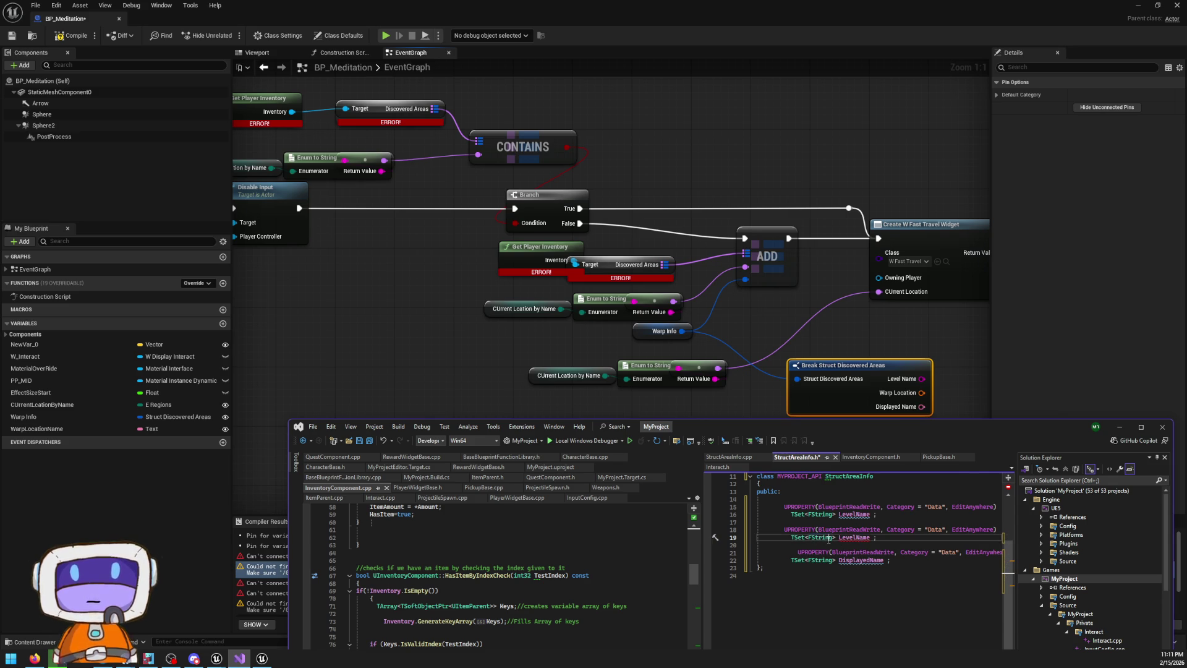
{"action": "key", "text": "Delete"}
{"action": "key", "text": "Delete"}
{"action": "key", "text": "BackSpace"}
{"action": "key", "text": "BackSpace"}
{"action": "key", "text": "BackSpace"}
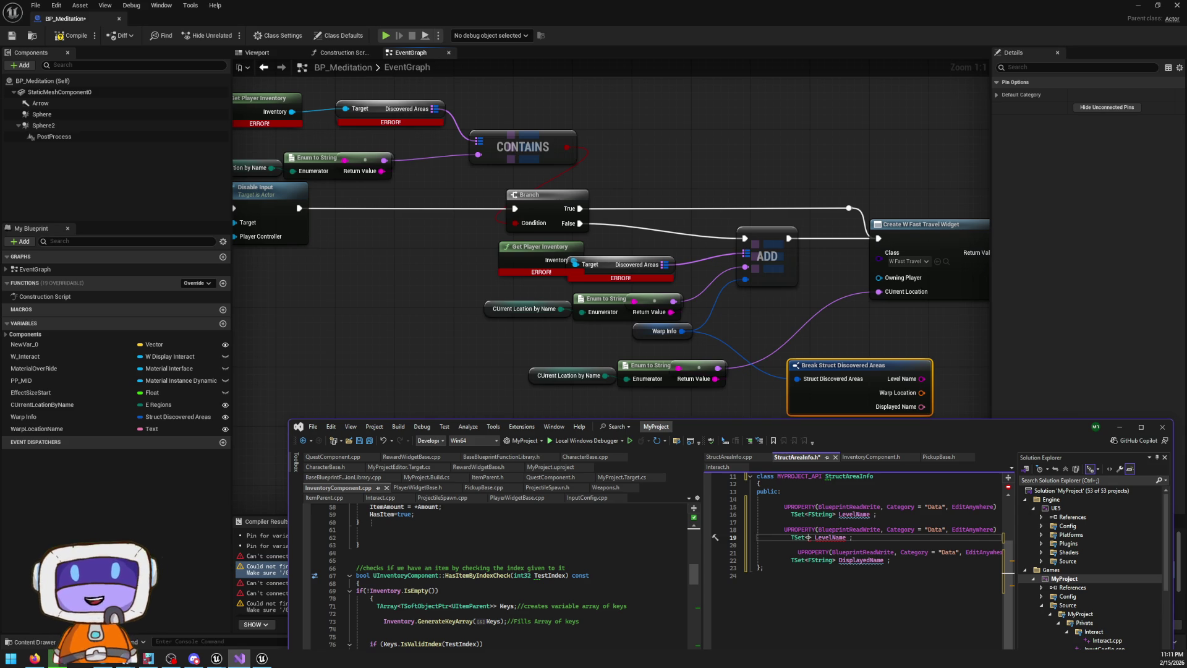
{"action": "left_click", "coordinate": [34, 657]}
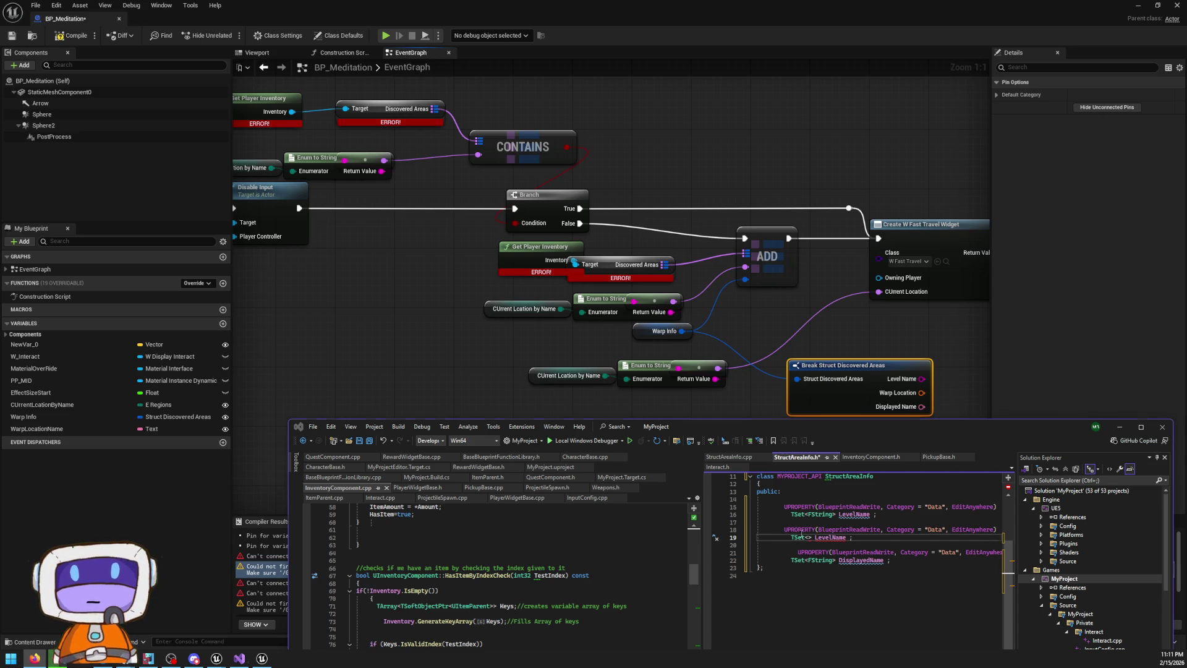
Replace TSet<> on line 19 with FTransform, letting IntelliSense fill constructor parameters
{"action": "left_click", "coordinate": [801, 535]}
{"action": "key", "text": "Down"}
{"action": "left_click_drag", "start_coordinate": [813, 538], "coordinate": [791, 537]}
{"action": "type", "text": "F"}
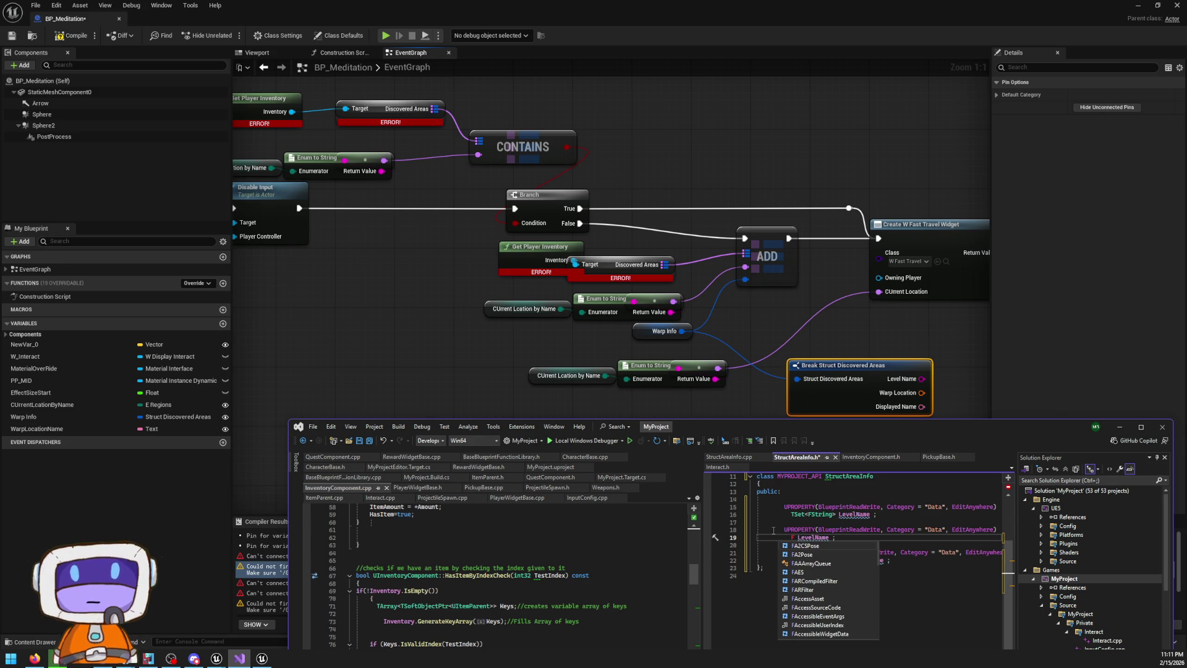
{"action": "type", "text": "Tra"}
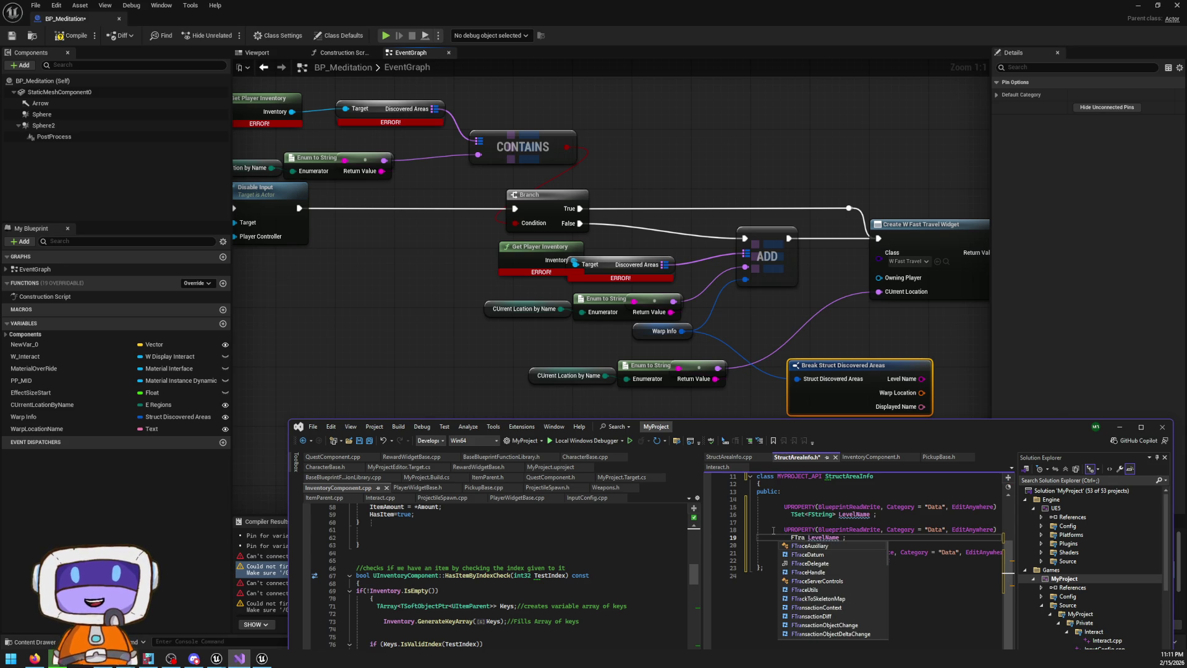
{"action": "type", "text": "nsform"}
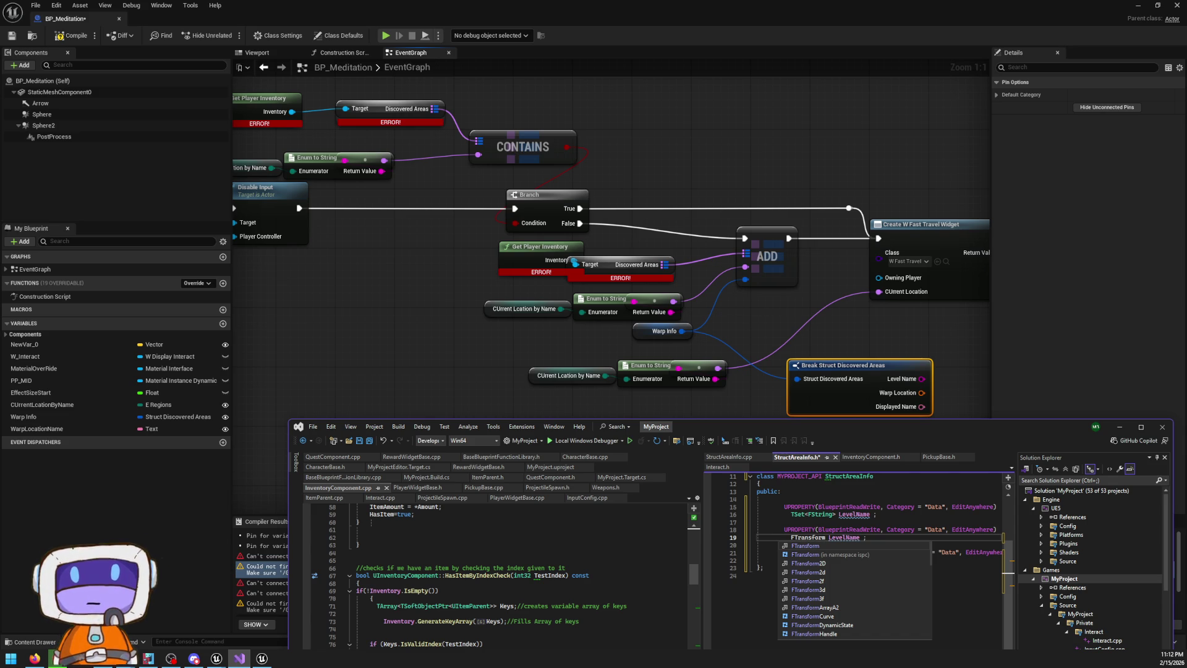
{"action": "key", "text": "alt+Tab"}
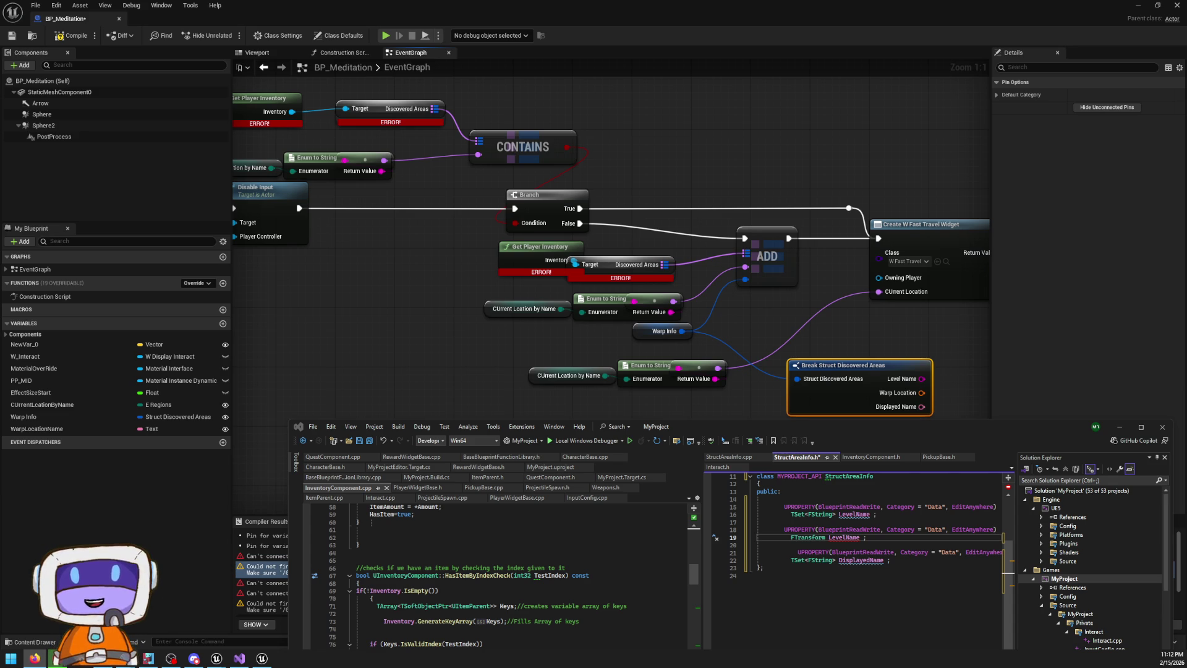
{"action": "left_click", "coordinate": [842, 537]}
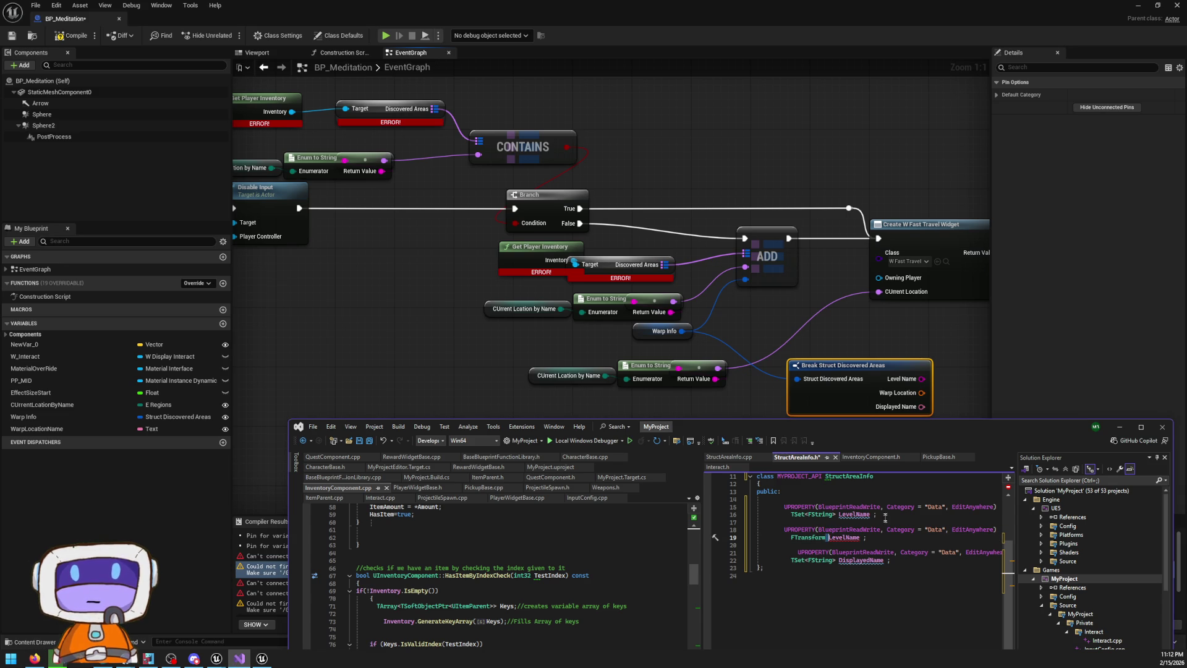
{"action": "type", "text": "("}
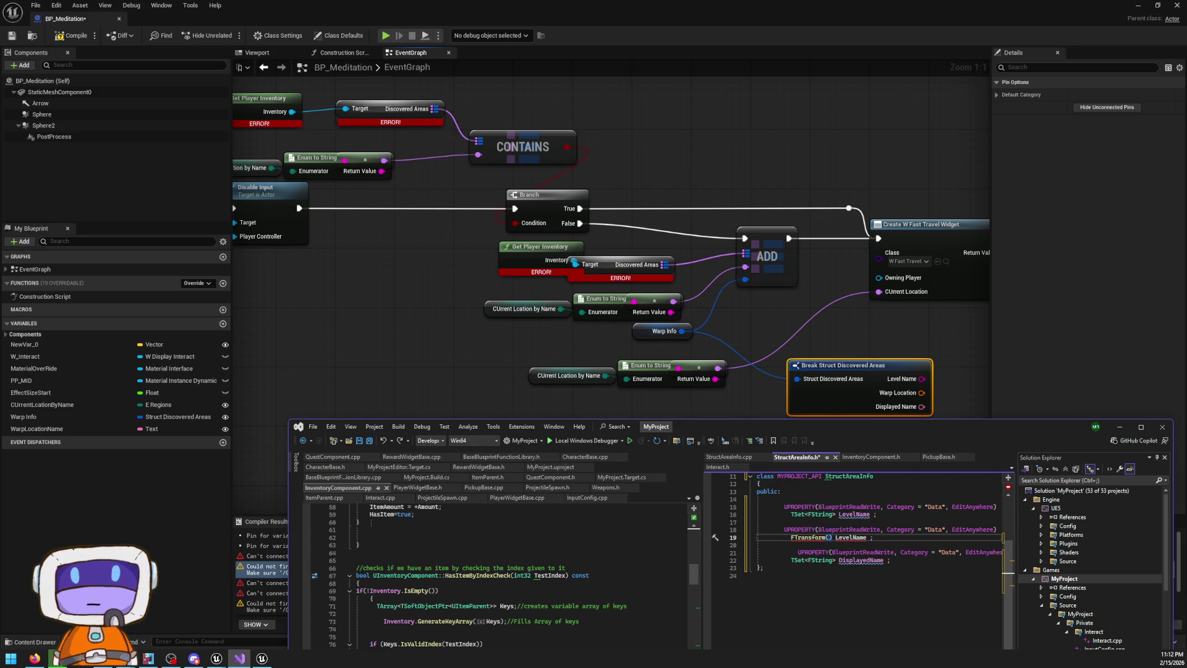
{"action": "key", "text": "alt+Tab"}
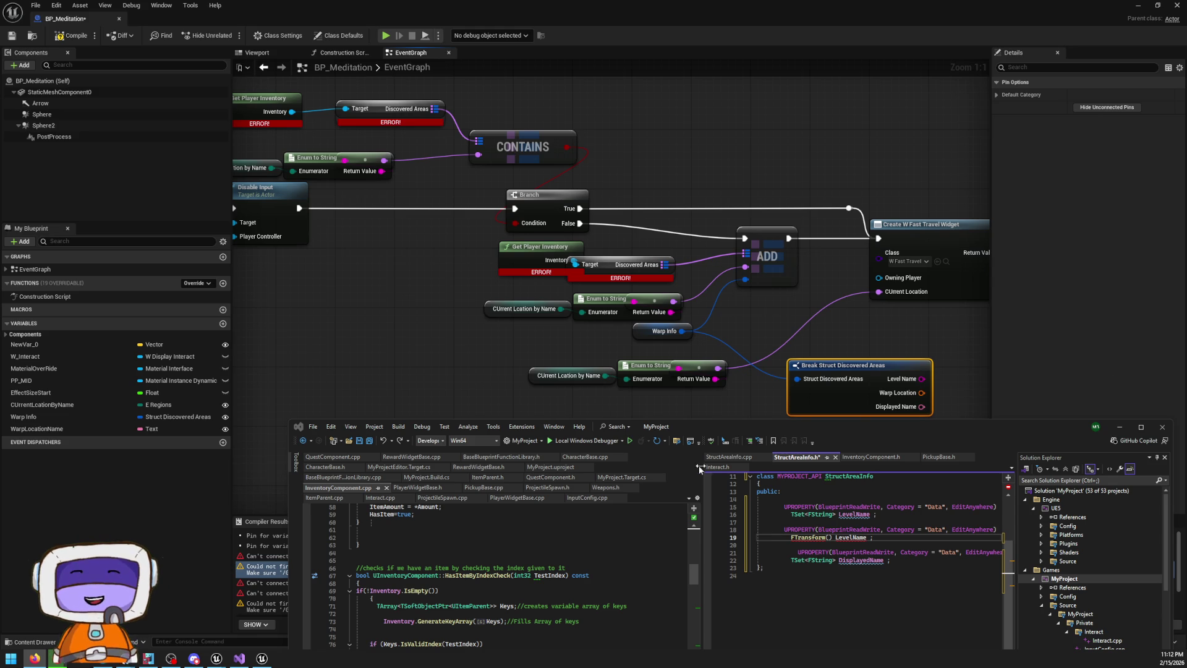
{"action": "key", "text": "alt+Tab"}
{"action": "key", "text": "BackSpace"}
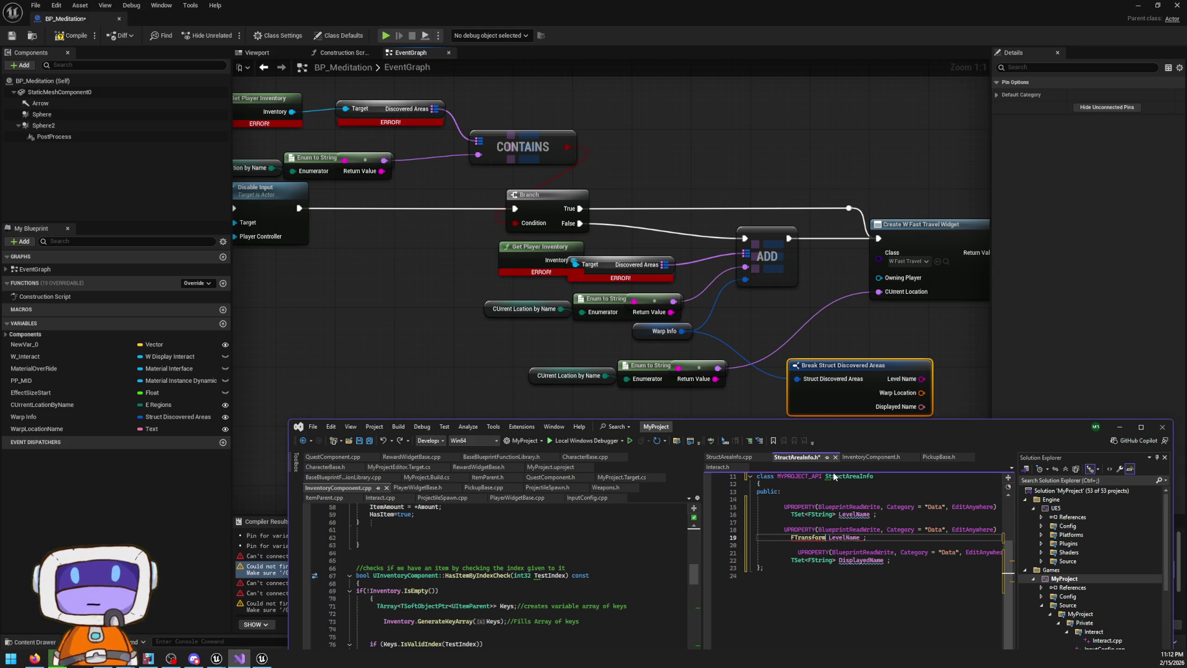
Maximize Visual Studio and delete the duplicate LevelName name from the FTransform line
{"action": "type", "text": "("}
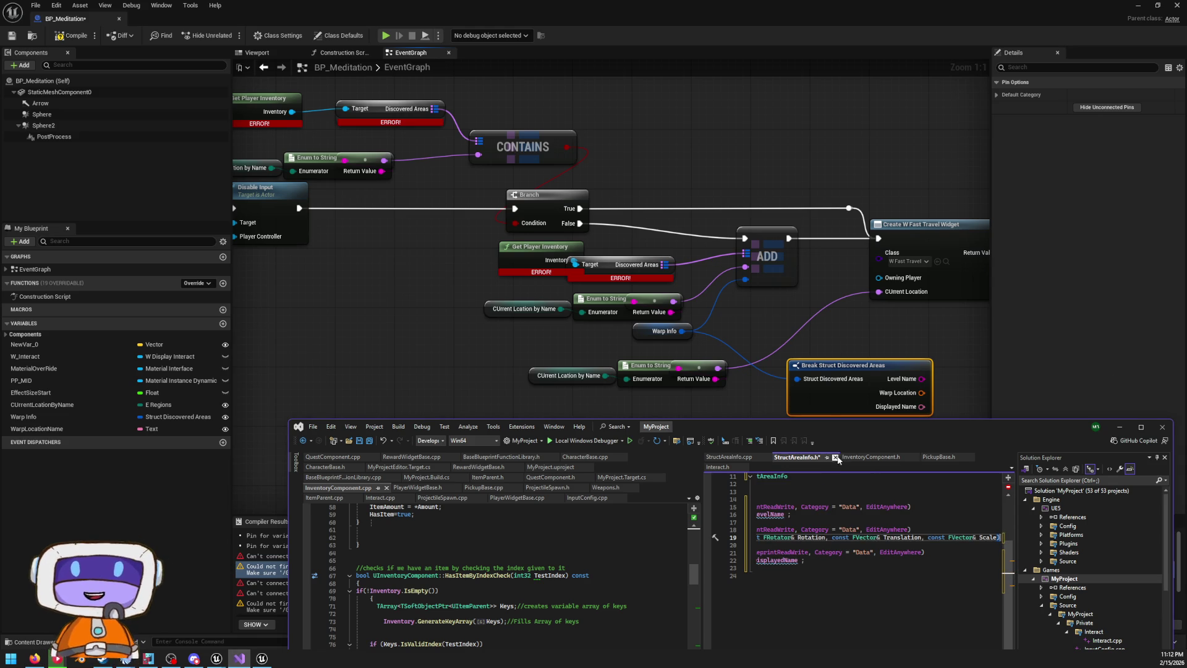
{"action": "left_click_drag", "start_coordinate": [852, 430], "coordinate": [852, 424]}
{"action": "double_click", "coordinate": [852, 423]}
{"action": "left_click", "coordinate": [788, 219]}
{"action": "left_click", "coordinate": [890, 191]}
{"action": "left_click_drag", "start_coordinate": [801, 184], "coordinate": [864, 191]}
{"action": "double_click", "coordinate": [944, 187]}
{"action": "left_click", "coordinate": [944, 187]}
{"action": "key", "text": "Delete"}
{"action": "key", "text": "Delete"}
{"action": "key", "text": "Delete"}
{"action": "key", "text": "BackSpace"}
{"action": "key", "text": "BackSpace"}
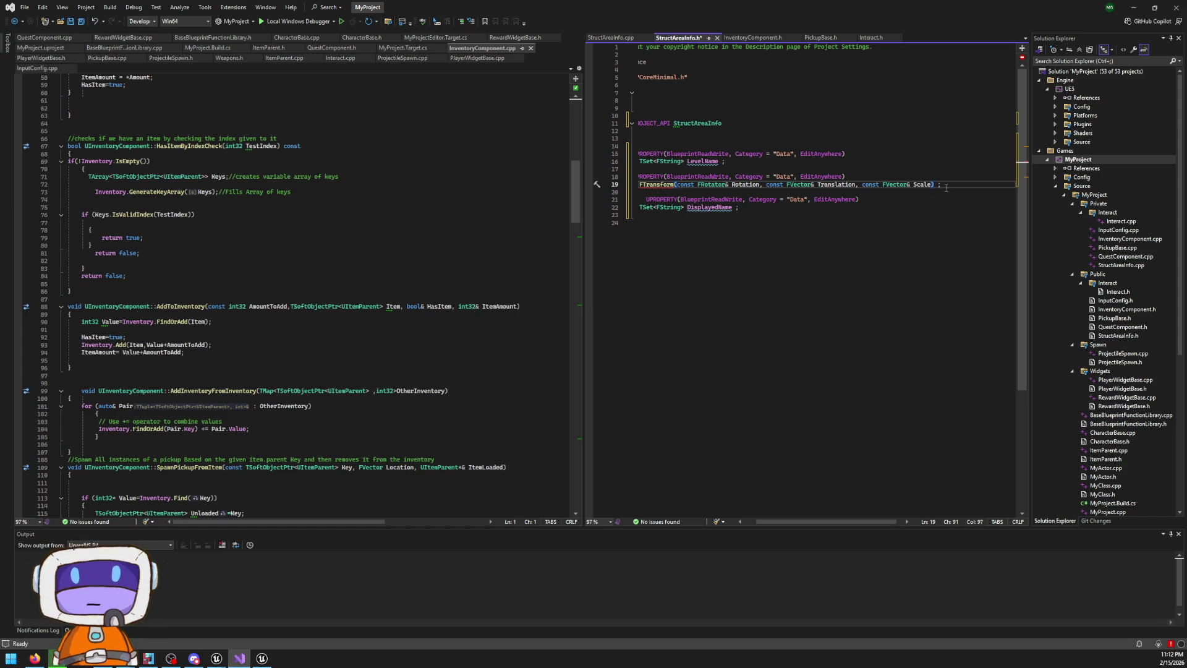
Name the FTransform property SpawnLoc after its parameter list
{"action": "left_click", "coordinate": [755, 215]}
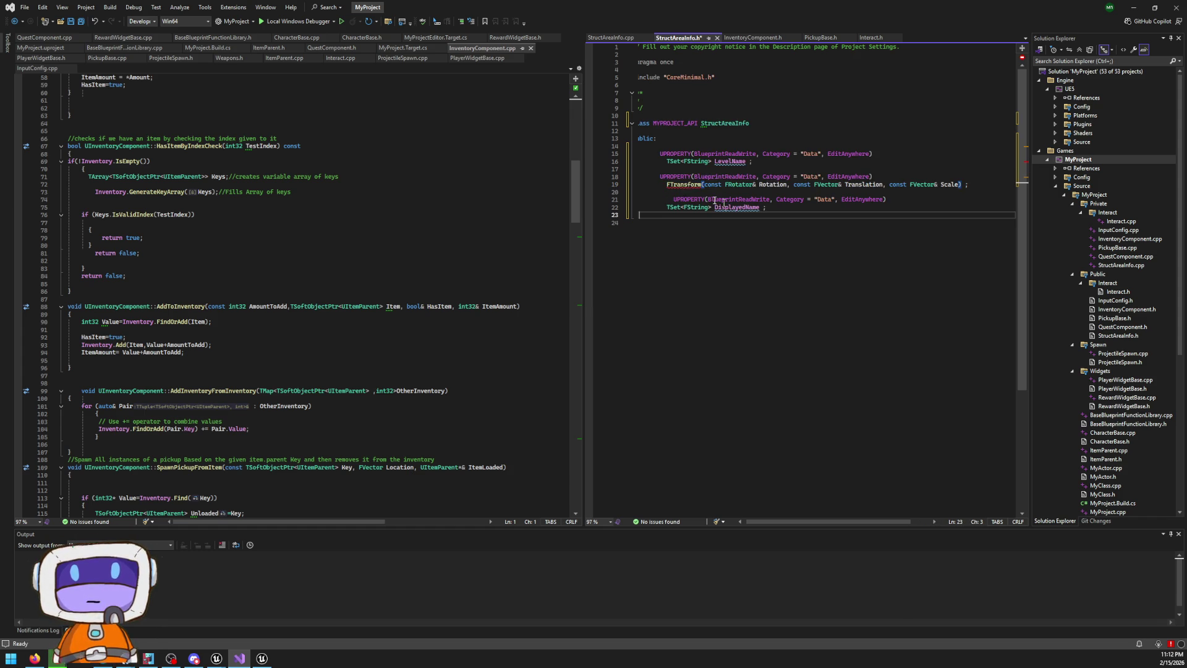
{"action": "left_click", "coordinate": [684, 184]}
{"action": "left_click", "coordinate": [680, 184]}
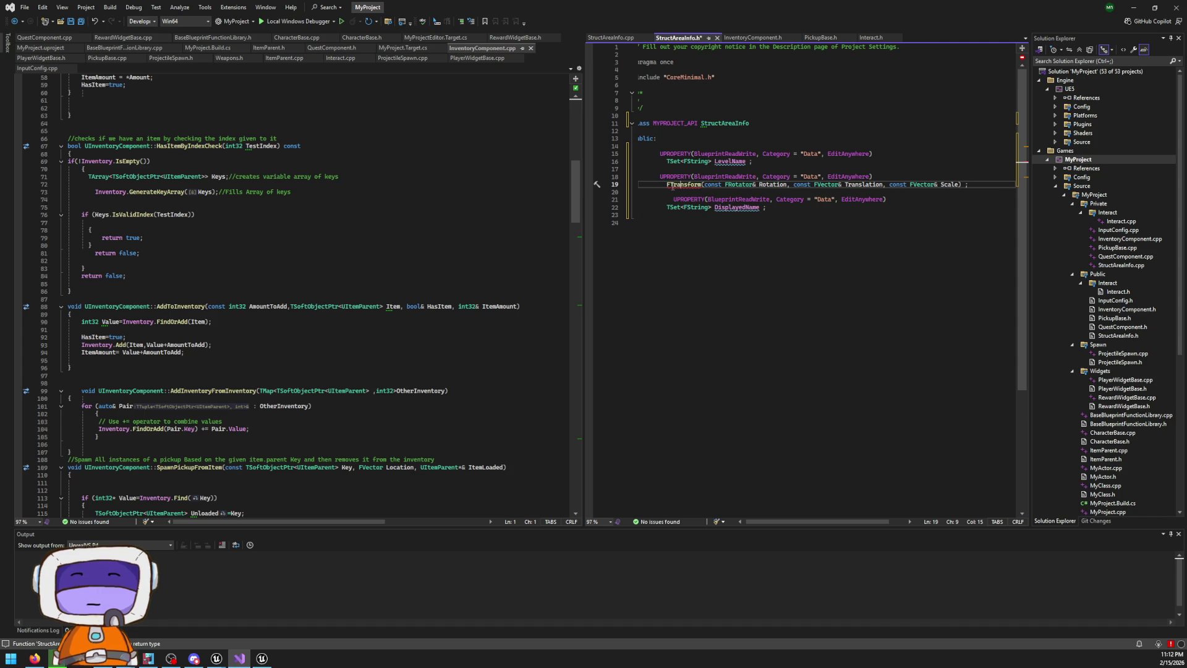
{"action": "left_click", "coordinate": [963, 184]}
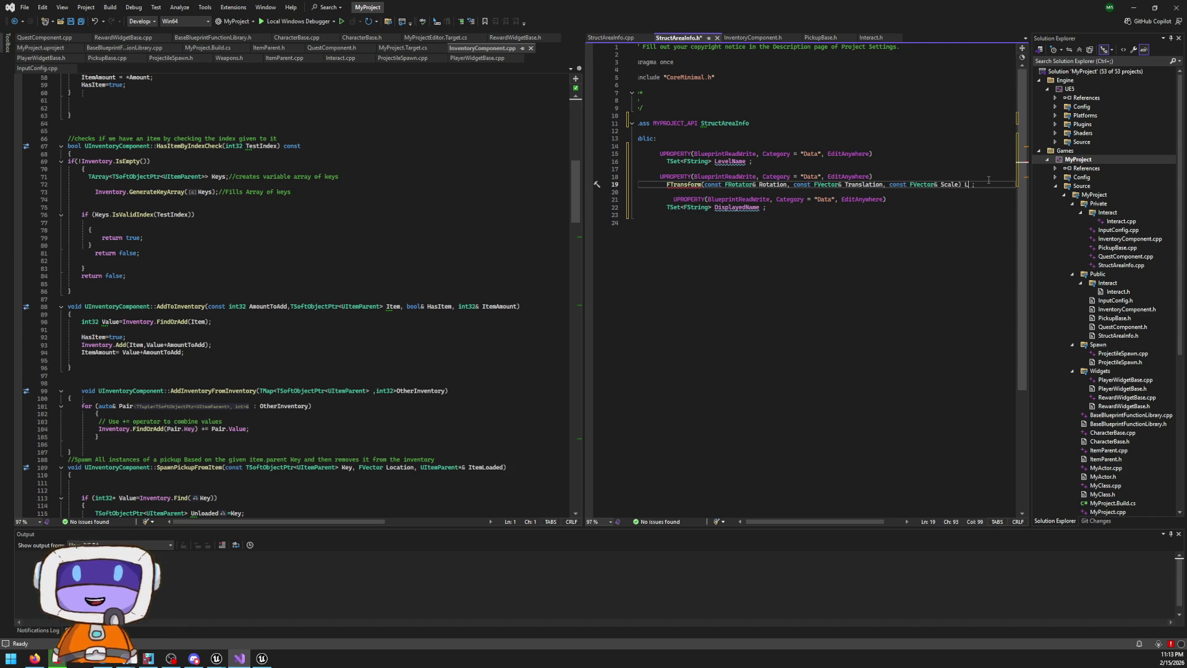
{"action": "type", "text": "Location"}
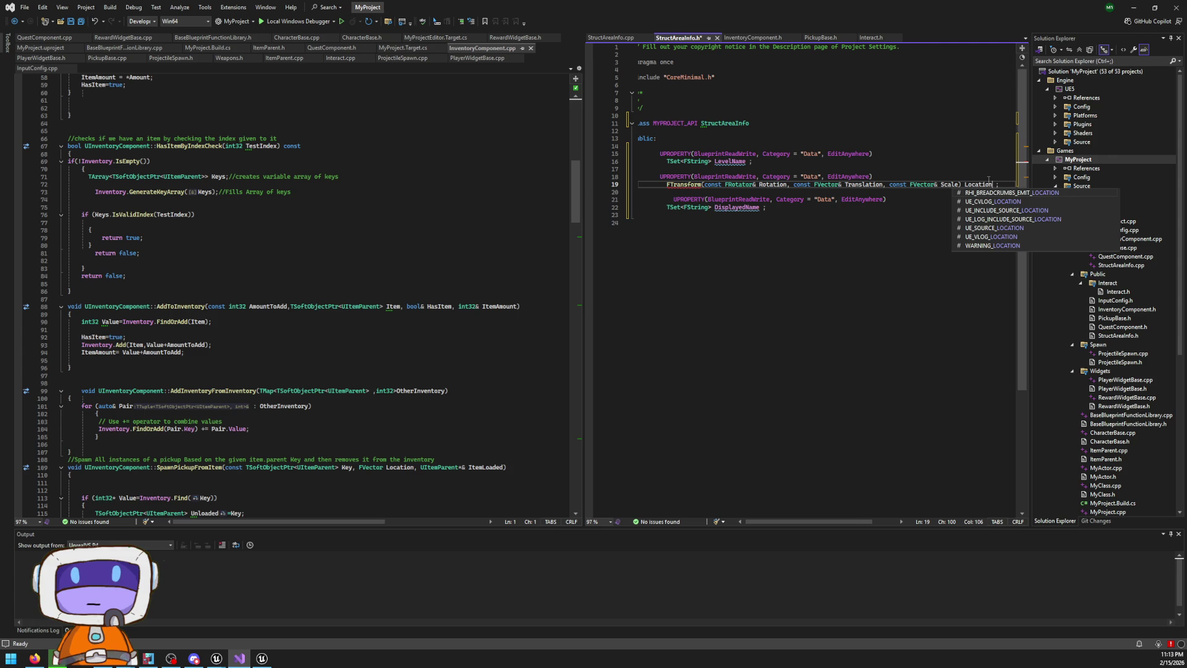
{"action": "key", "text": "BackSpace"}
{"action": "key", "text": "BackSpace"}
{"action": "key", "text": "BackSpace"}
{"action": "type", "text": "Spawn"}
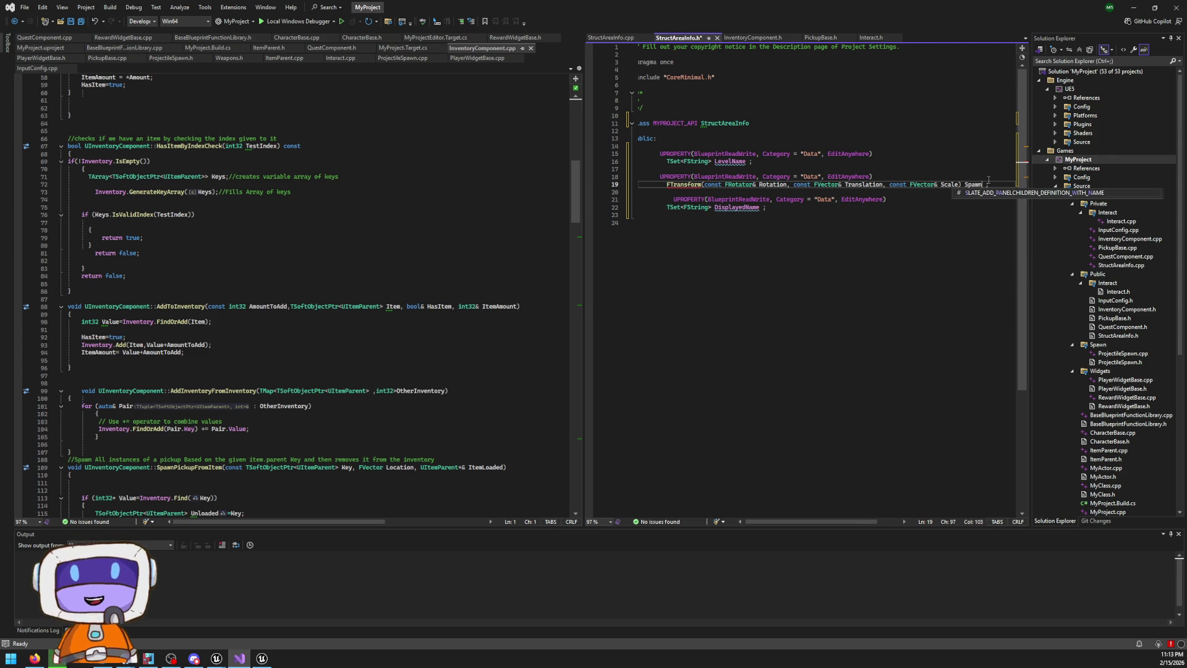
{"action": "type", "text": "Lo"}
{"action": "type", "text": "c"}
{"action": "left_click", "coordinate": [866, 233]}
{"action": "left_click", "coordinate": [982, 183]}
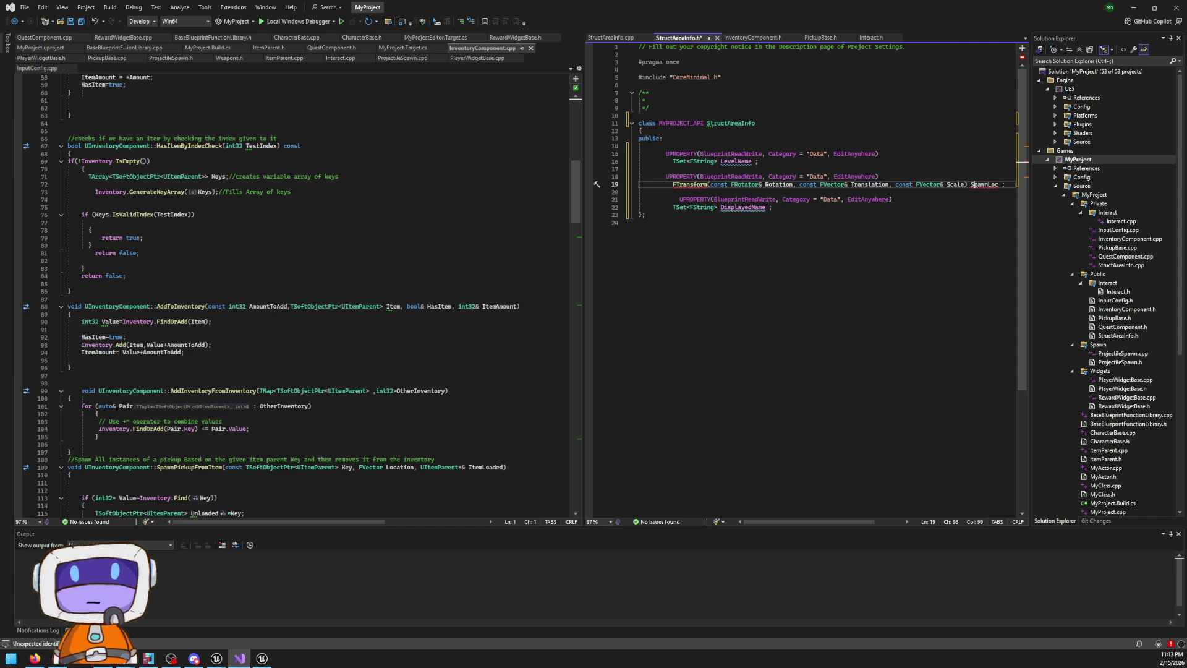
{"action": "left_click", "coordinate": [962, 191]}
{"action": "left_click", "coordinate": [966, 185]}
Delete the stray semicolon after Scale) and select the FTransform parameter list
{"action": "type", "text": ";"}
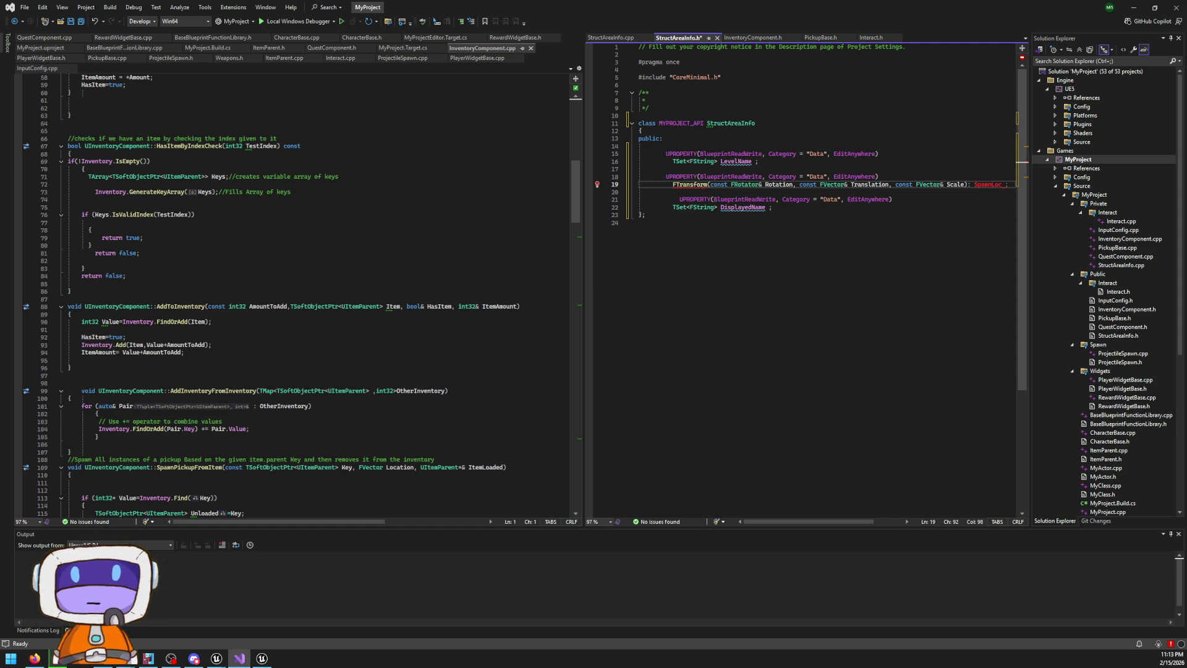
{"action": "key", "text": "BackSpace"}
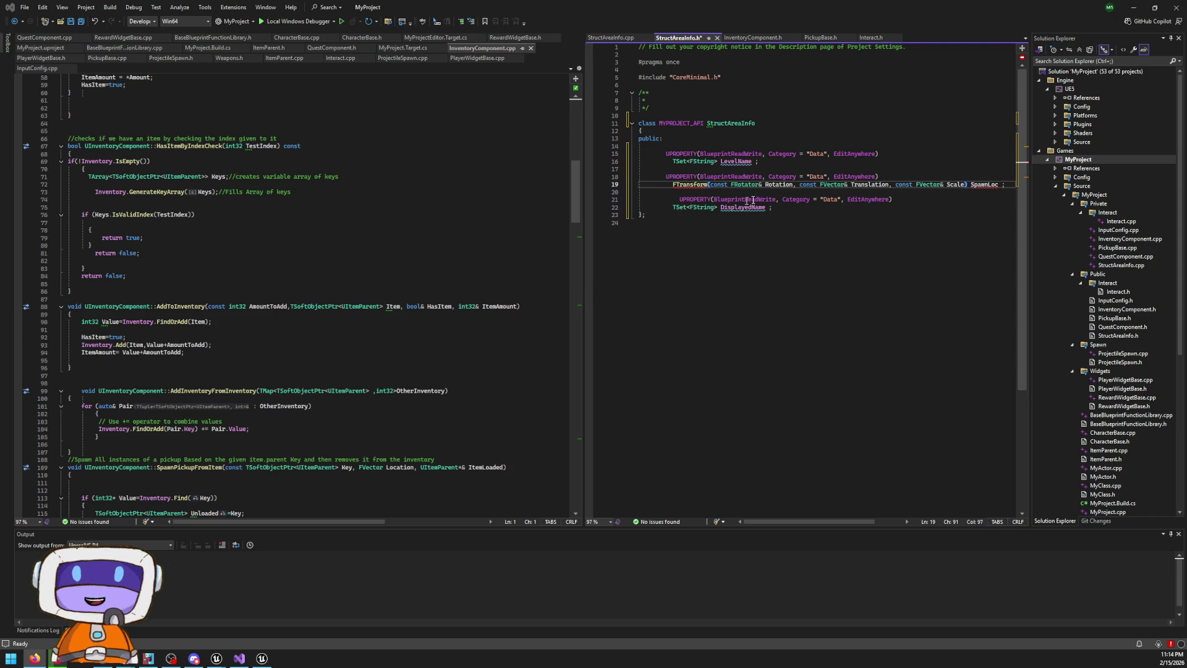
{"action": "left_click_drag", "start_coordinate": [968, 184], "coordinate": [709, 184]}
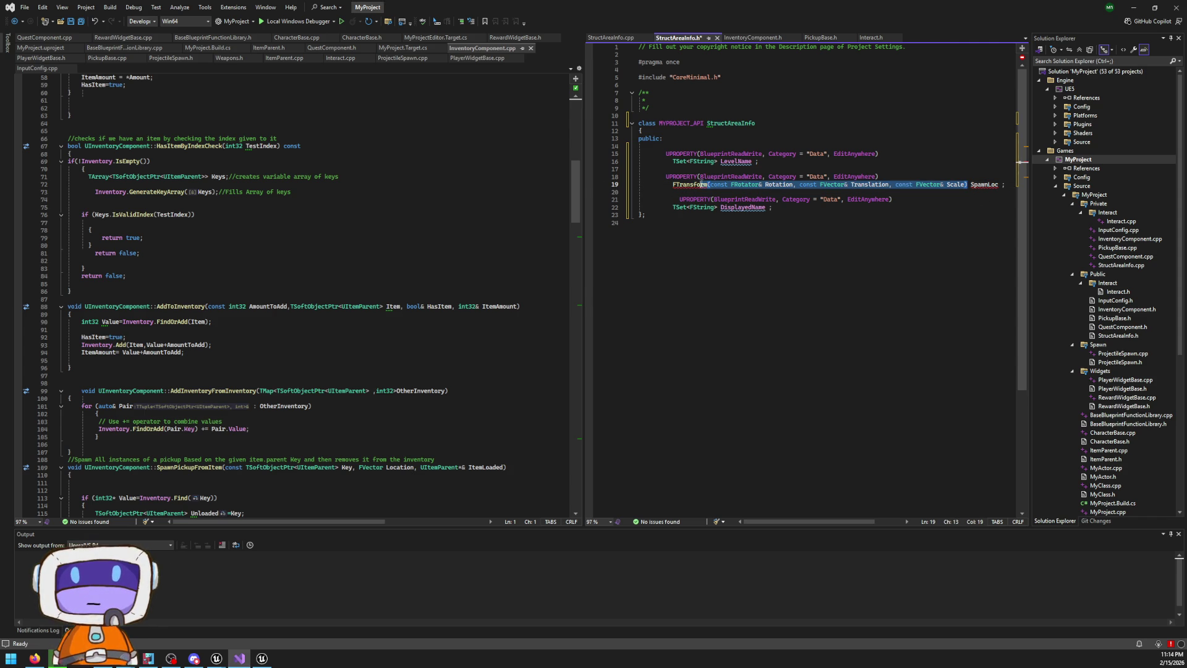
Remove the FTransform parameter list so line 19 reads FTransform SpawnLoc
{"action": "key", "text": "Delete"}
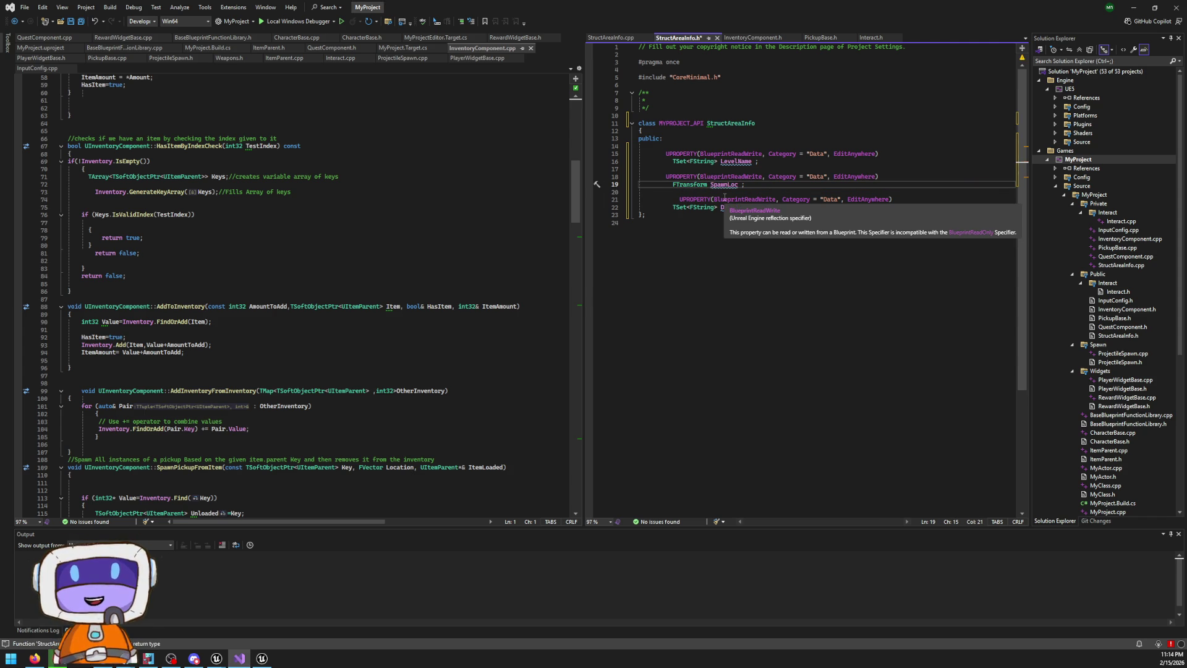
{"action": "left_click", "coordinate": [727, 184]}
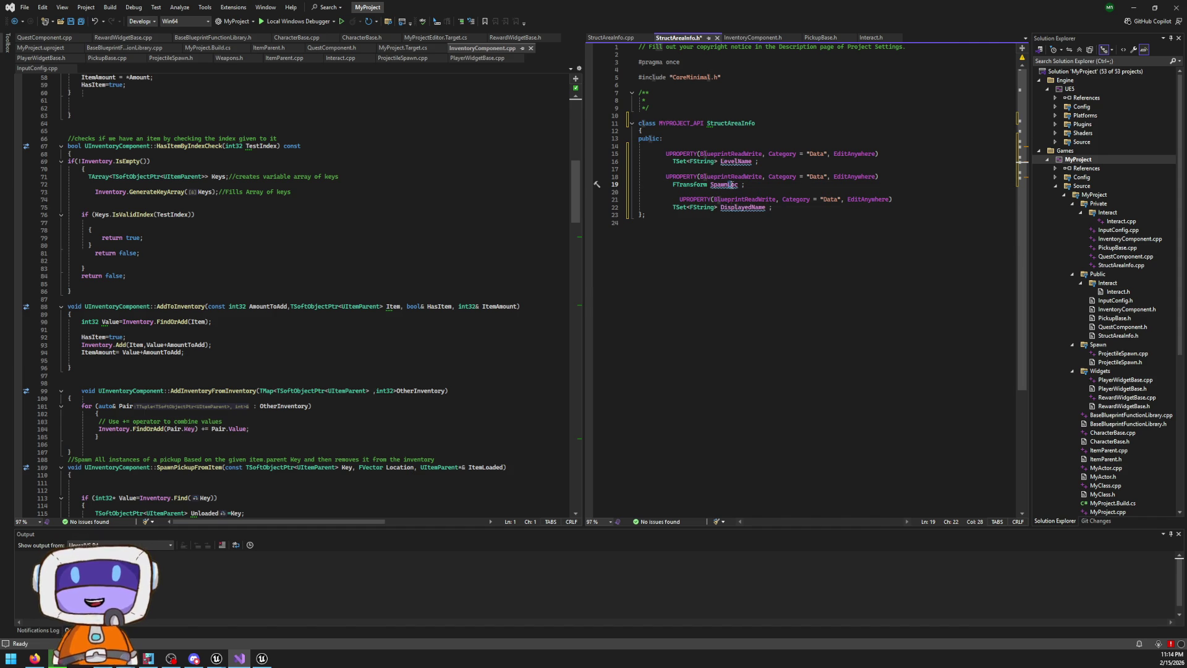
{"action": "left_click", "coordinate": [782, 199]}
{"action": "left_click", "coordinate": [812, 401]}
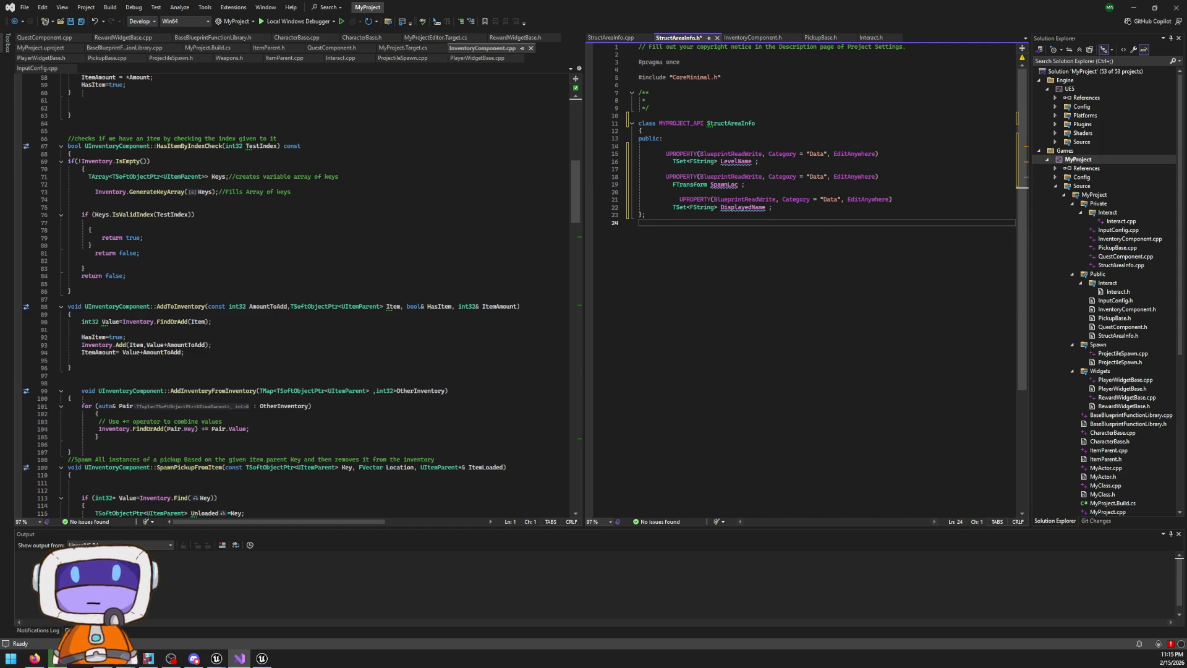
Return to StructAreaInfo.h and place the caret inside the class body
{"action": "key", "text": "alt+Tab"}
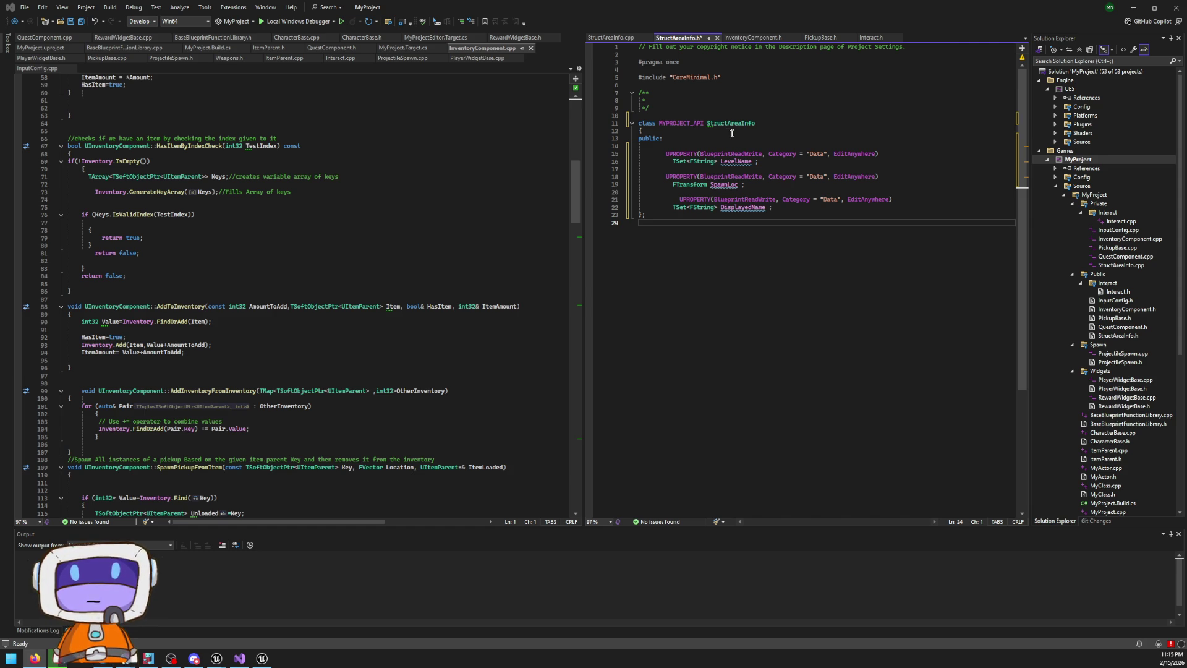
{"action": "left_click", "coordinate": [705, 123]}
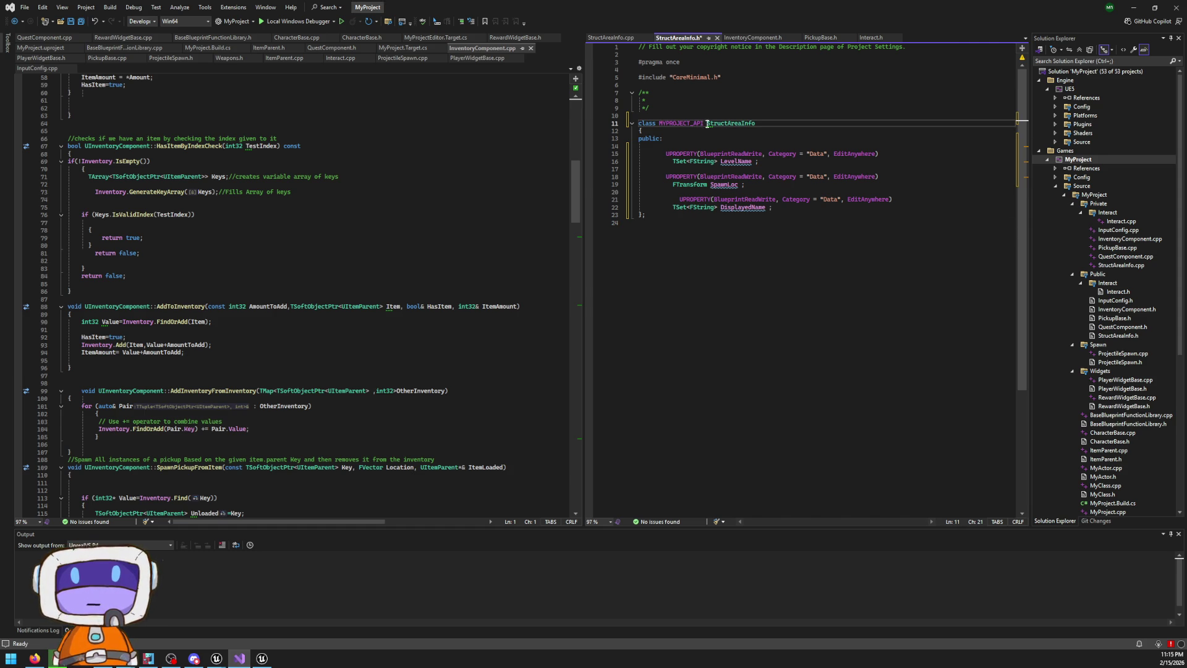
{"action": "key", "text": "Left"}
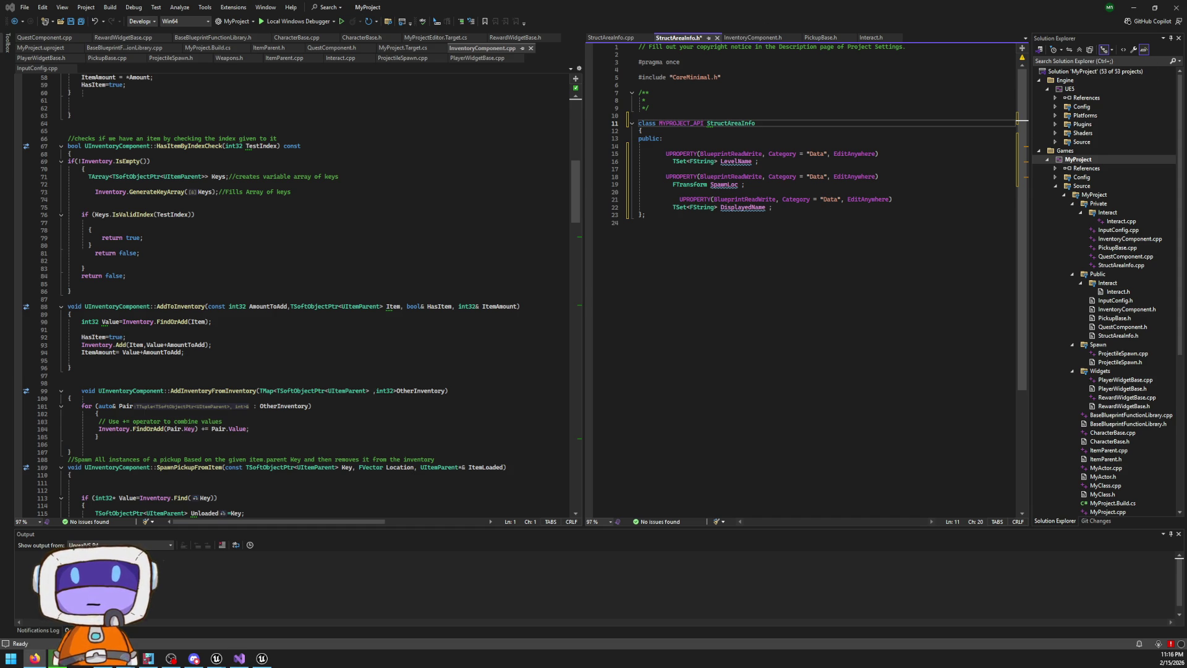
{"action": "left_click", "coordinate": [669, 40]}
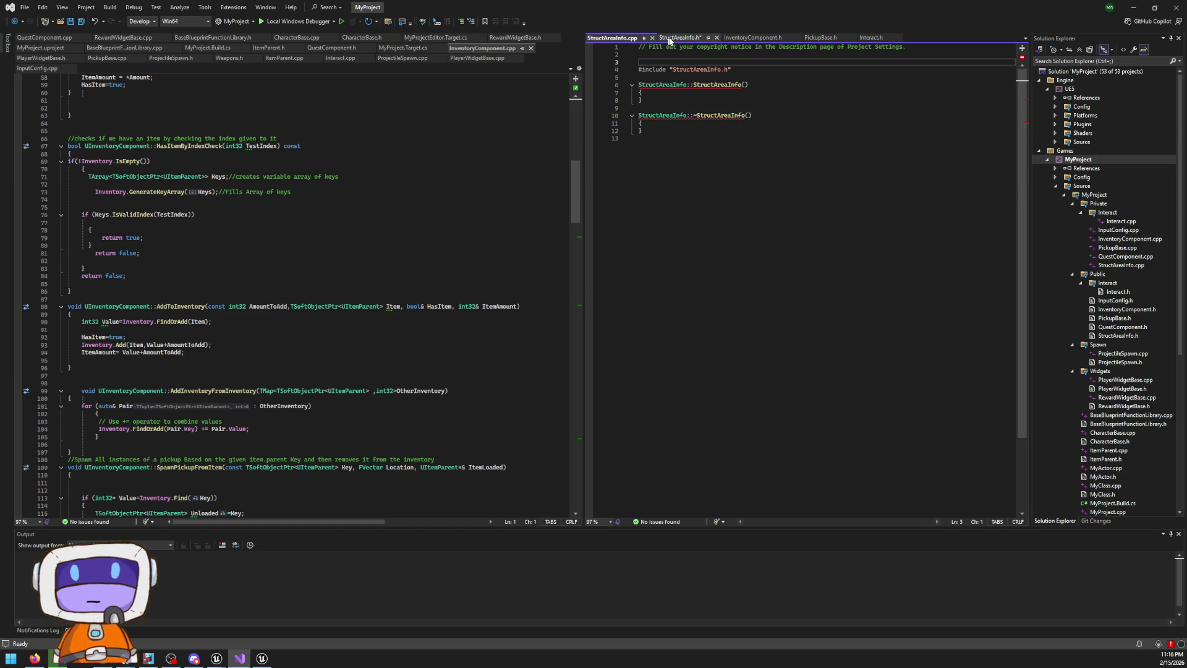
{"action": "left_click", "coordinate": [677, 131]}
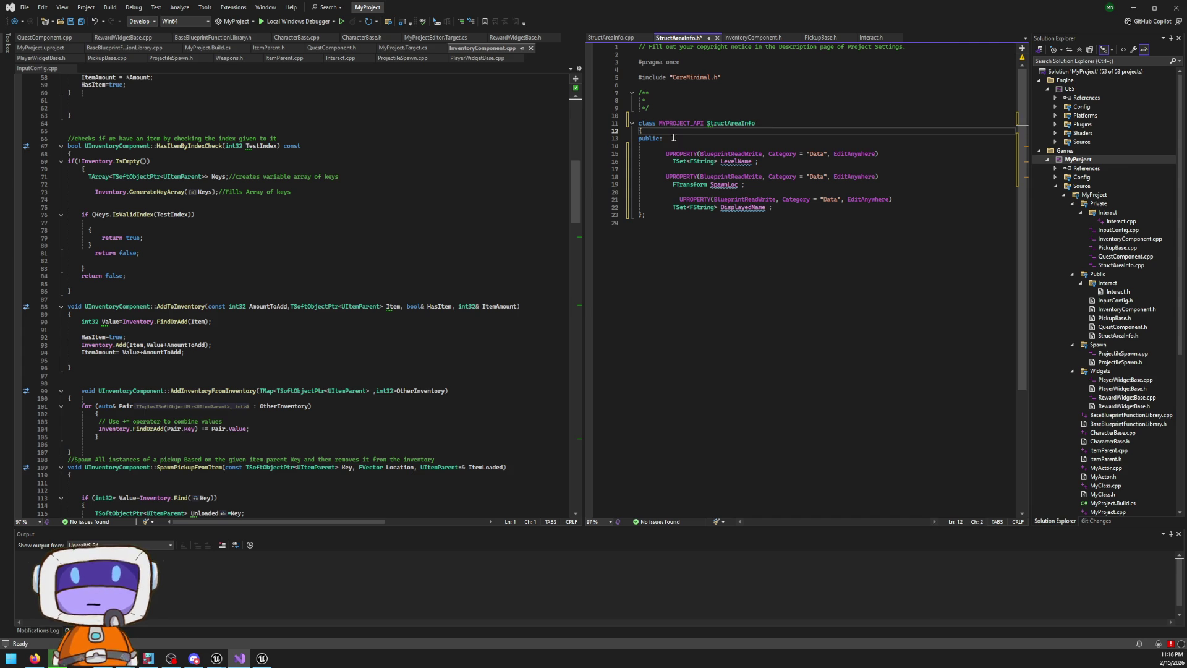
Paste a USTRUCT(BlueprintType) template over the class and rename FMyStruct to StructAreaInfo
{"action": "type", "text": "USTRUCT(BlueprintType) struct FMyStruct { GENERATED_BODY()"}
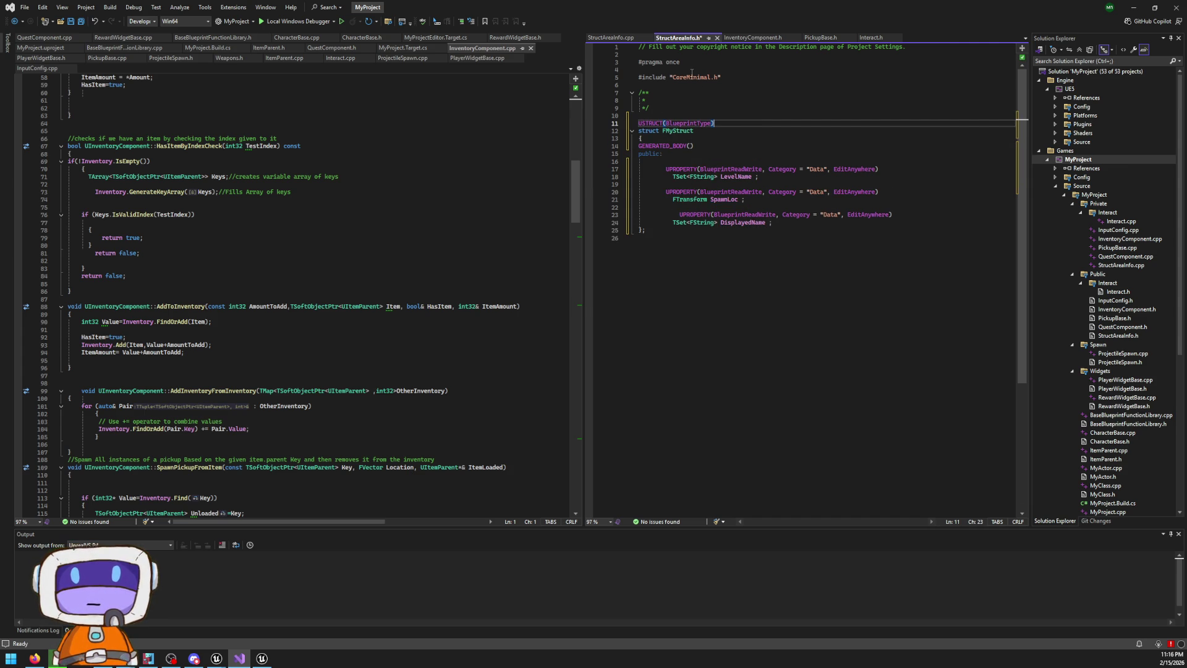
{"action": "double_click", "coordinate": [677, 131]}
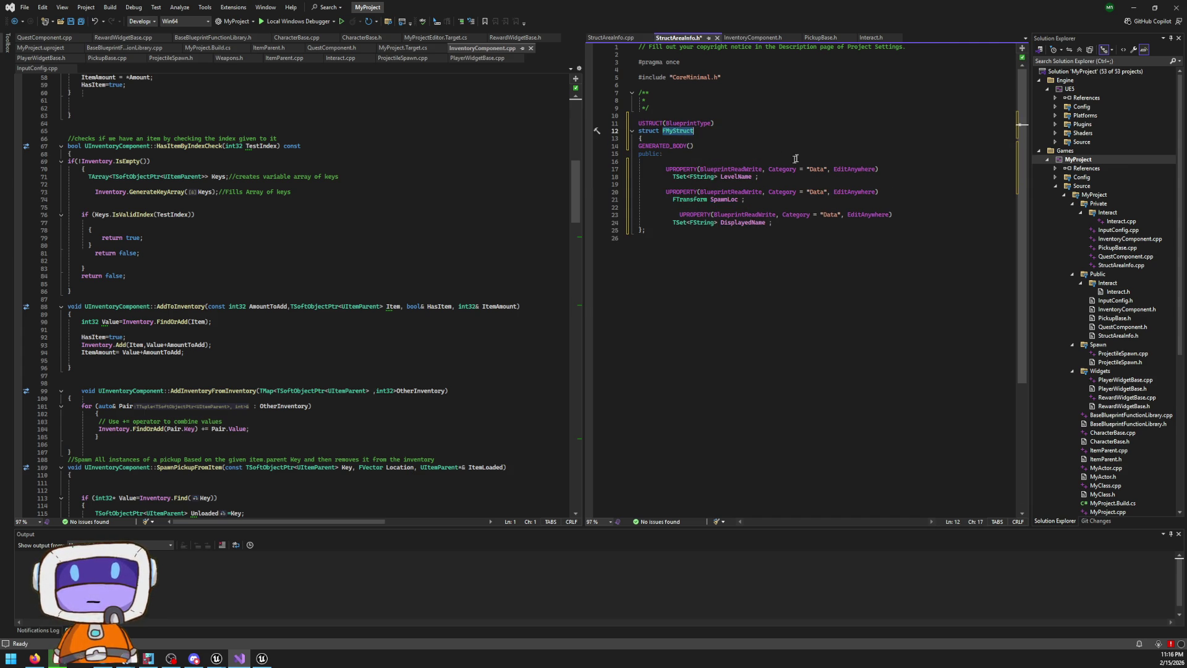
{"action": "type", "text": "StructAreaInfo"}
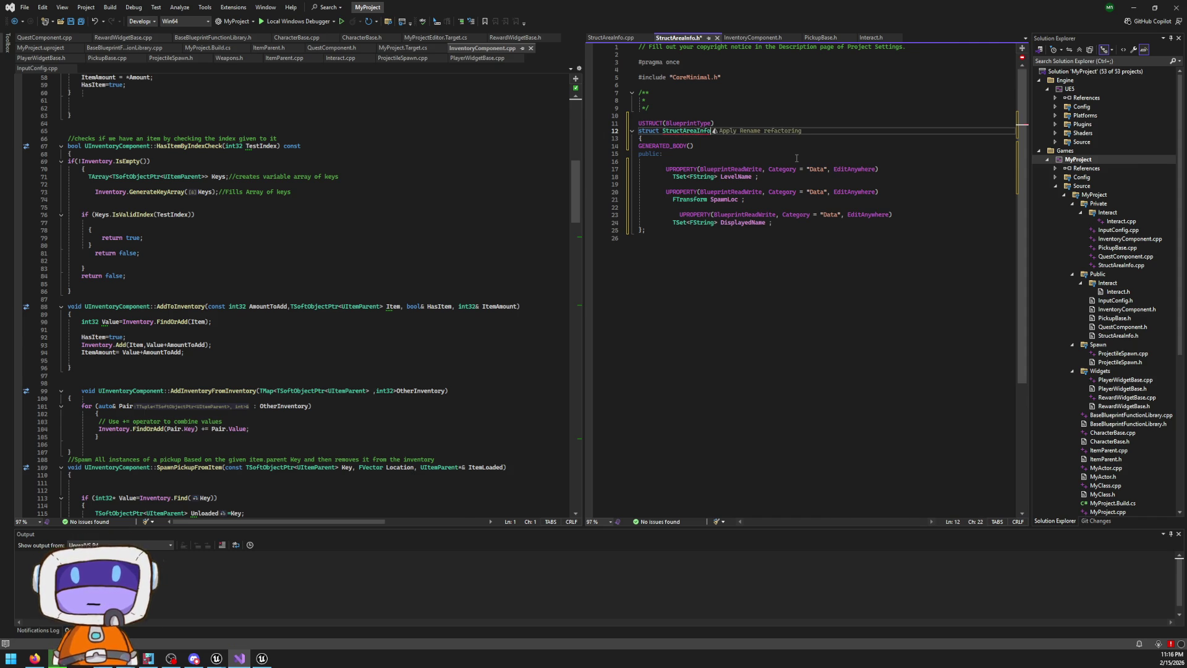
Apply the quick fix that renames the struct to FStructAreaInfo
{"action": "left_click", "coordinate": [857, 85]}
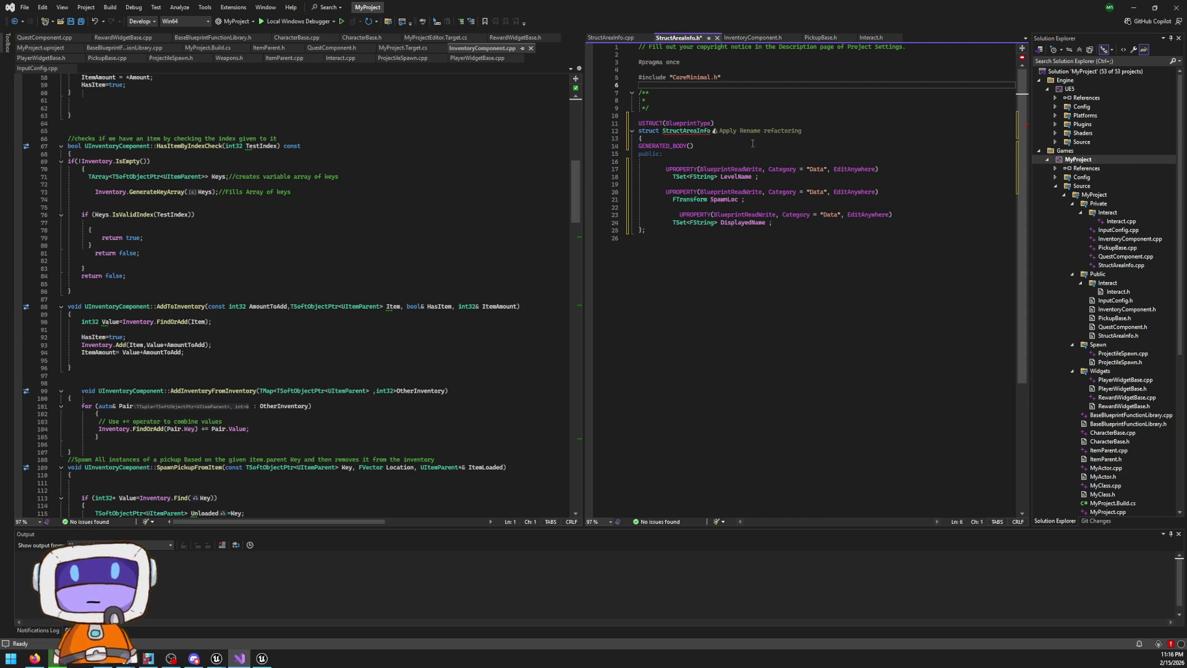
{"action": "left_click", "coordinate": [711, 131]}
{"action": "key", "text": "ctrl+period"}
{"action": "key", "text": "Return"}
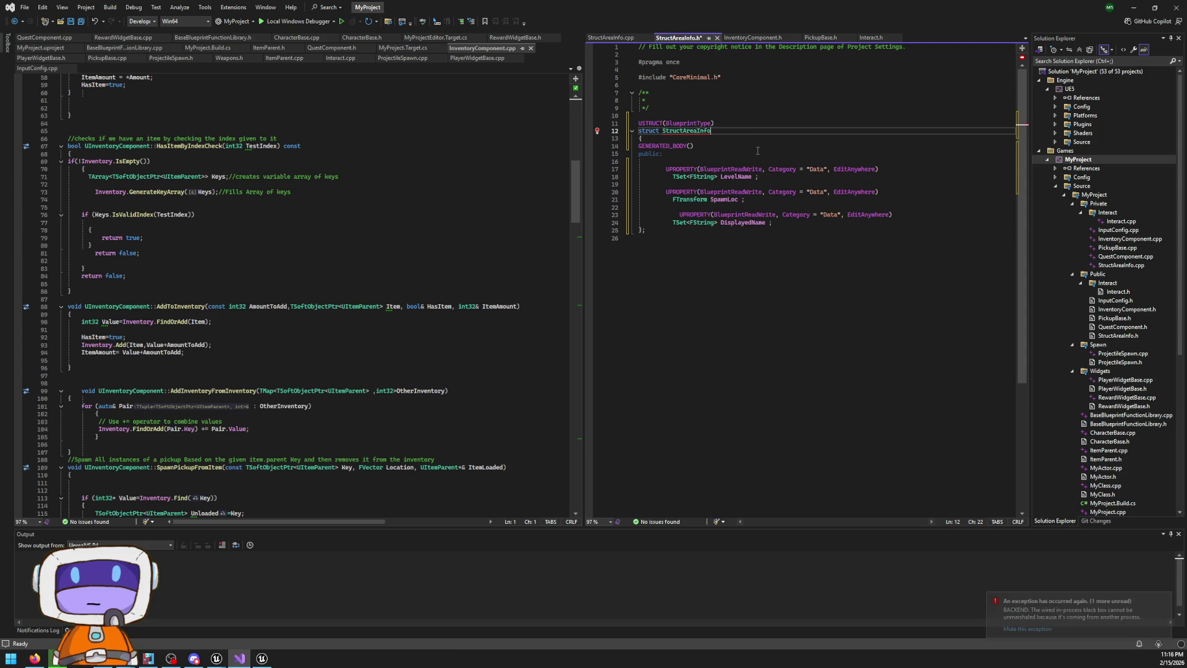
{"action": "left_click", "coordinate": [597, 131]}
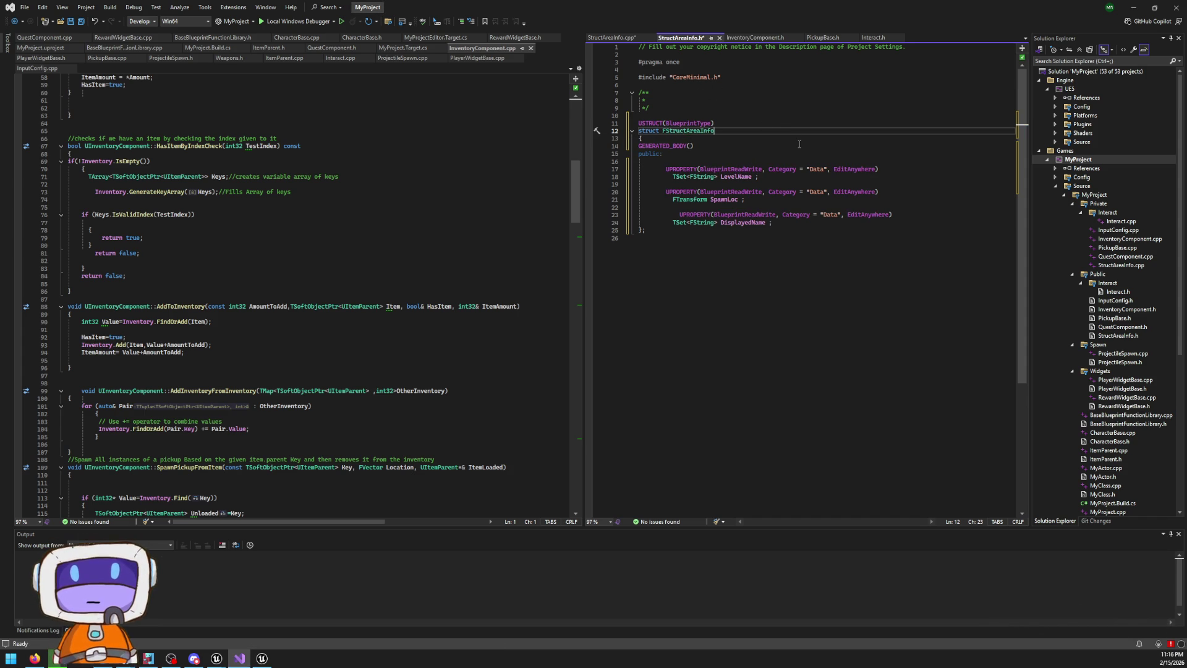
{"action": "left_click", "coordinate": [650, 154]}
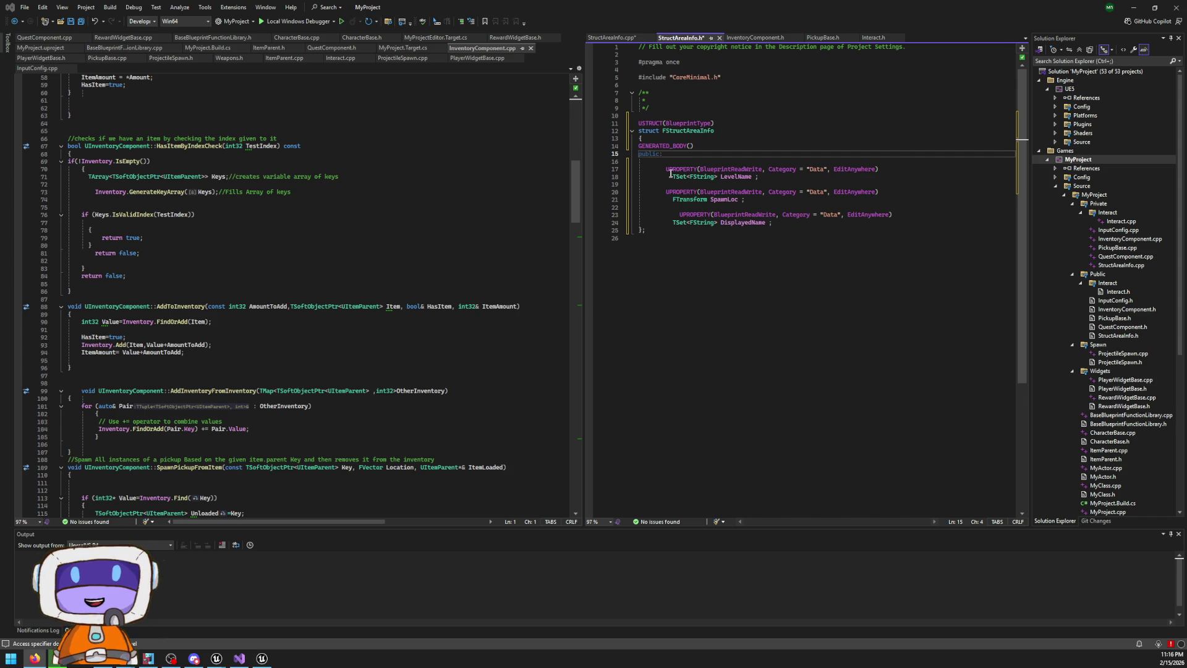
{"action": "left_click", "coordinate": [829, 138]}
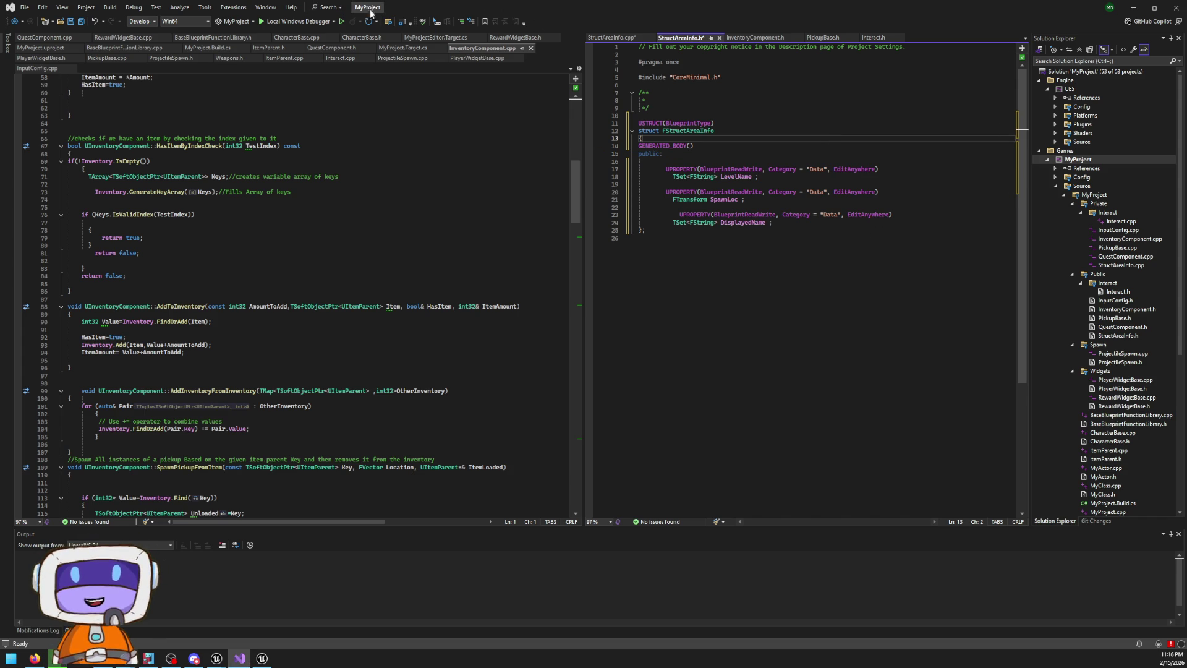
Delete the constructor and destructor from StructAreaInfo.cpp
{"action": "left_click", "coordinate": [611, 38]}
{"action": "left_click_drag", "start_coordinate": [686, 191], "coordinate": [638, 84]}
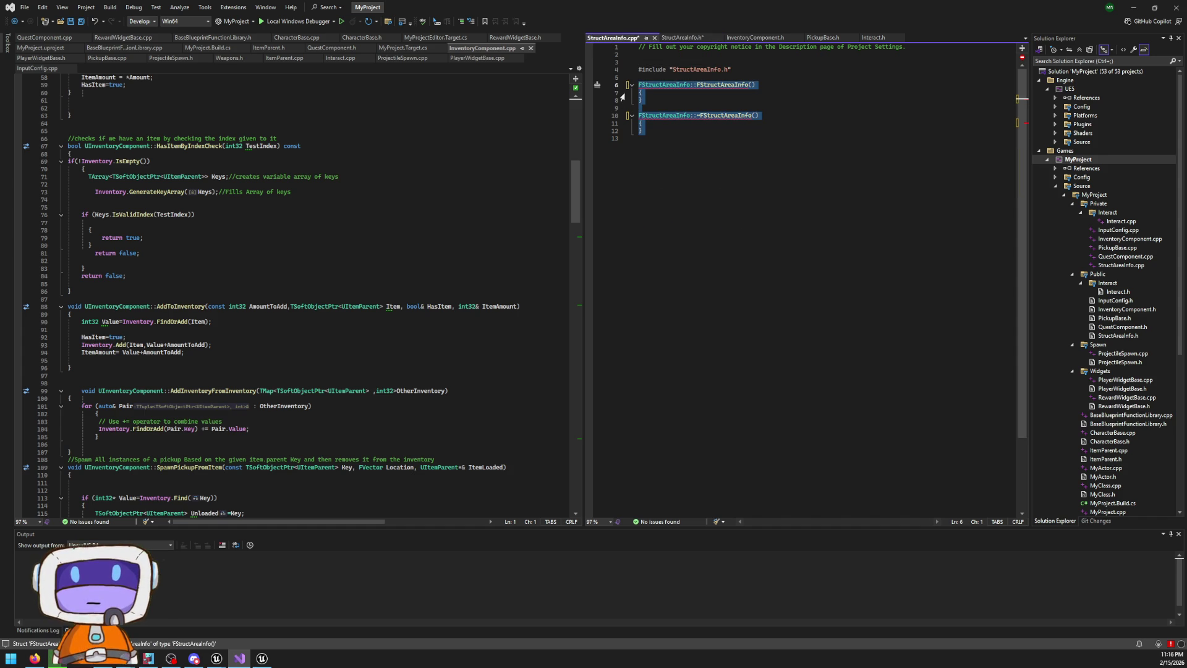
{"action": "key", "text": "Delete"}
{"action": "left_click", "coordinate": [680, 38]}
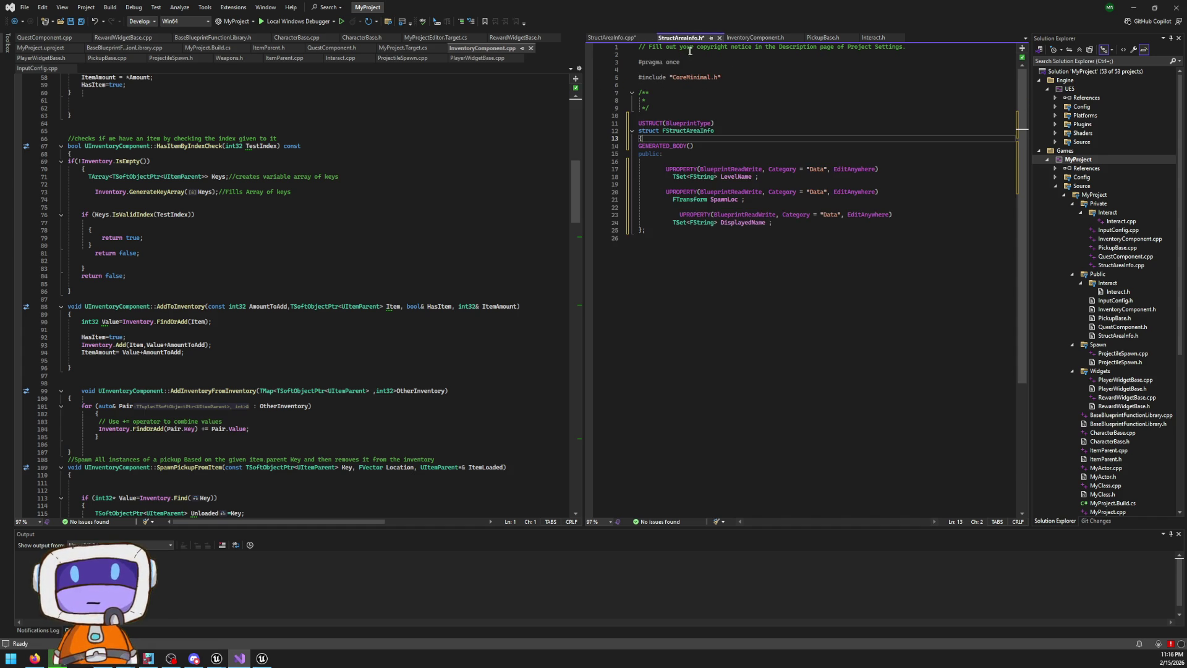
Build MyProject, then switch over to the Unreal Editor
{"action": "left_click", "coordinate": [110, 8]}
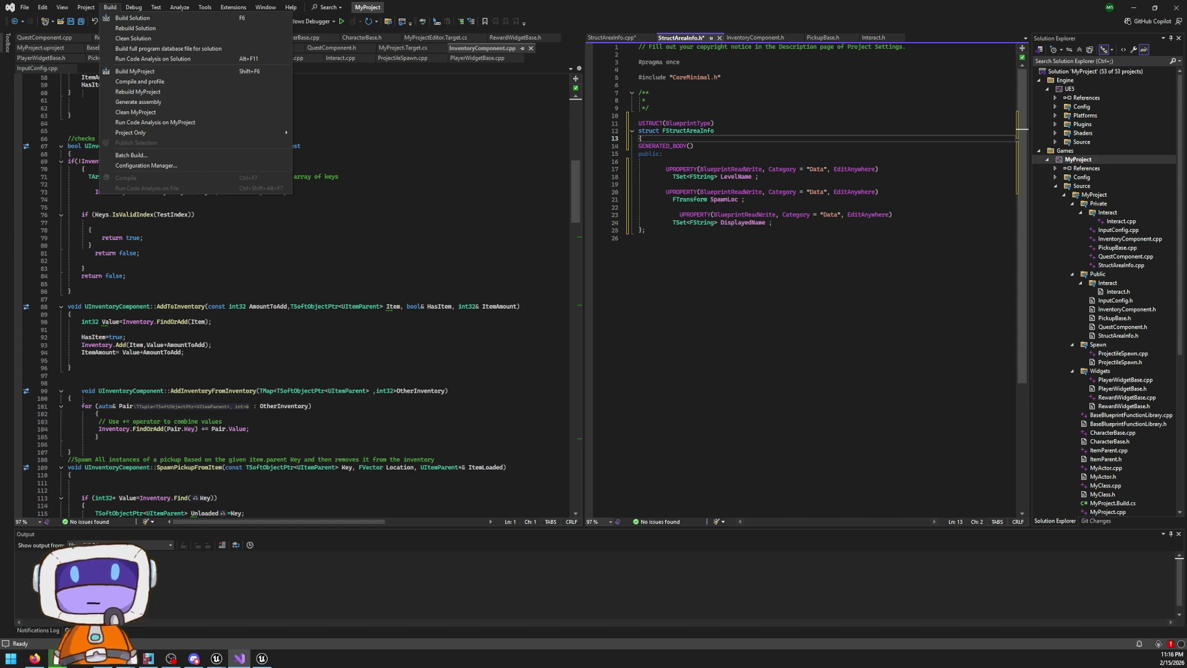
{"action": "key", "text": "Escape"}
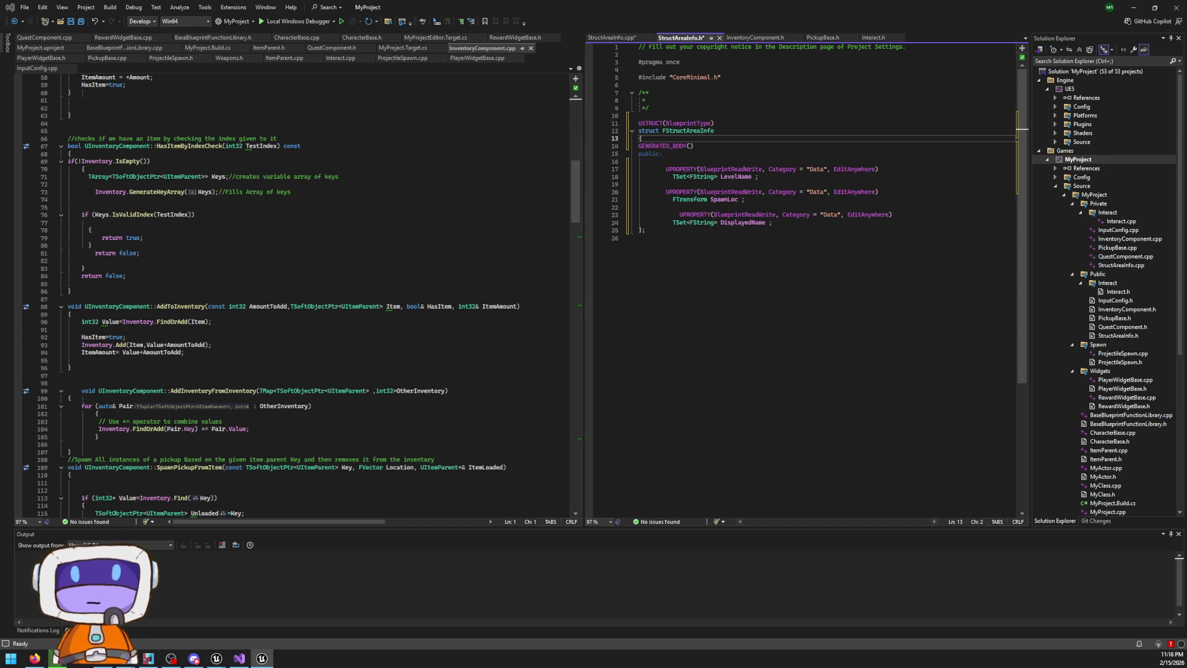
{"action": "left_click", "coordinate": [118, 8]}
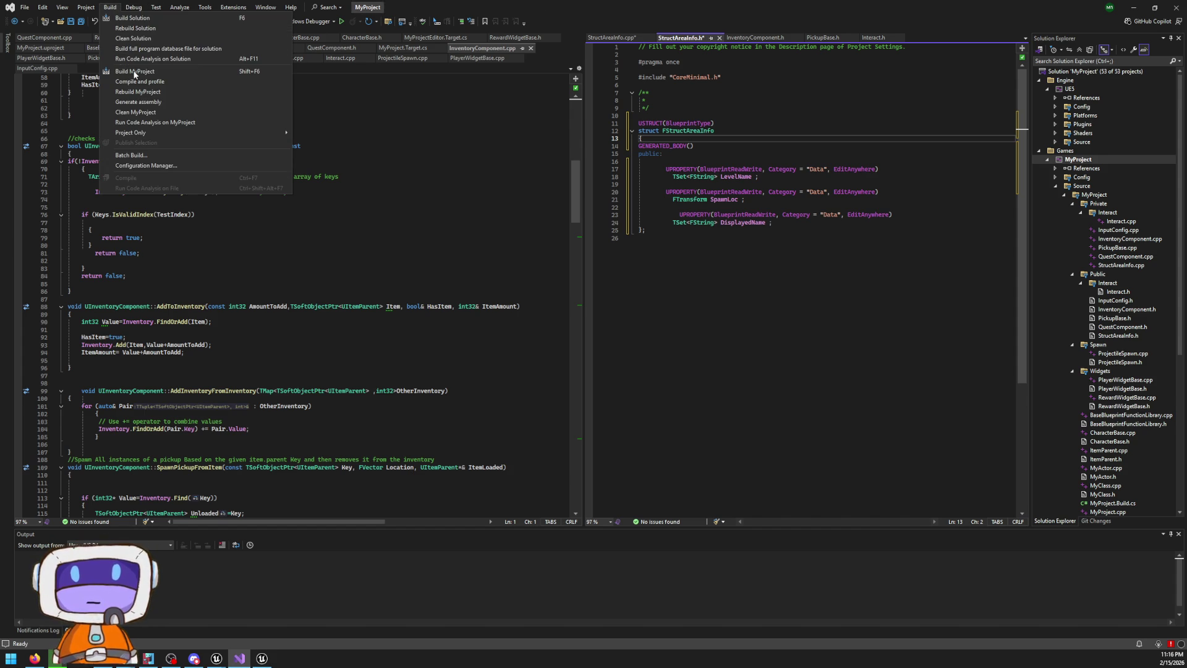
{"action": "left_click", "coordinate": [135, 72]}
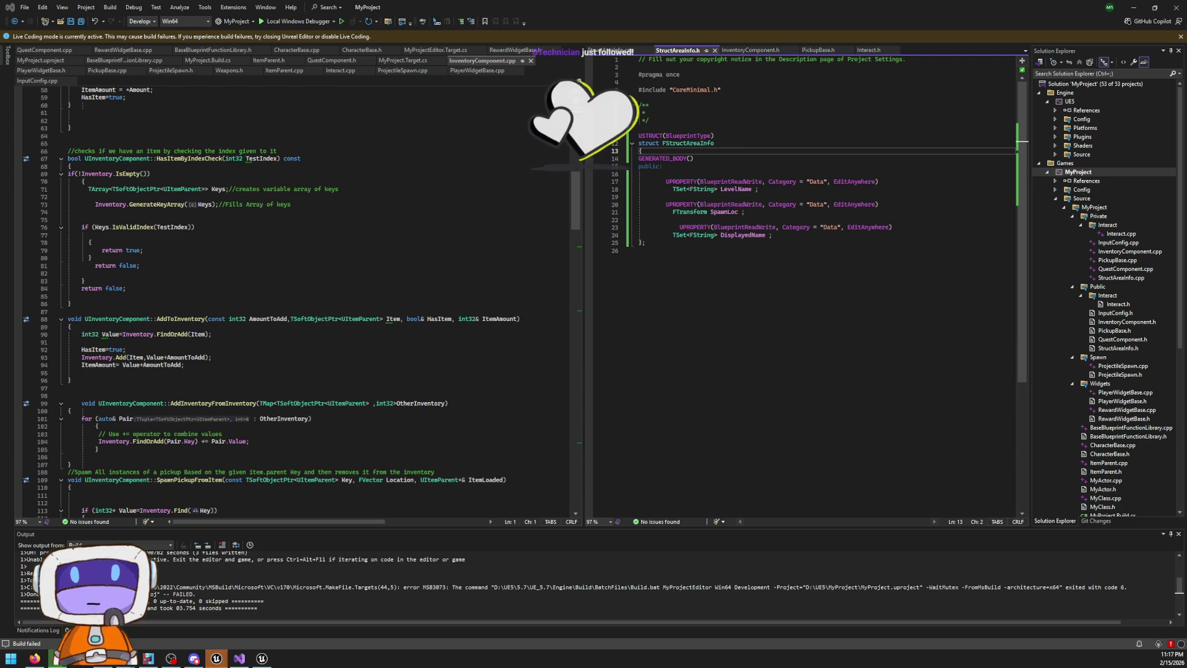
{"action": "key", "text": "alt+Tab"}
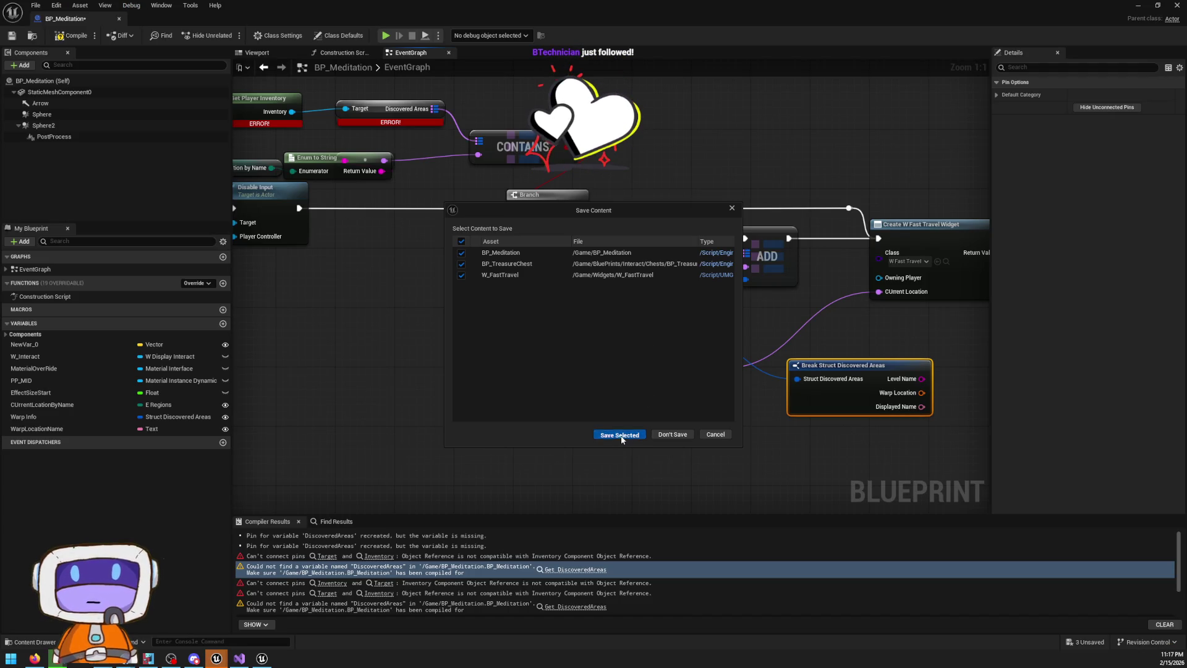
Save BP_Meditation, BP_TreasureChest and W_FastTravel, then relaunch MyProject from the desktop shortcut
{"action": "left_click", "coordinate": [620, 435]}
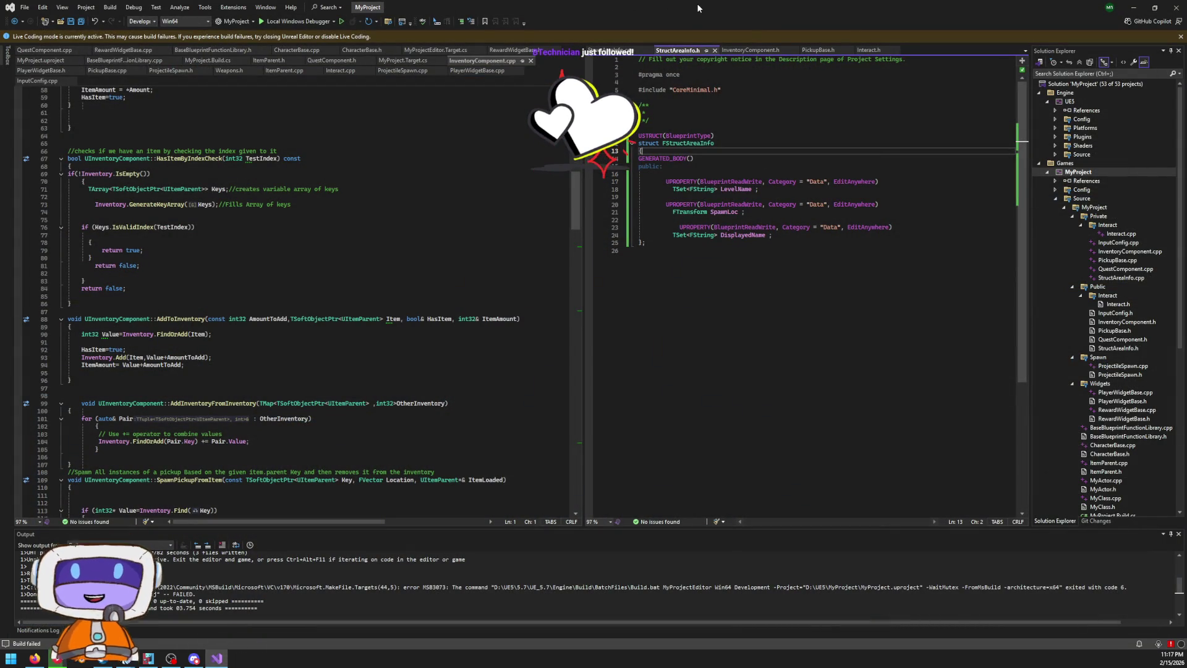
{"action": "double_click", "coordinate": [697, 8]}
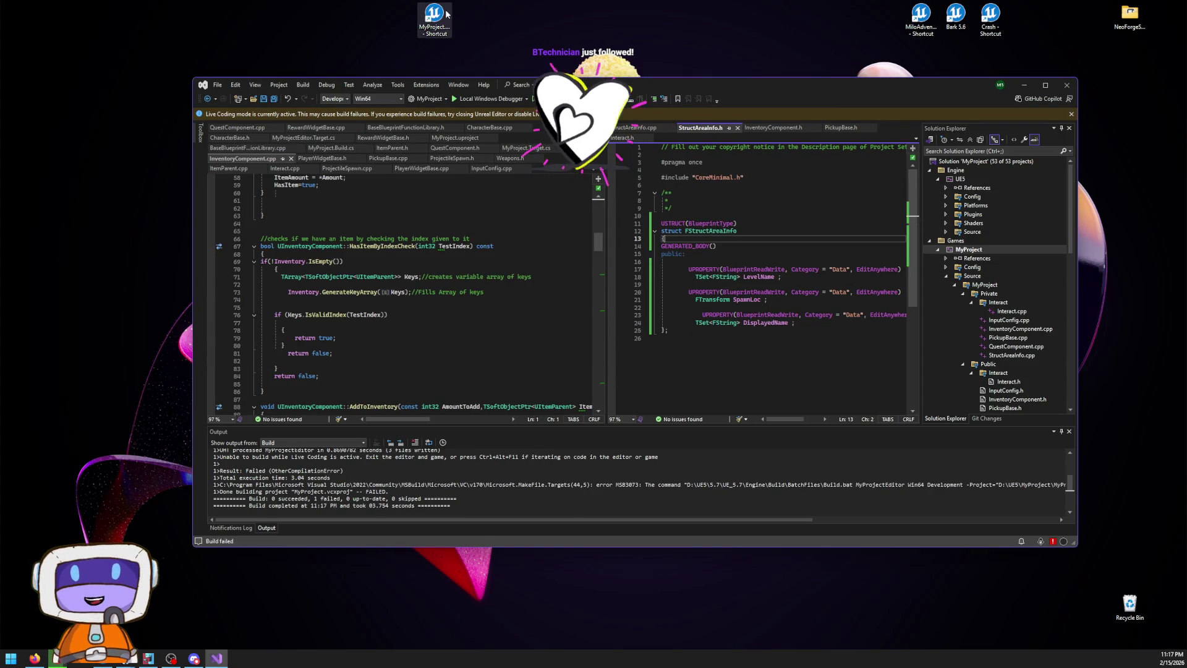
{"action": "double_click", "coordinate": [436, 13]}
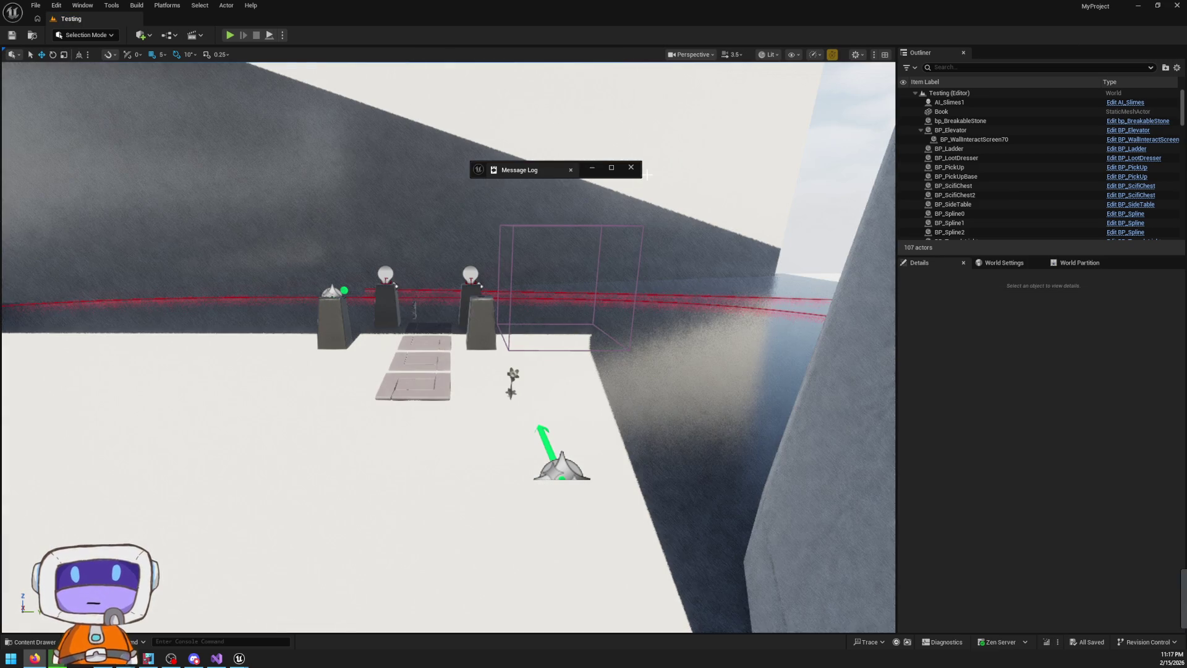
Close the Message Log and open the L_MainLand_WP1 level from the Maps folder
{"action": "left_click", "coordinate": [629, 169]}
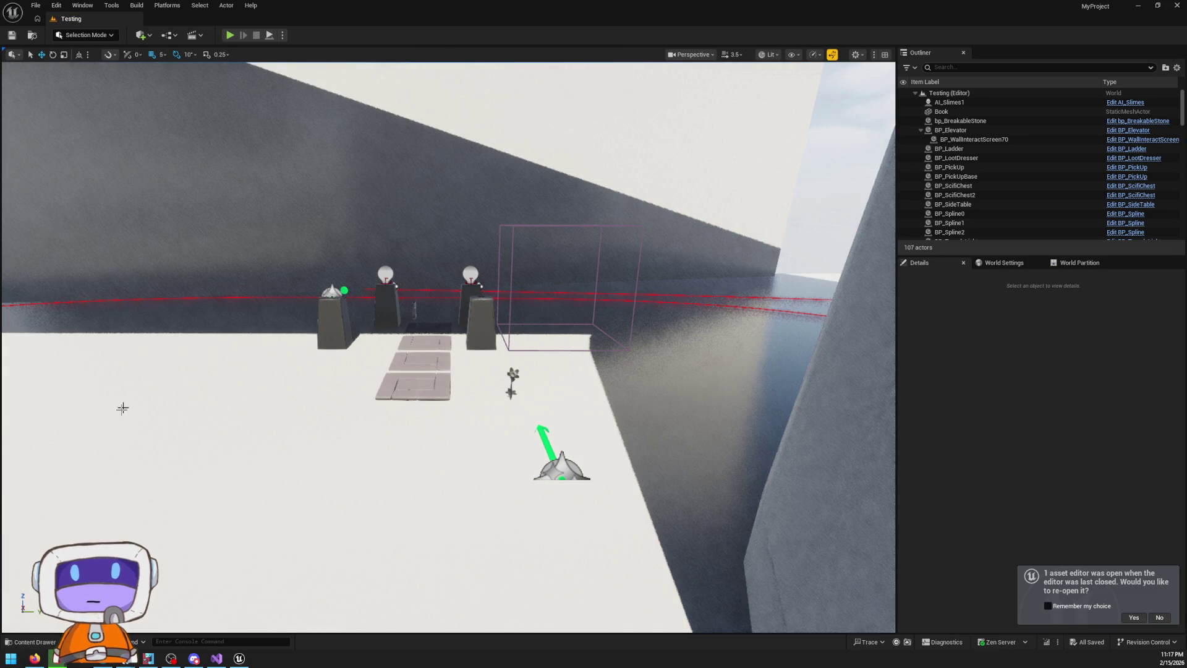
{"action": "left_click", "coordinate": [37, 641]}
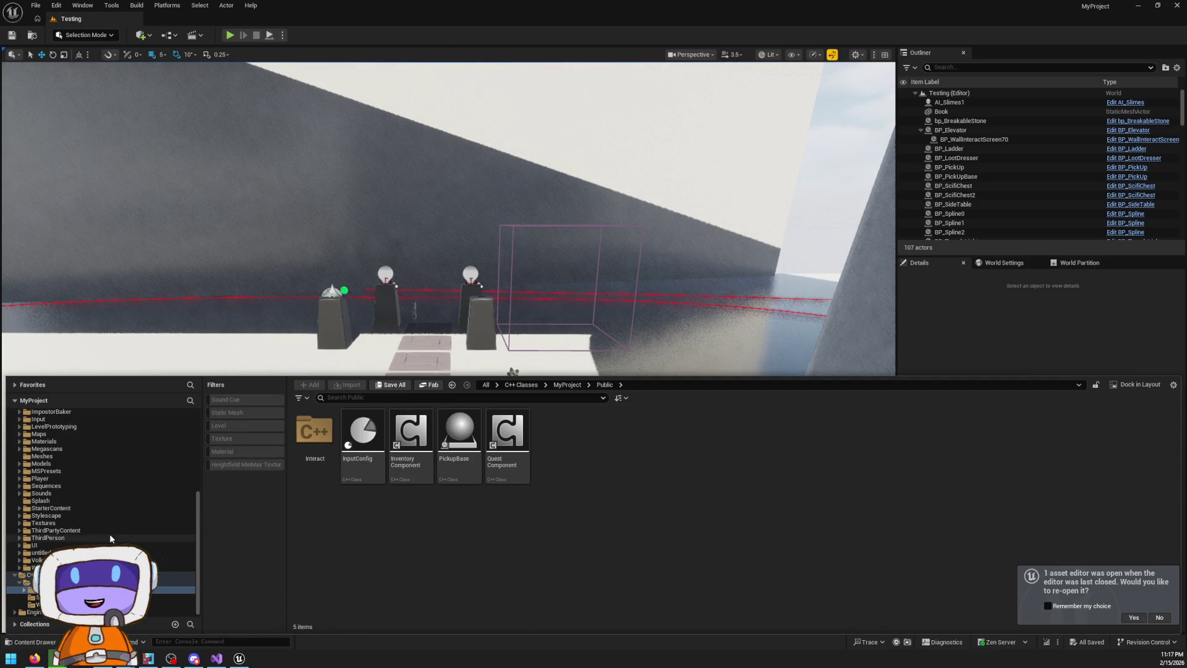
{"action": "left_click", "coordinate": [38, 434]}
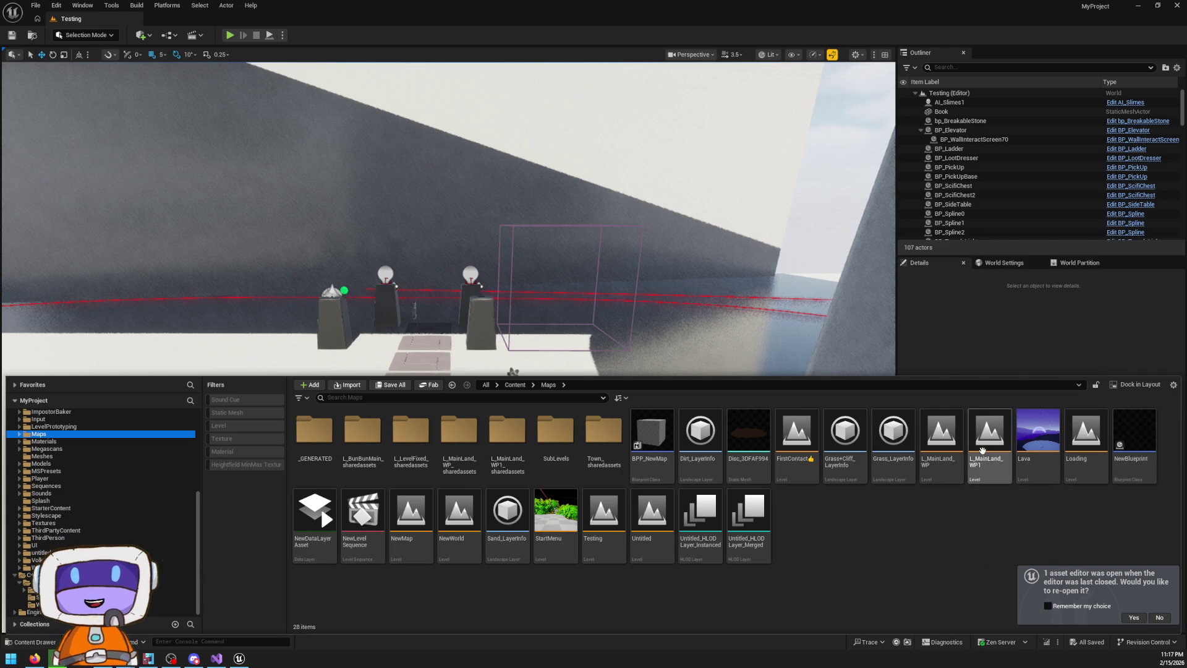
{"action": "double_click", "coordinate": [987, 453]}
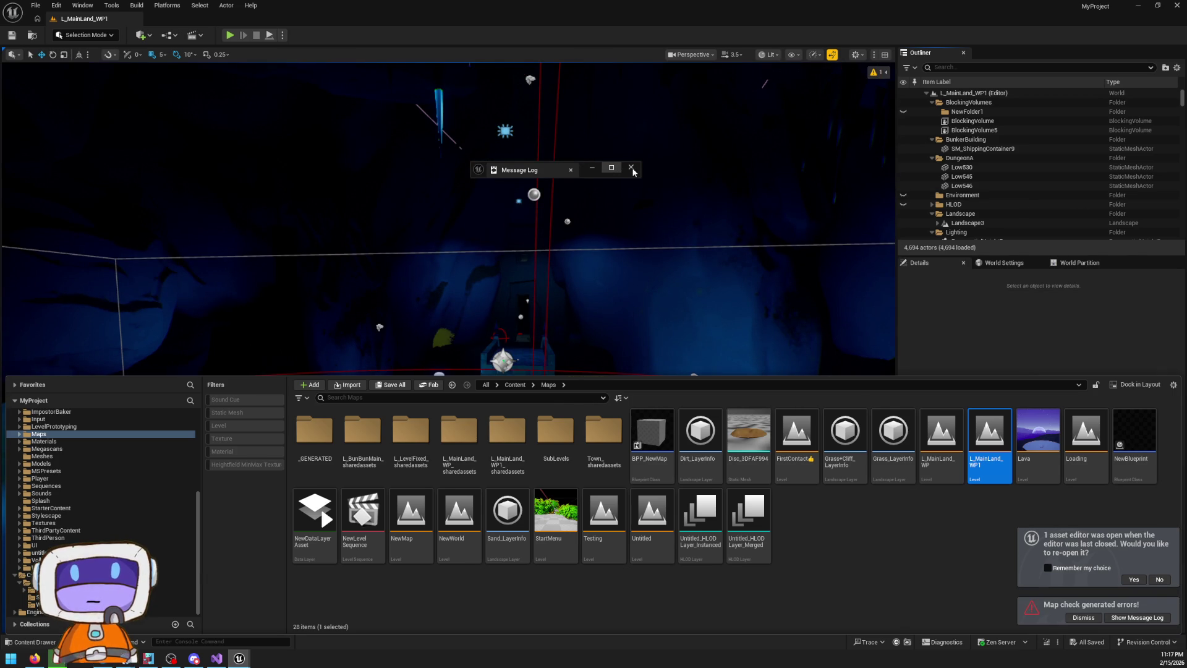
{"action": "left_click", "coordinate": [643, 176]}
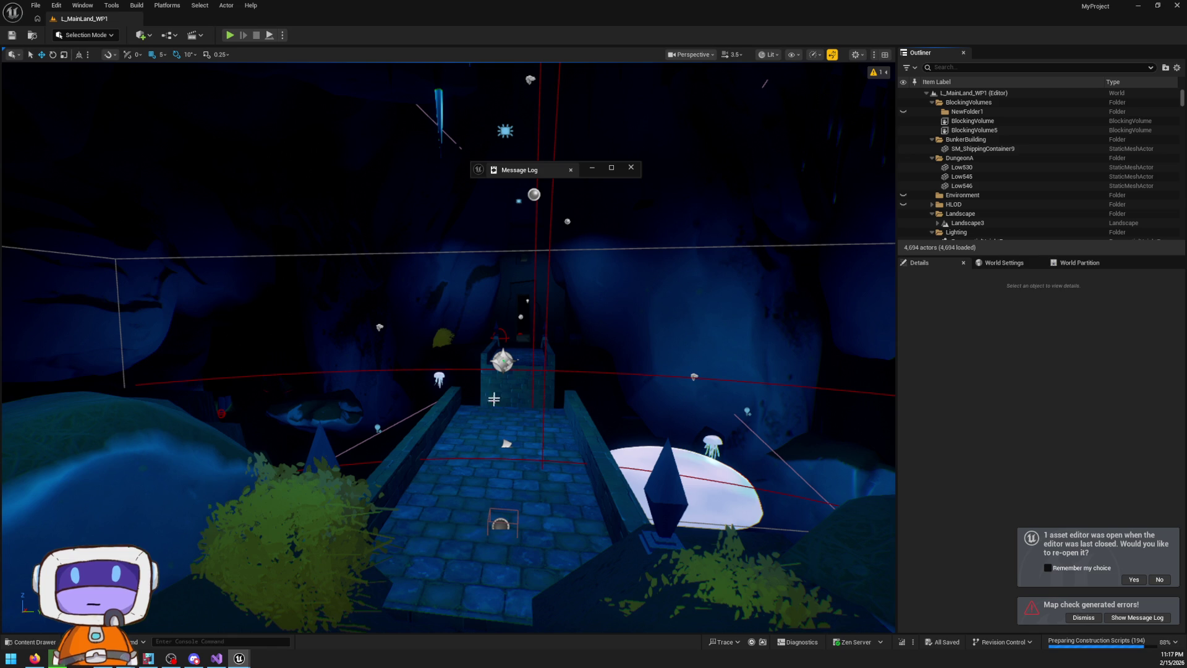
Play the level, open the erroring W_FastTravel widget's graph, and return to Visual Studio
{"action": "right_click", "coordinate": [675, 418]}
{"action": "key", "text": "Escape"}
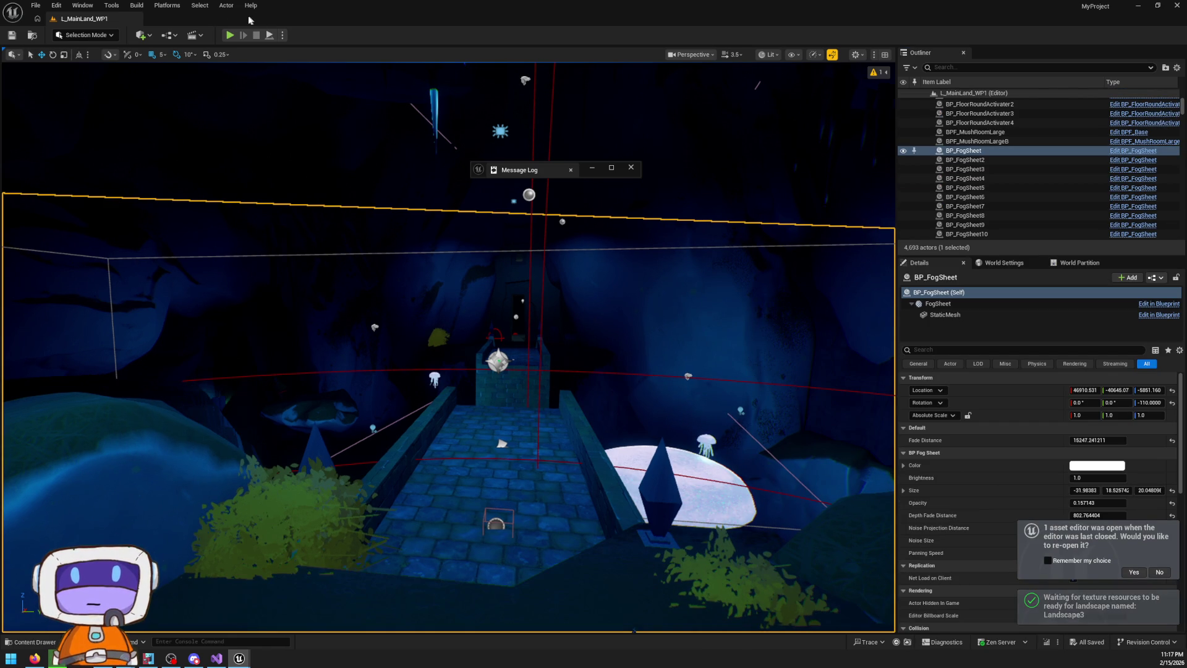
{"action": "left_click", "coordinate": [229, 38]}
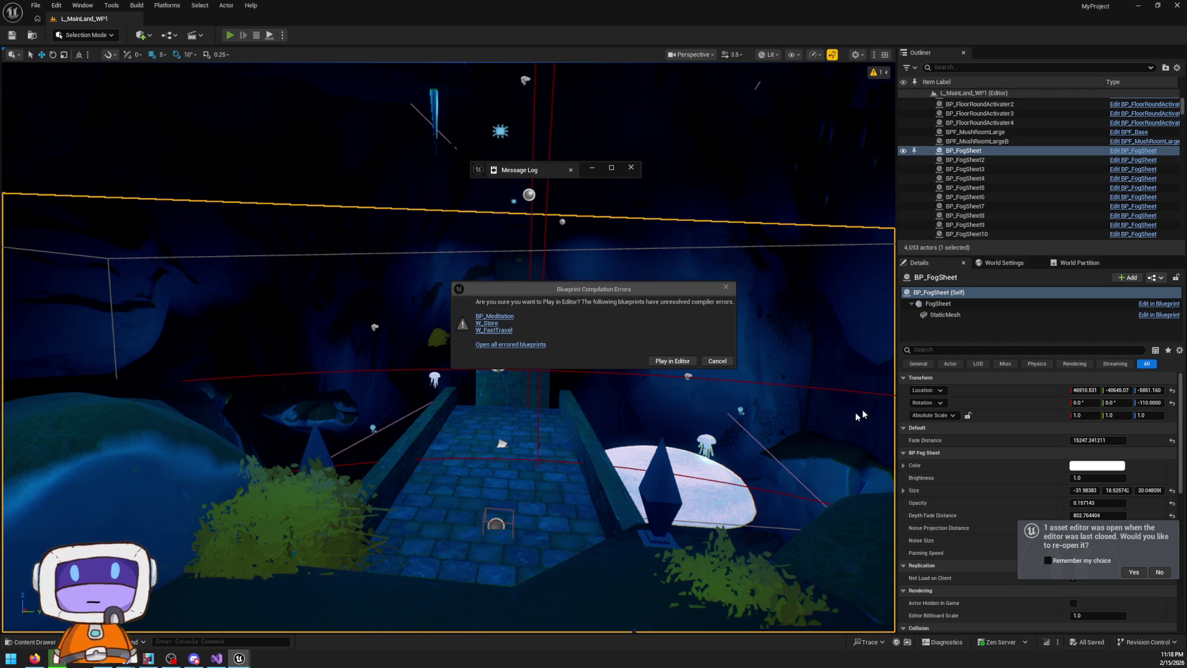
{"action": "left_click", "coordinate": [717, 361]}
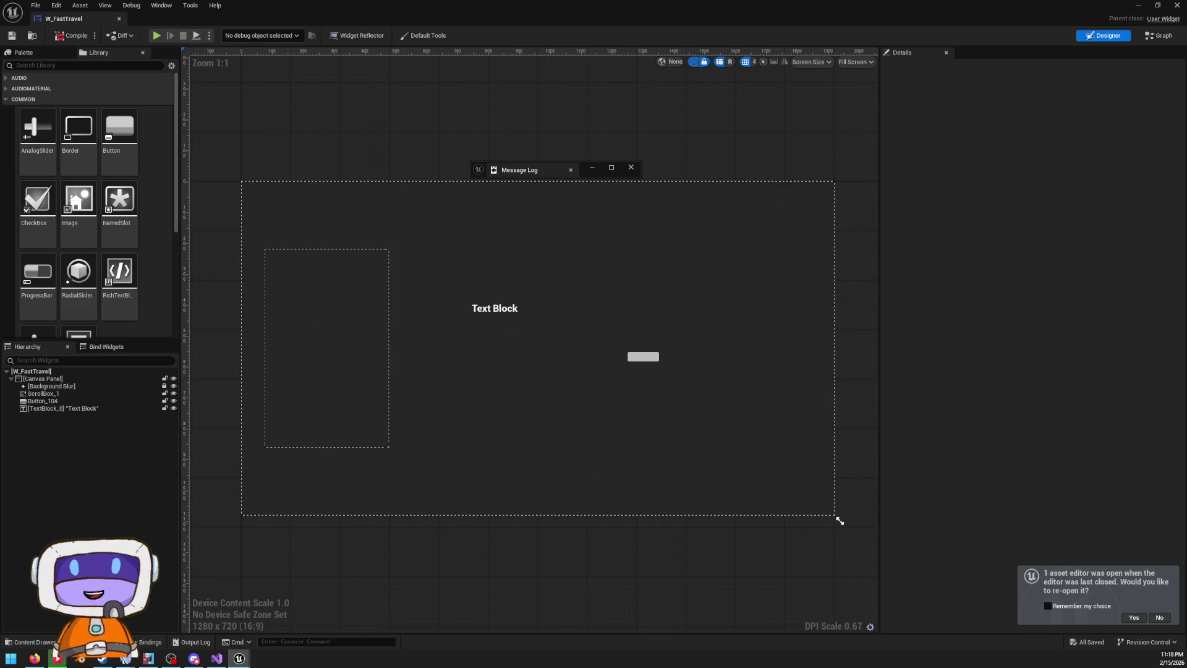
{"action": "left_click", "coordinate": [1166, 36]}
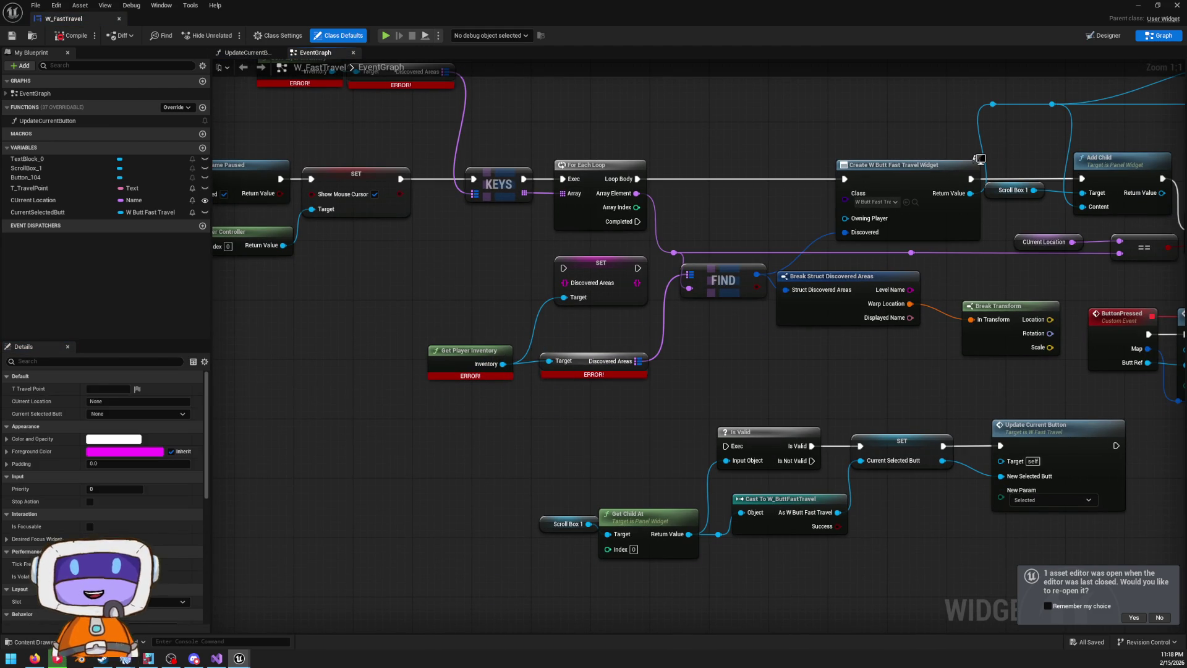
{"action": "key", "text": "alt+Tab"}
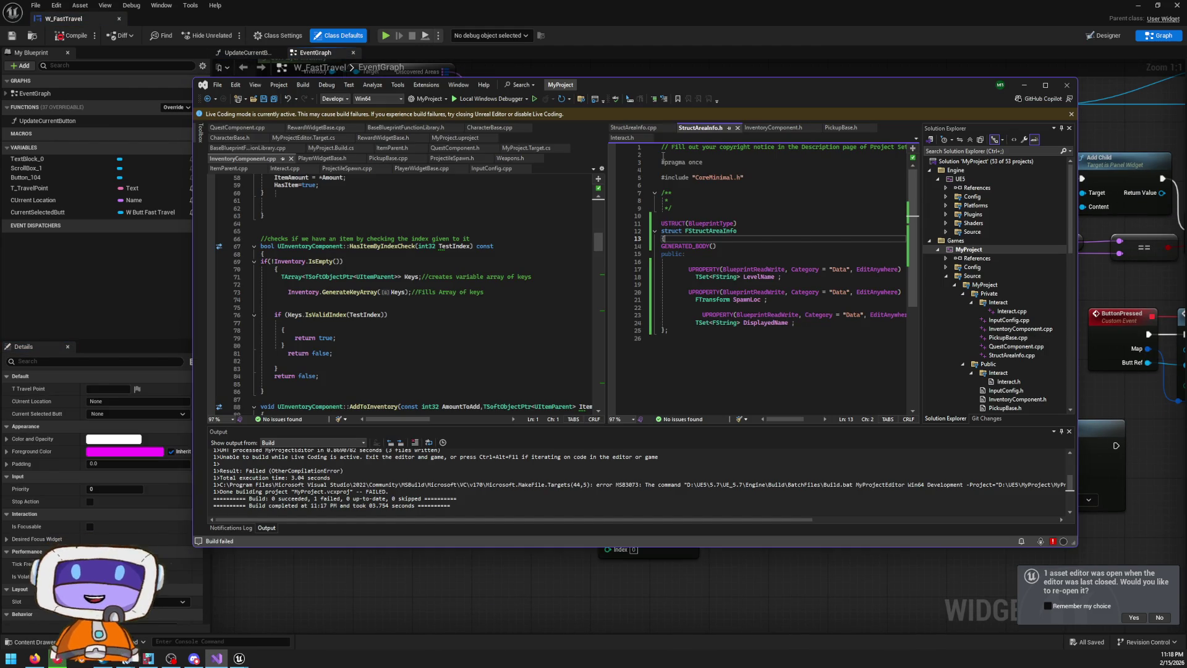
Add FStructAreaInfo as the second type of DiscoveredAreas on line 33 of InventoryComponent.h
{"action": "left_click", "coordinate": [778, 129]}
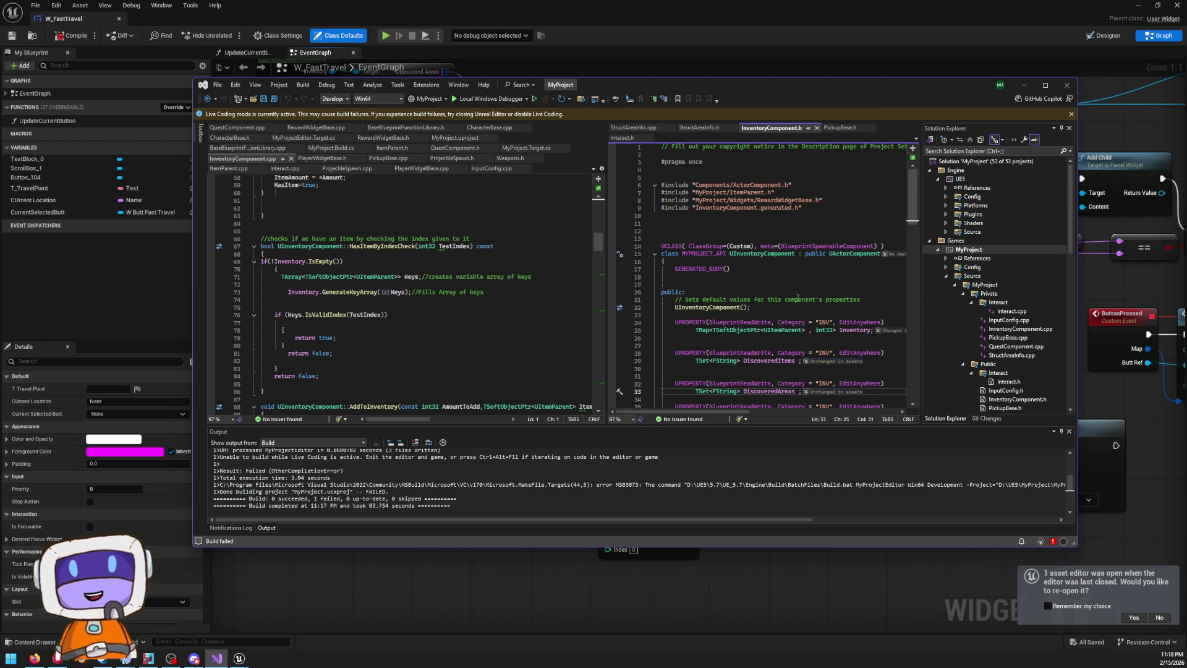
{"action": "scroll", "coordinate": [797, 293], "scroll_direction": "down", "scroll_amount": 2}
{"action": "double_click", "coordinate": [747, 346]}
{"action": "key", "text": "Left"}
{"action": "key", "text": "Left"}
{"action": "key", "text": "Left"}
{"action": "type", "text": ","}
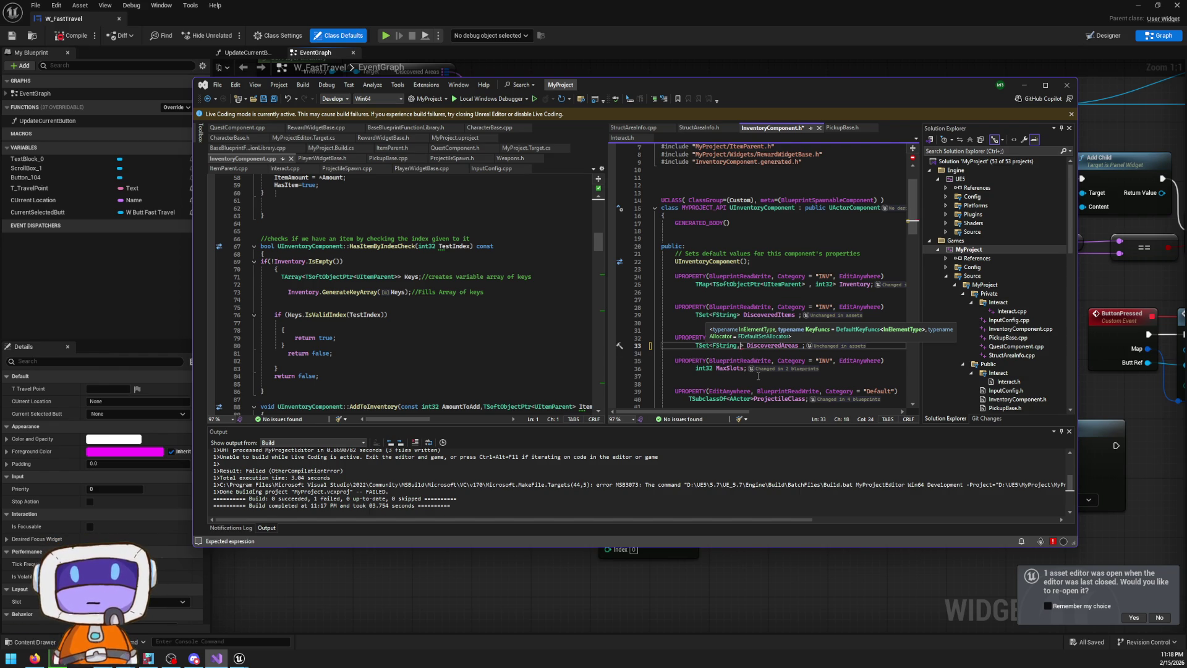
{"action": "type", "text": "F"}
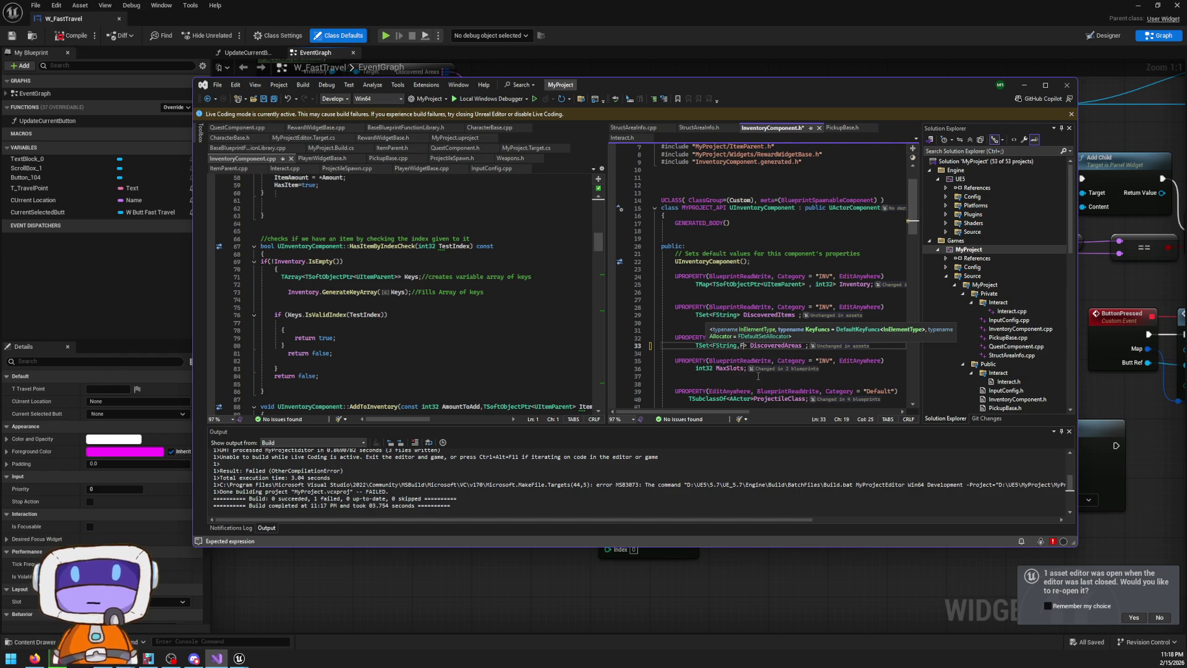
{"action": "type", "text": "Sr"}
{"action": "key", "text": "BackSpace"}
{"action": "type", "text": "truc"}
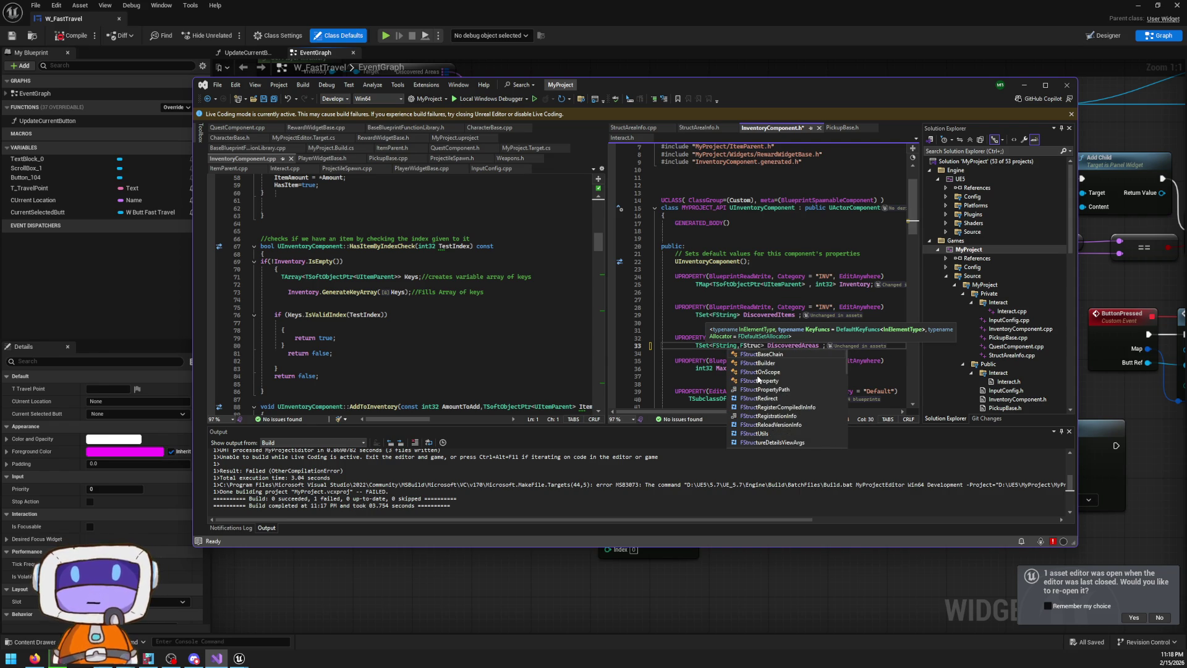
{"action": "type", "text": "t"}
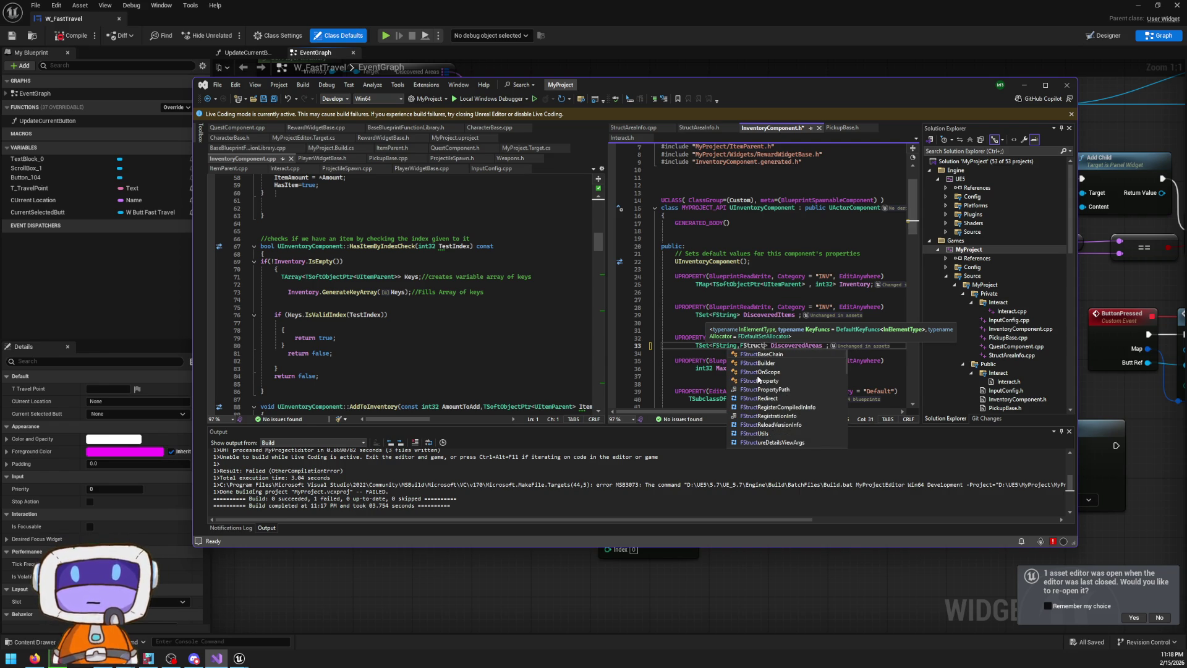
{"action": "type", "text": "Area"}
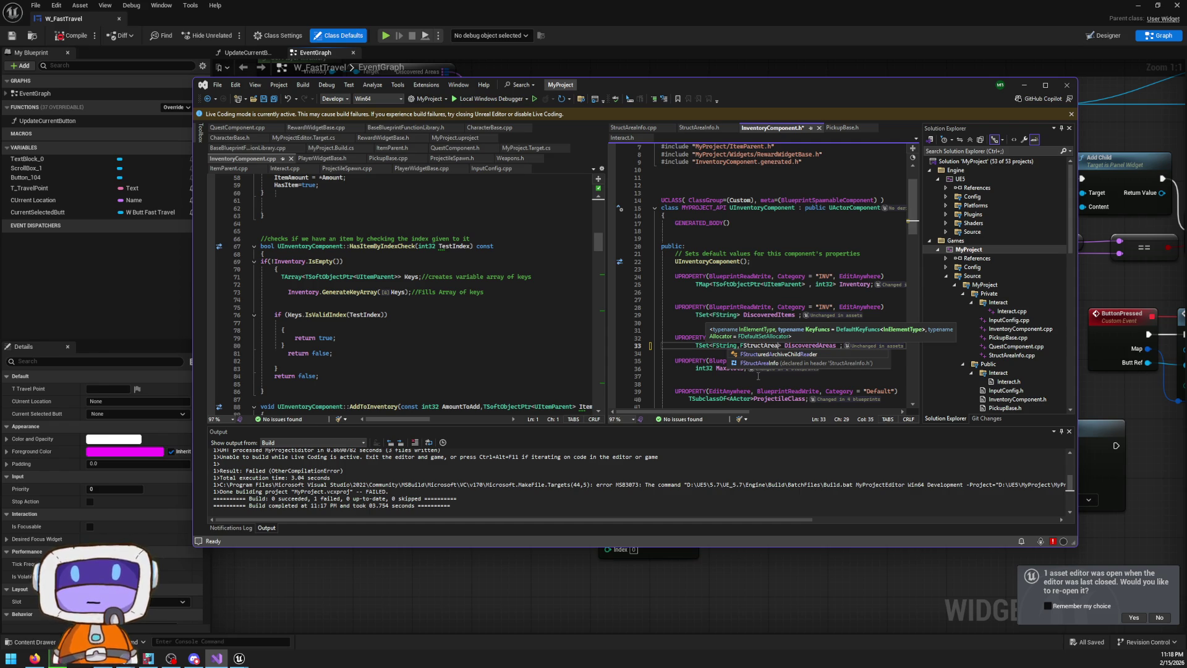
{"action": "key", "text": "BackSpace"}
{"action": "key", "text": "BackSpace"}
{"action": "key", "text": "BackSpace"}
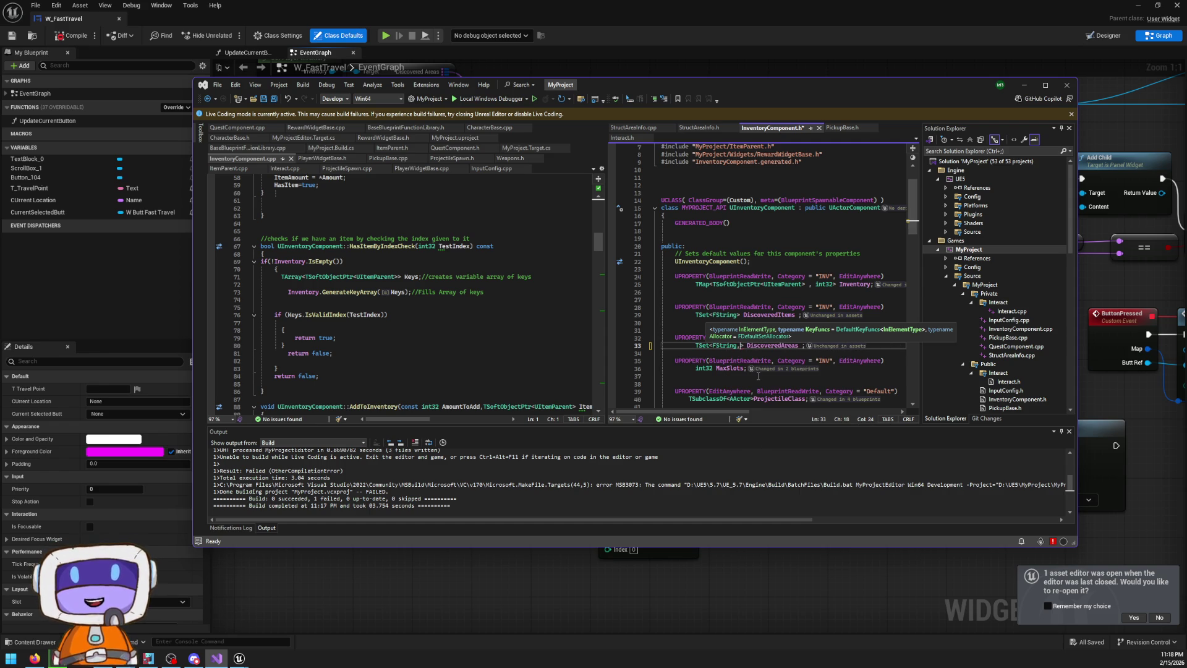
{"action": "left_click", "coordinate": [699, 127]}
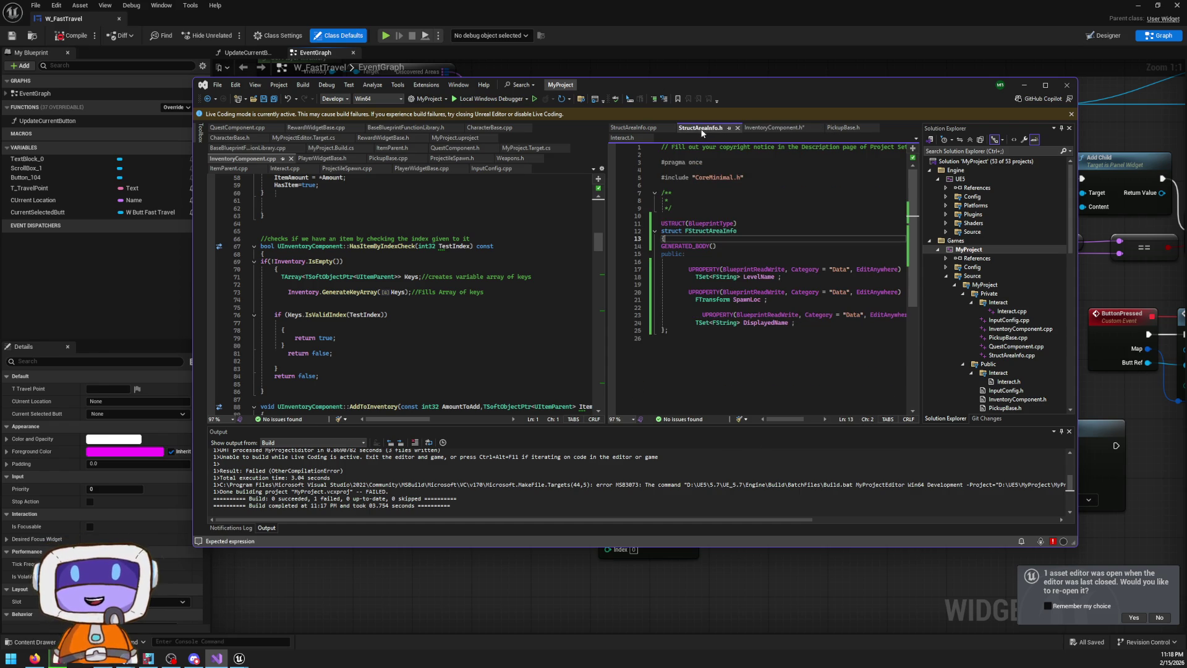
{"action": "double_click", "coordinate": [713, 231]}
{"action": "key", "text": "ctrl+c"}
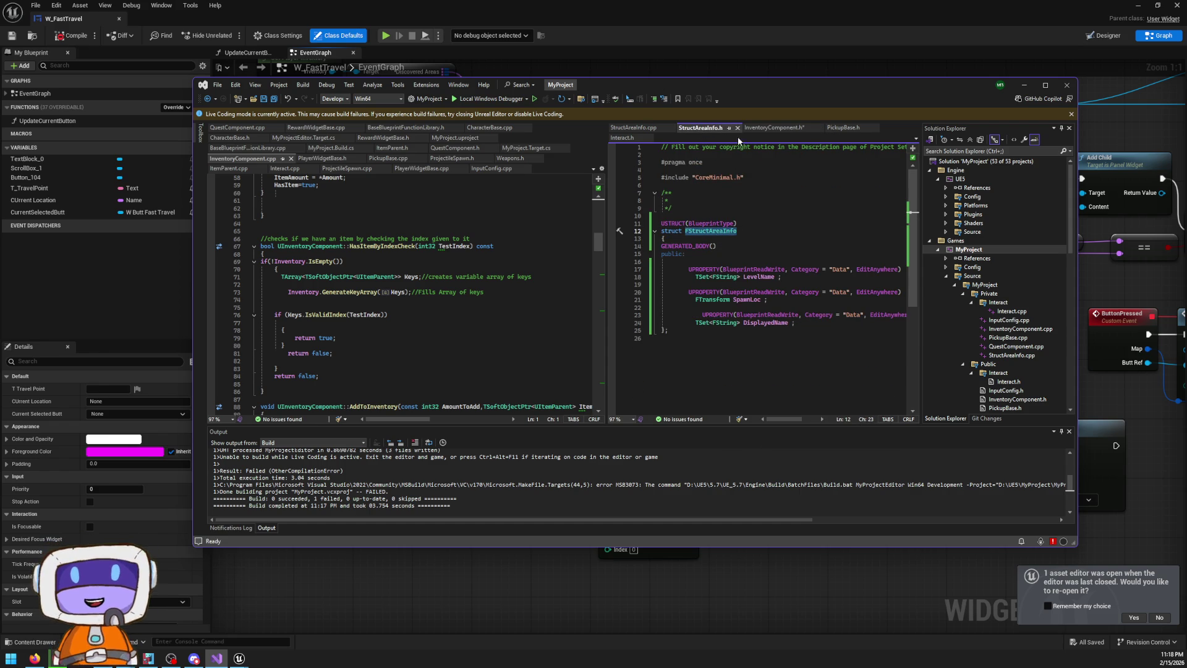
{"action": "left_click", "coordinate": [769, 128]}
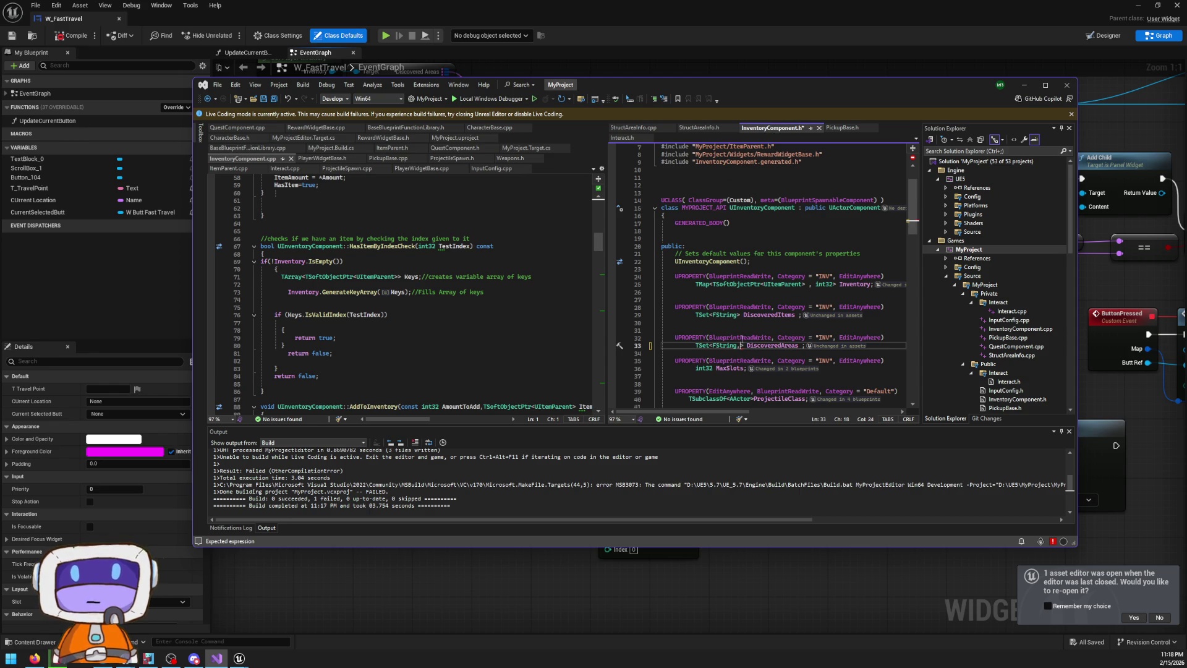
{"action": "key", "text": "ctrl+v"}
Replace TSet with TMap so DiscoveredAreas becomes TMap<FString,FStructAreaInfo>
{"action": "left_click", "coordinate": [788, 348]}
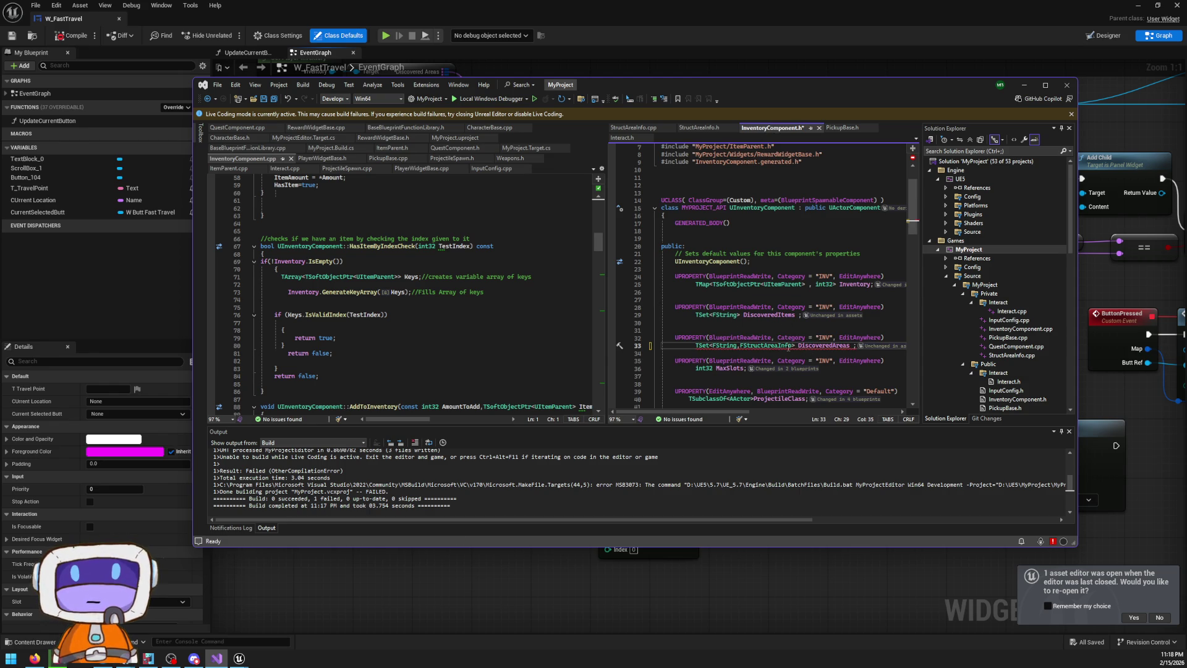
{"action": "key", "text": "Right"}
{"action": "key", "text": "Right"}
{"action": "key", "text": "Right"}
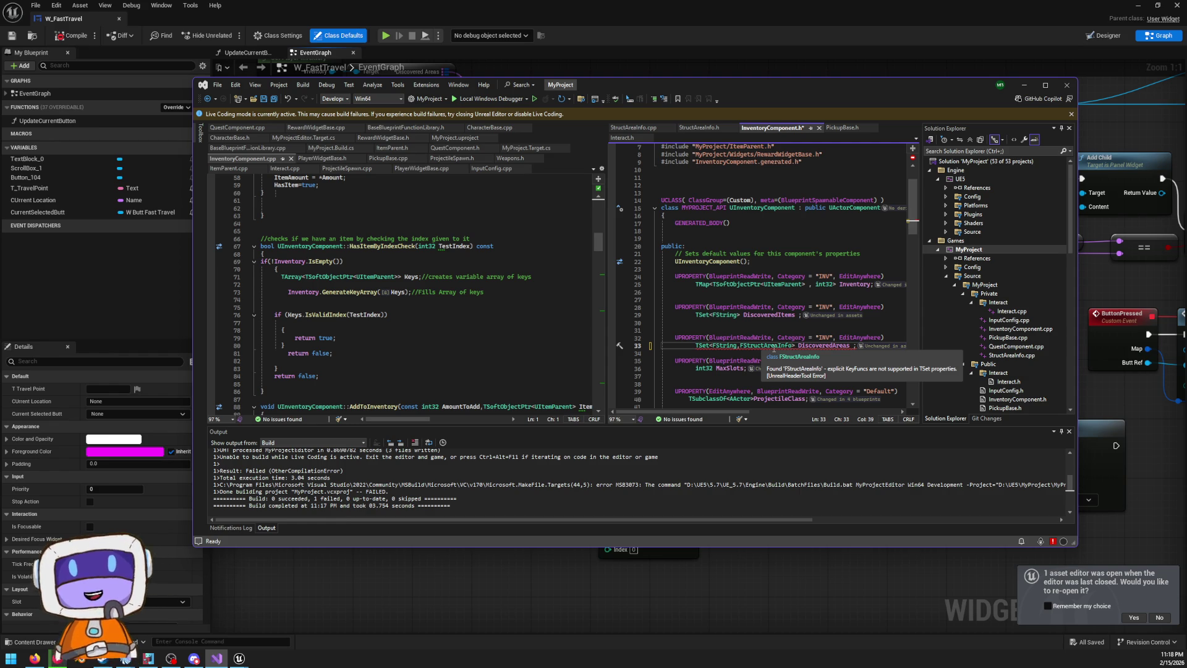
{"action": "key", "text": "ctrl+Left"}
{"action": "key", "text": "ctrl+Left"}
{"action": "key", "text": "ctrl+Left"}
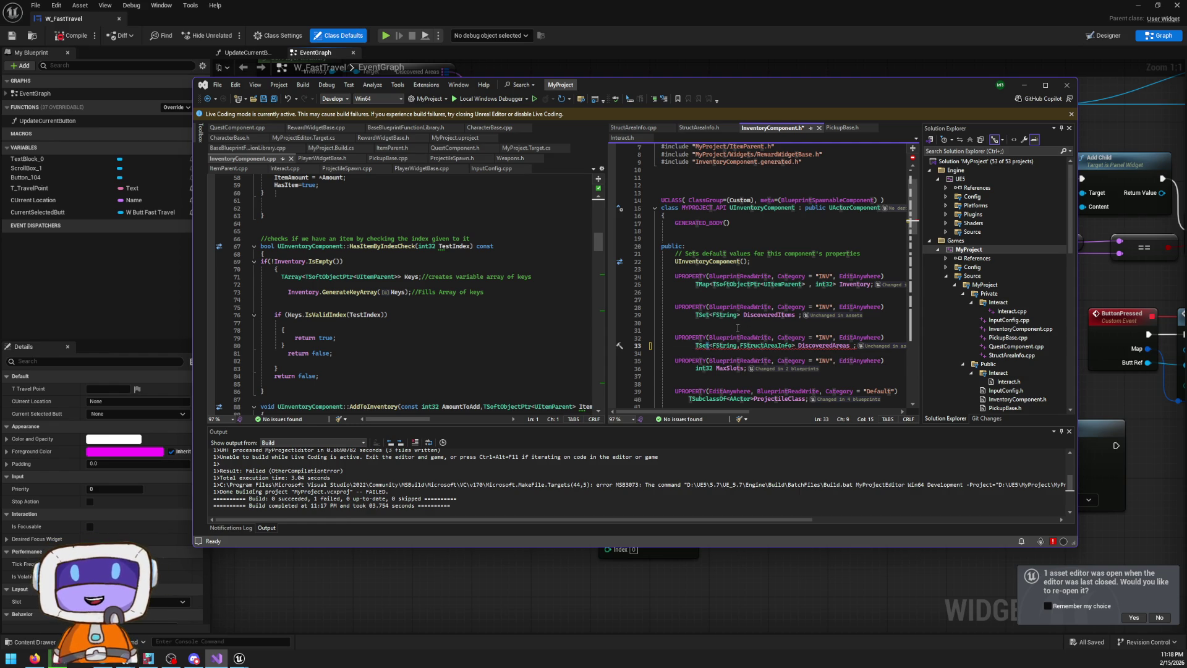
{"action": "key", "text": "ctrl+BackSpace"}
{"action": "key", "text": "ctrl+BackSpace"}
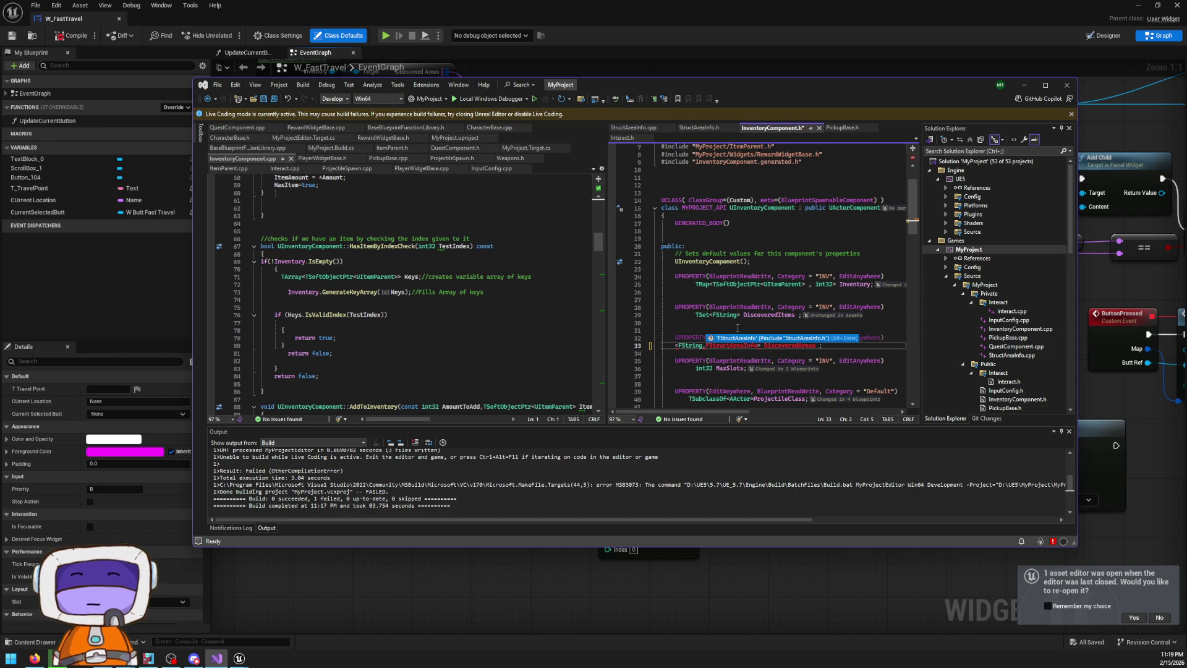
{"action": "type", "text": "TMap"}
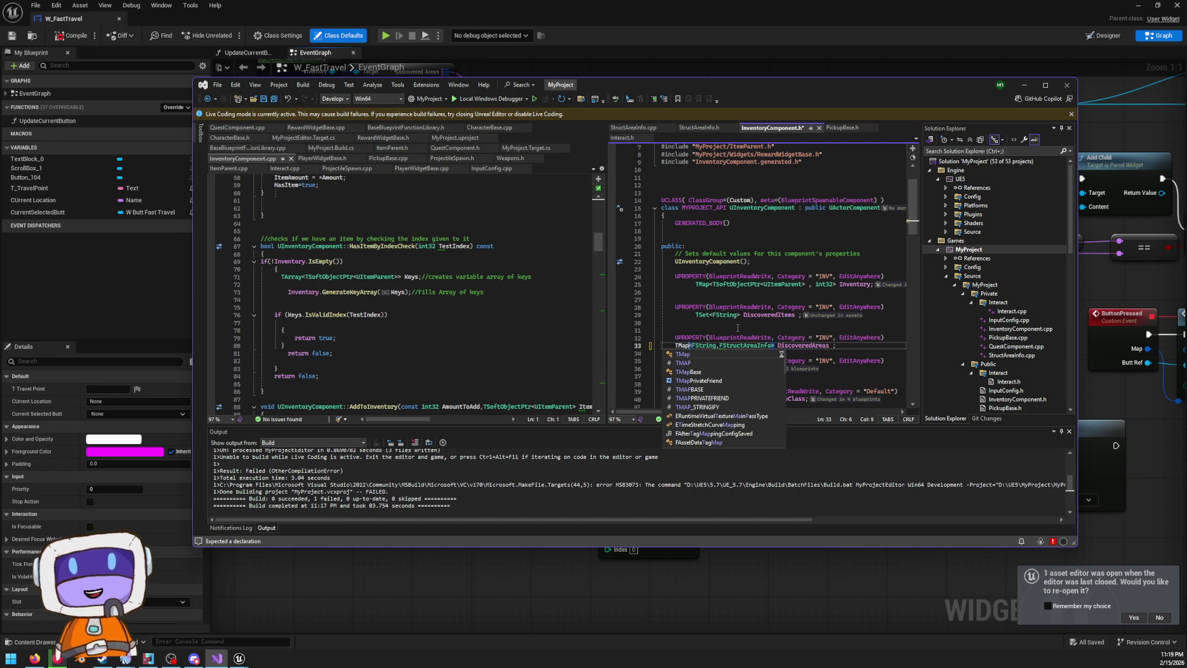
{"action": "key", "text": "Escape"}
Add an #include of StructAreaInfo.h and confirm FStructAreaInfo now resolves
{"action": "left_click", "coordinate": [695, 322]}
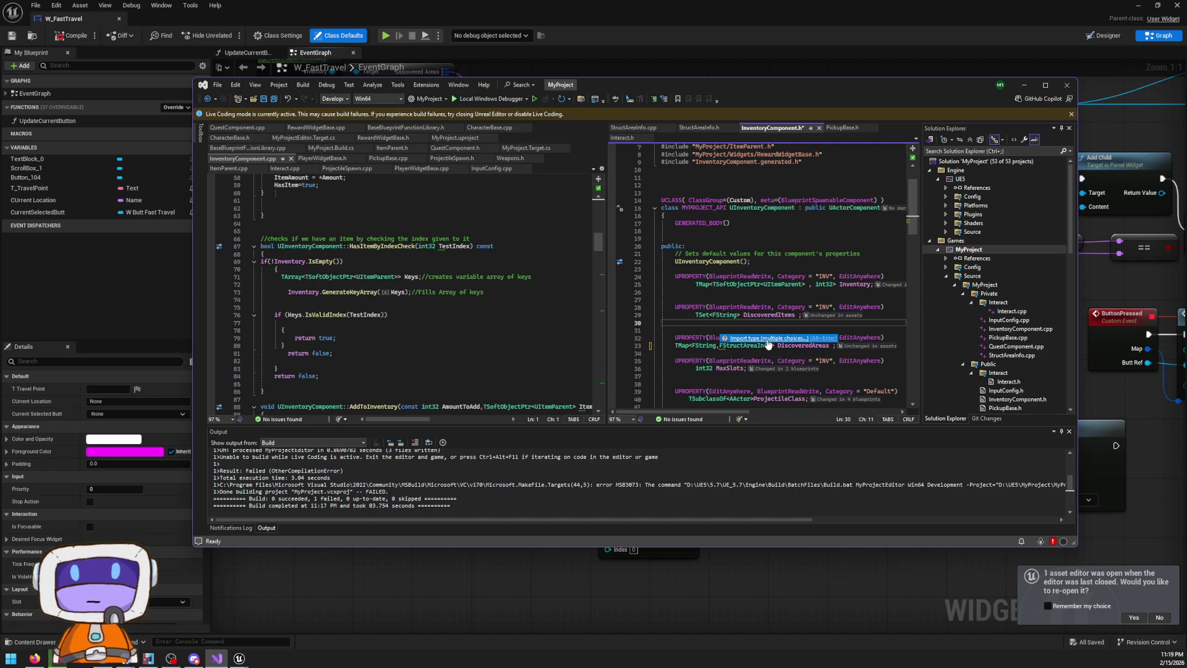
{"action": "left_click", "coordinate": [767, 338]}
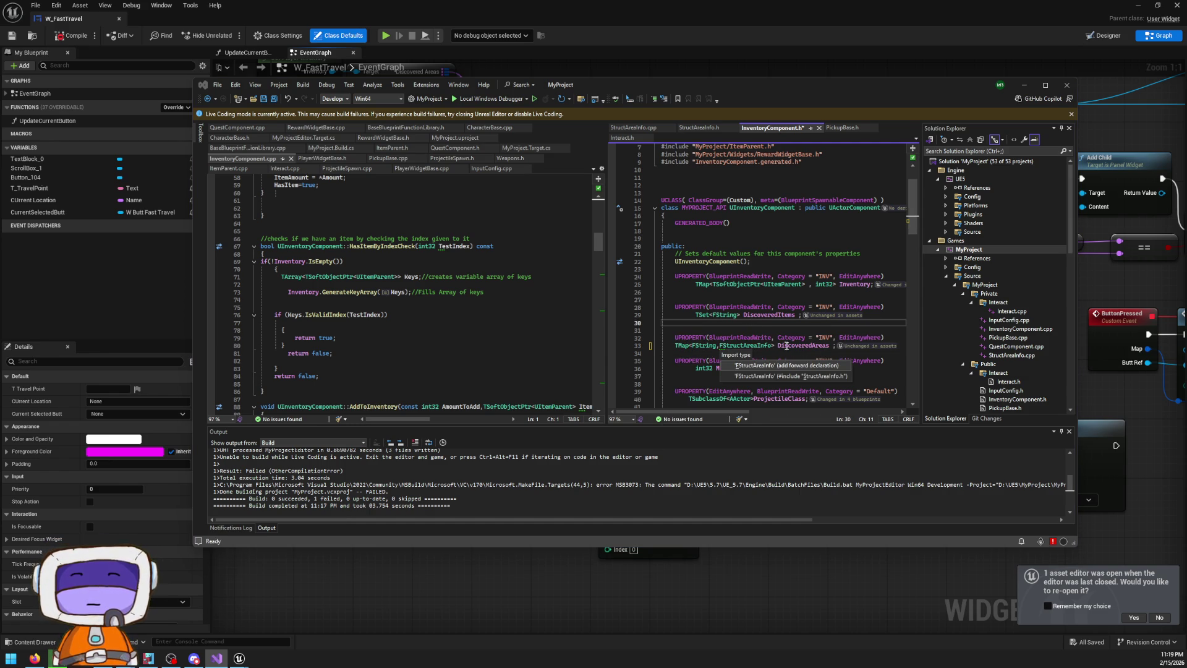
{"action": "left_click", "coordinate": [786, 365]}
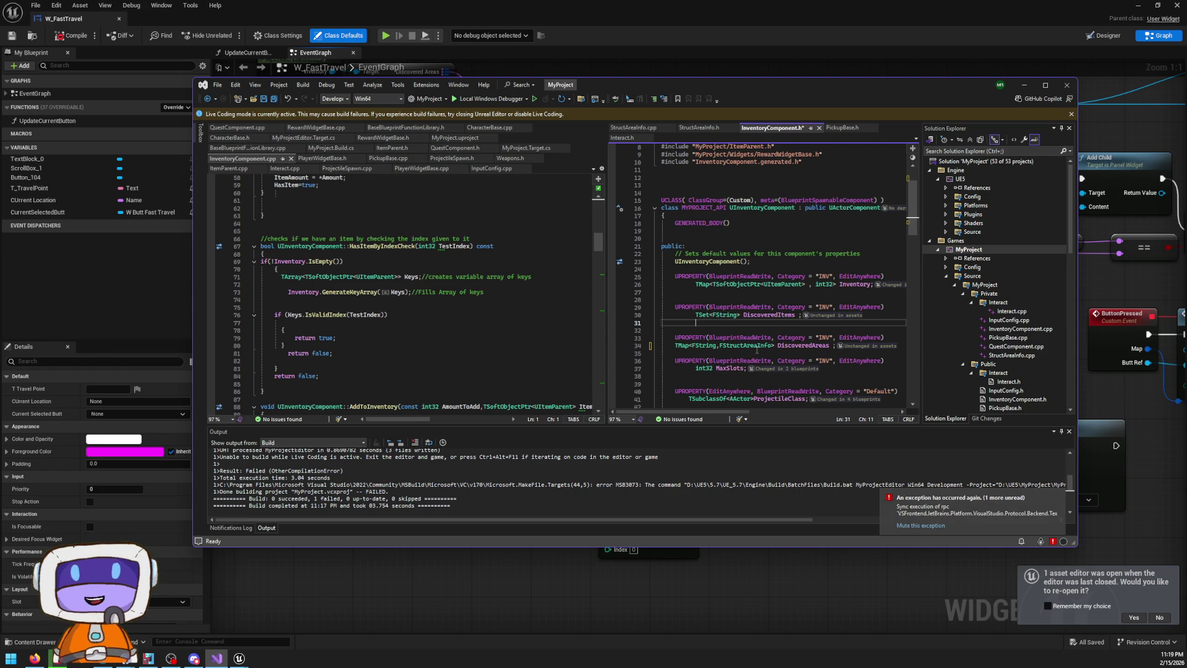
{"action": "left_click", "coordinate": [760, 345]}
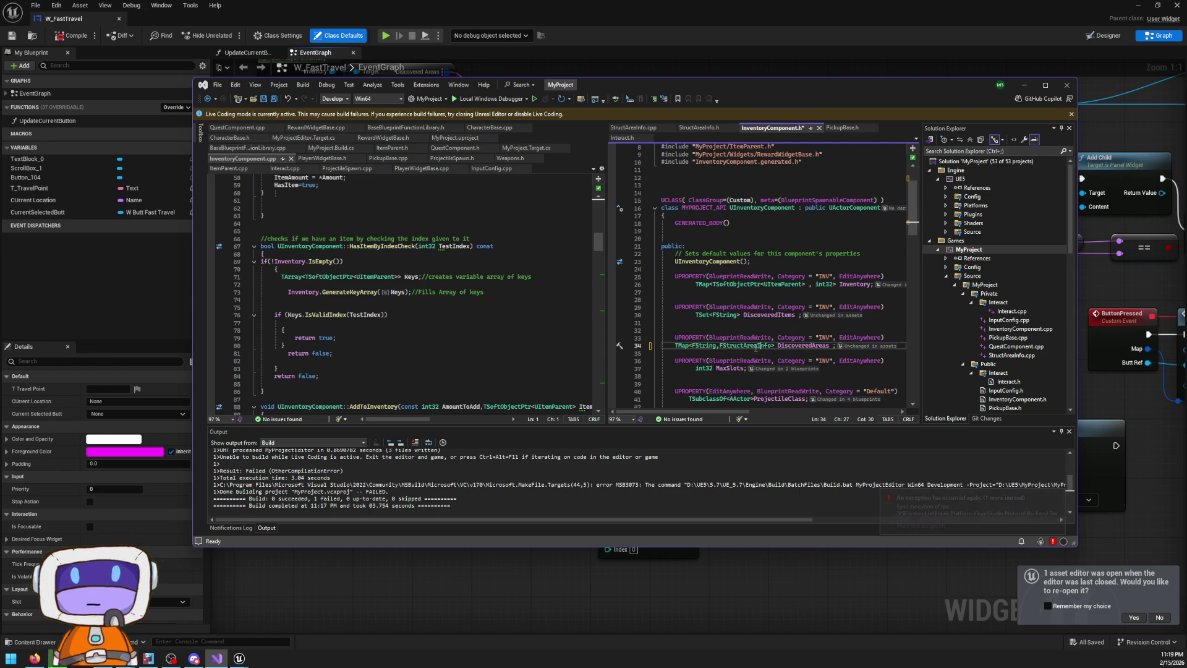
{"action": "scroll", "coordinate": [680, 328], "scroll_direction": "up", "scroll_amount": 3}
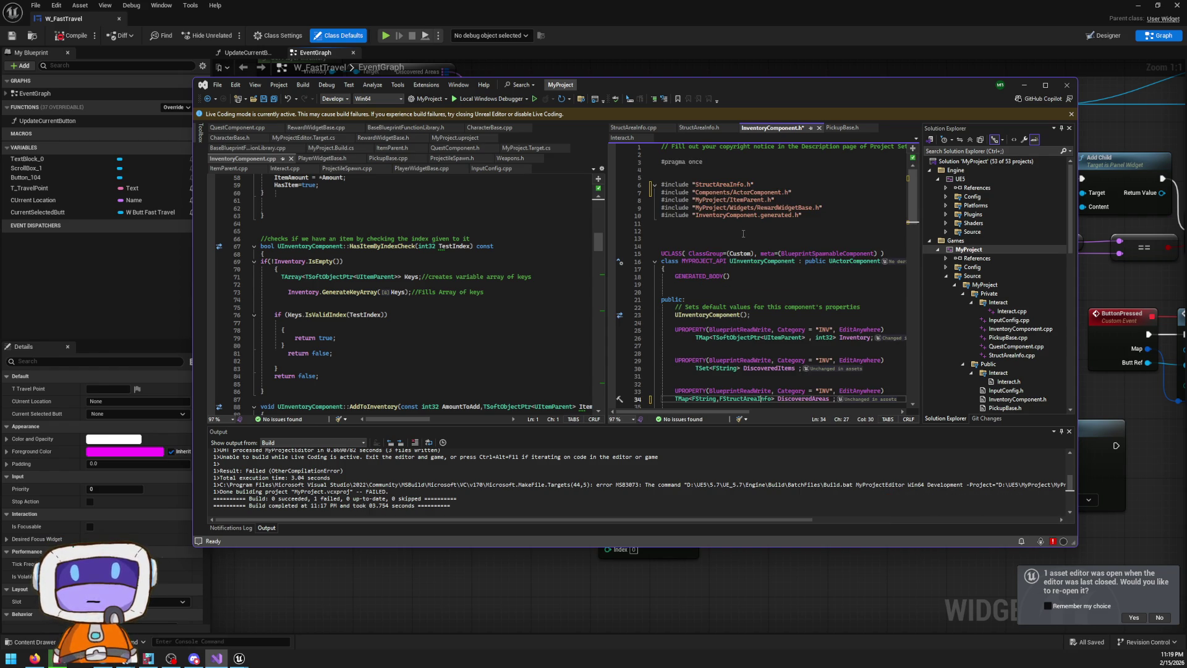
{"action": "scroll", "coordinate": [742, 234], "scroll_direction": "down", "scroll_amount": 2}
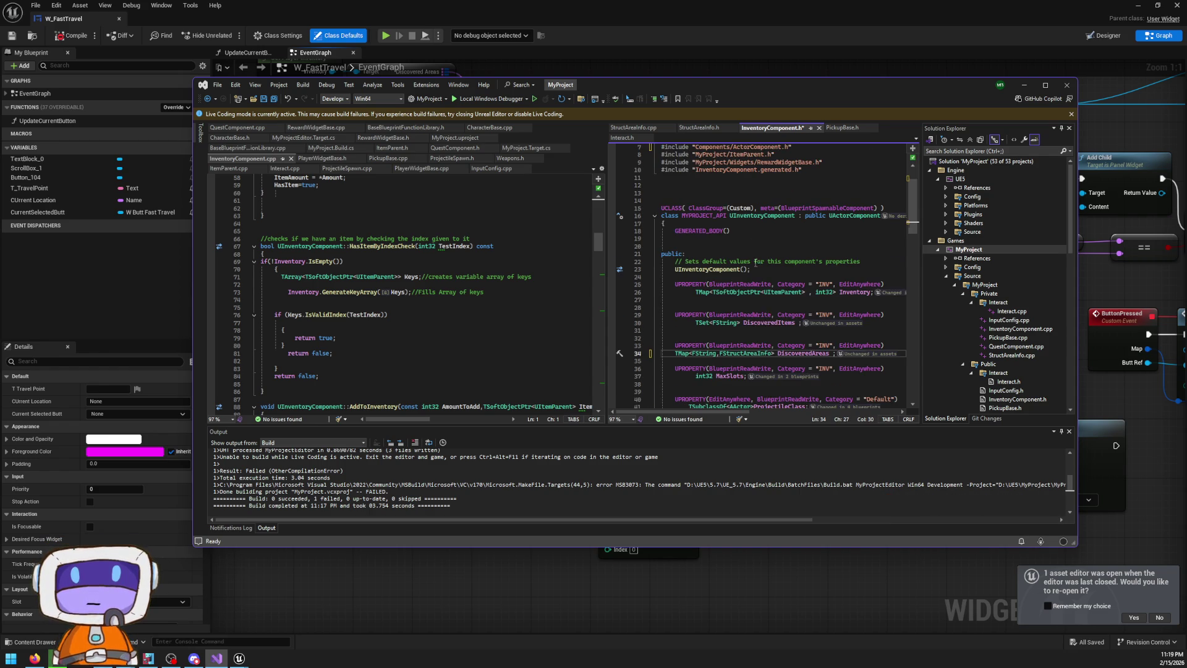
{"action": "left_click", "coordinate": [750, 353]}
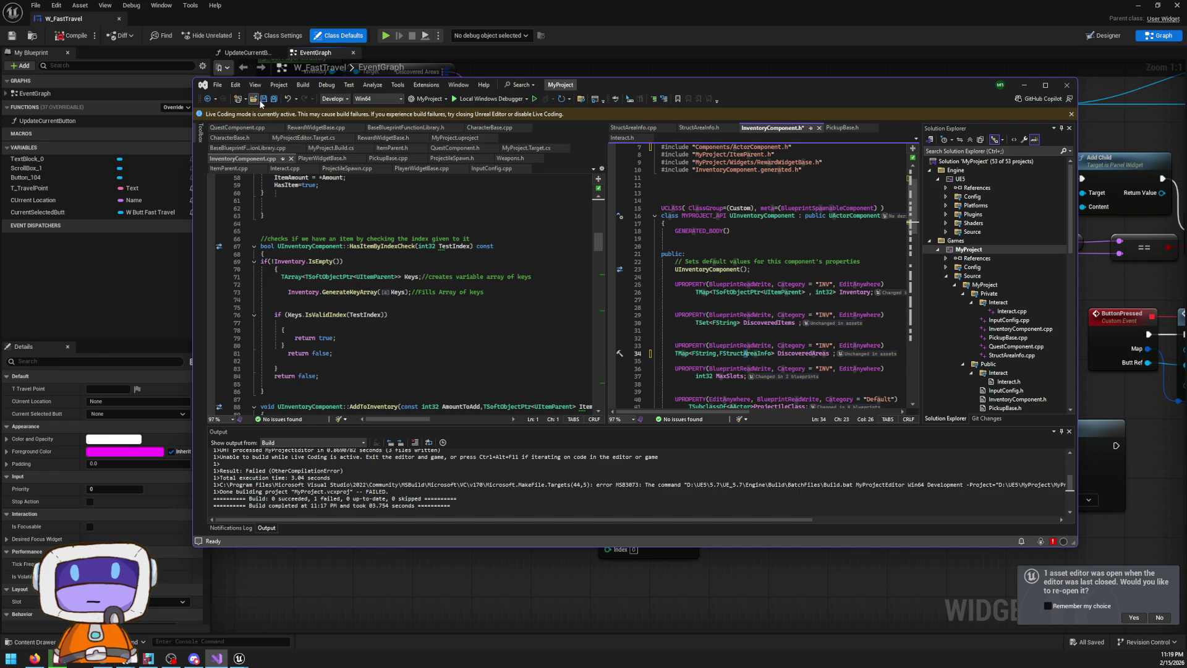
{"action": "left_click", "coordinate": [279, 85]}
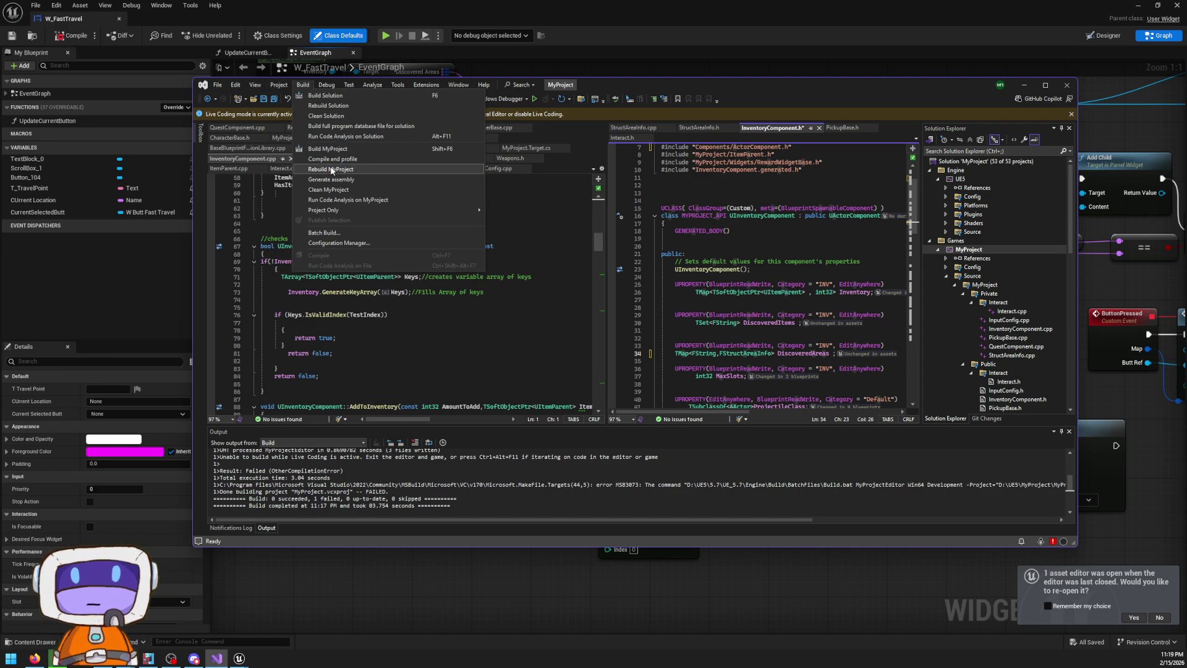
Rebuild MyProject and look over the include lines after it fails
{"action": "left_click", "coordinate": [327, 149]}
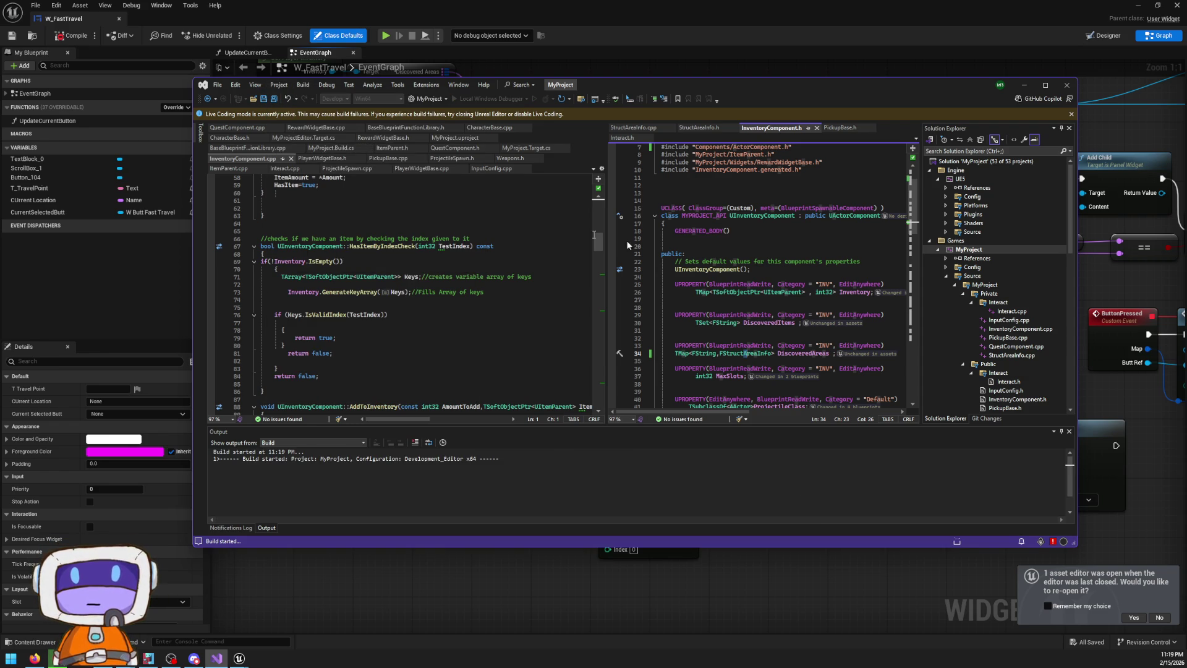
{"action": "scroll", "coordinate": [680, 235], "scroll_direction": "up", "scroll_amount": 2}
{"action": "left_click", "coordinate": [721, 238]}
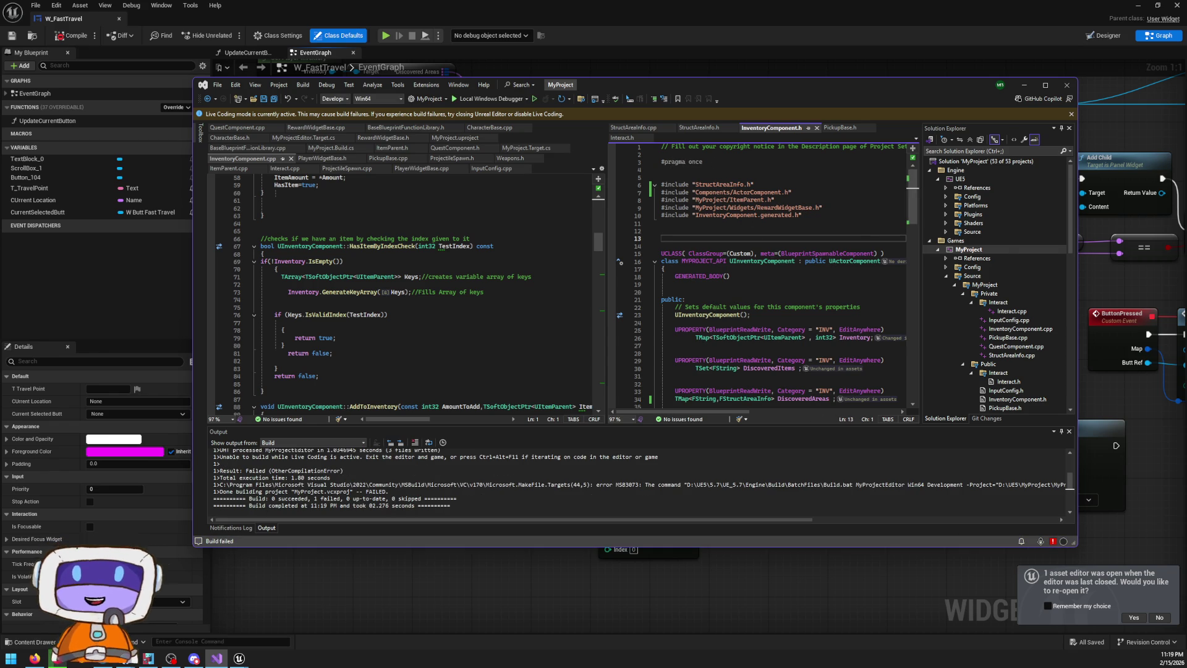
Minimise Visual Studio, move the W_FastTravel window aside, and turn the viewport camera slightly
{"action": "left_click", "coordinate": [1024, 85]}
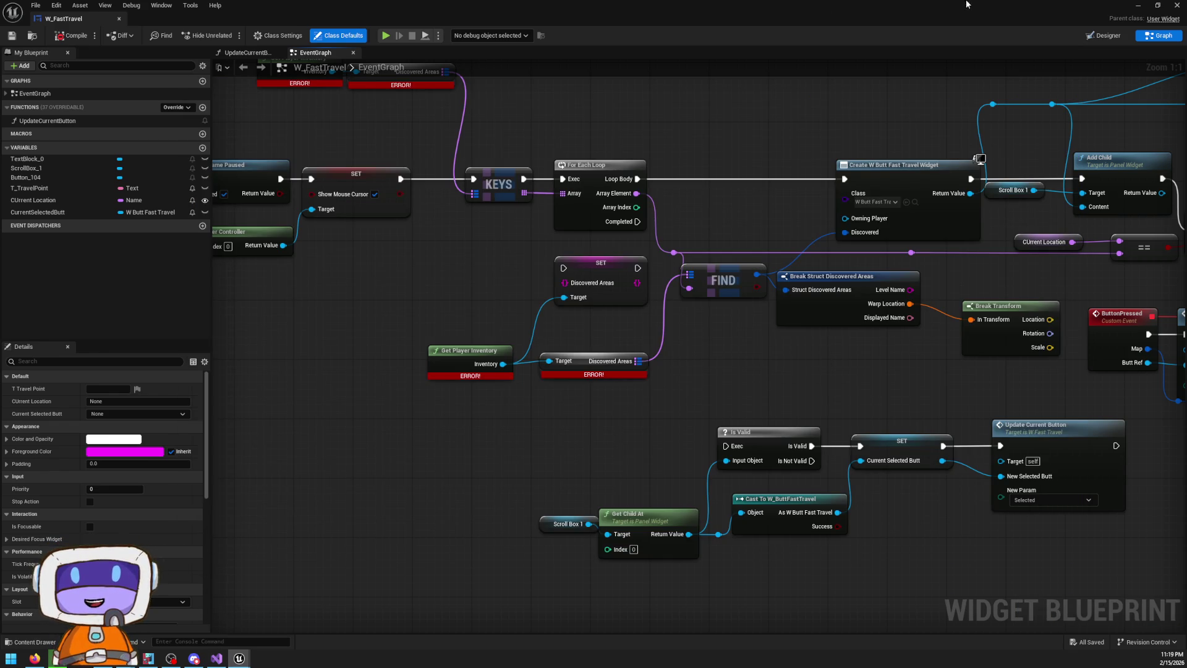
{"action": "left_click_drag", "start_coordinate": [605, 8], "coordinate": [860, 618]}
{"action": "left_click_drag", "start_coordinate": [621, 394], "coordinate": [620, 350]}
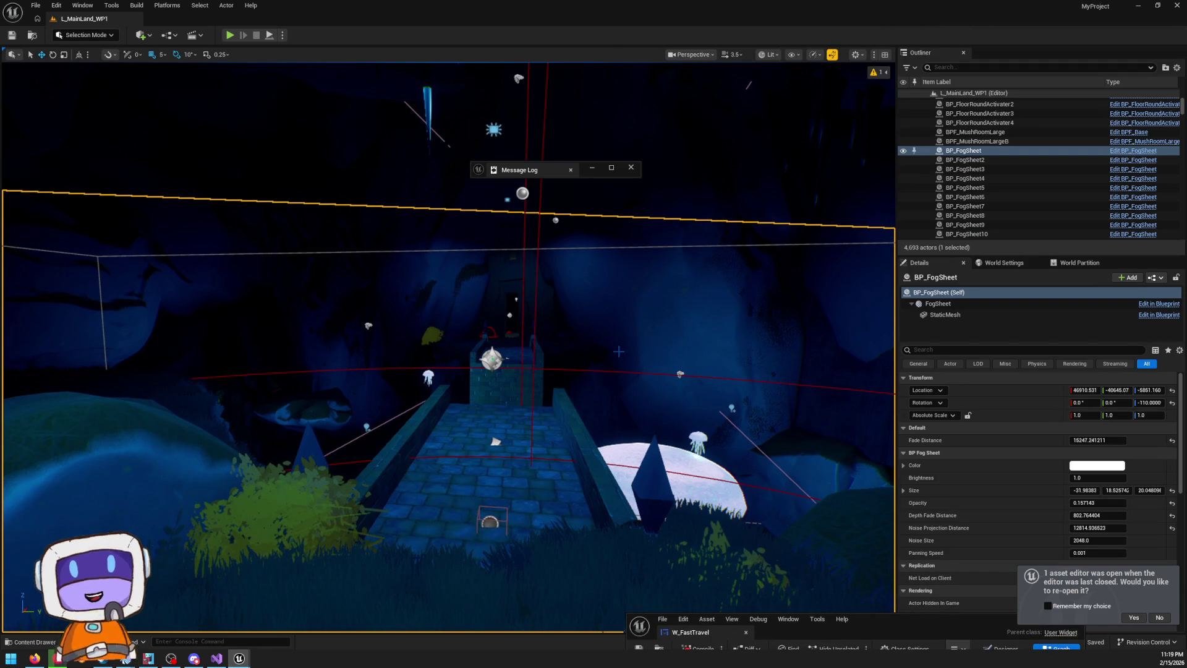
Switch to game view and start Play In Editor despite the compile errors
{"action": "key", "text": "g"}
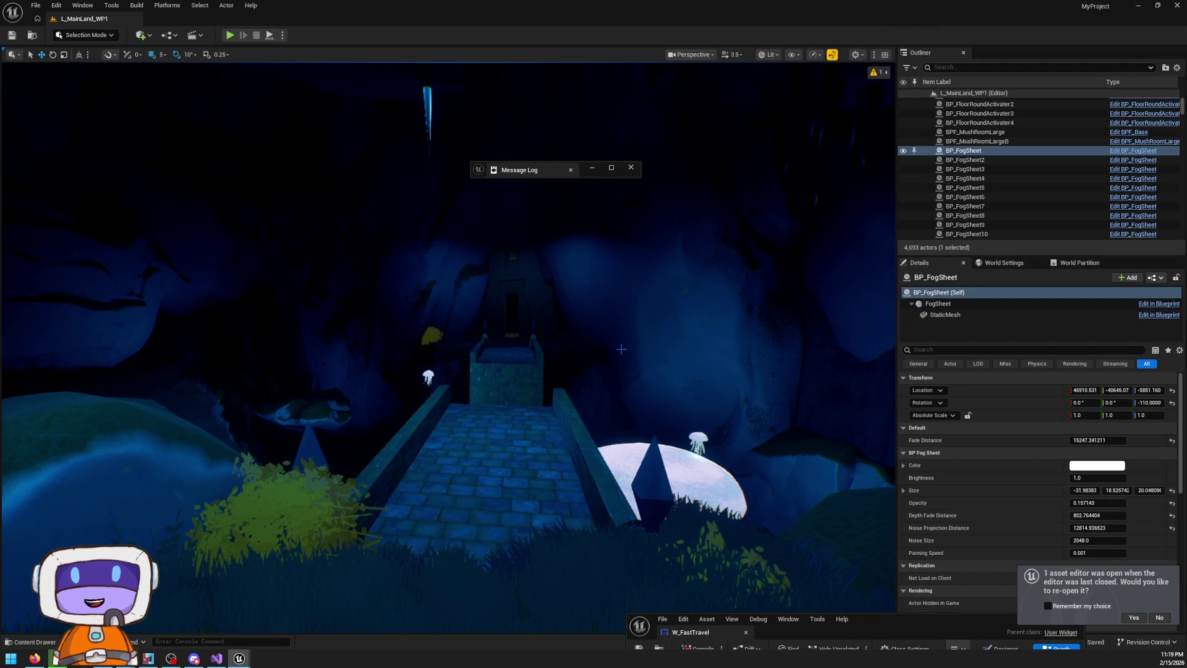
{"action": "left_click_drag", "start_coordinate": [621, 349], "coordinate": [637, 600]}
{"action": "left_click", "coordinate": [637, 600]}
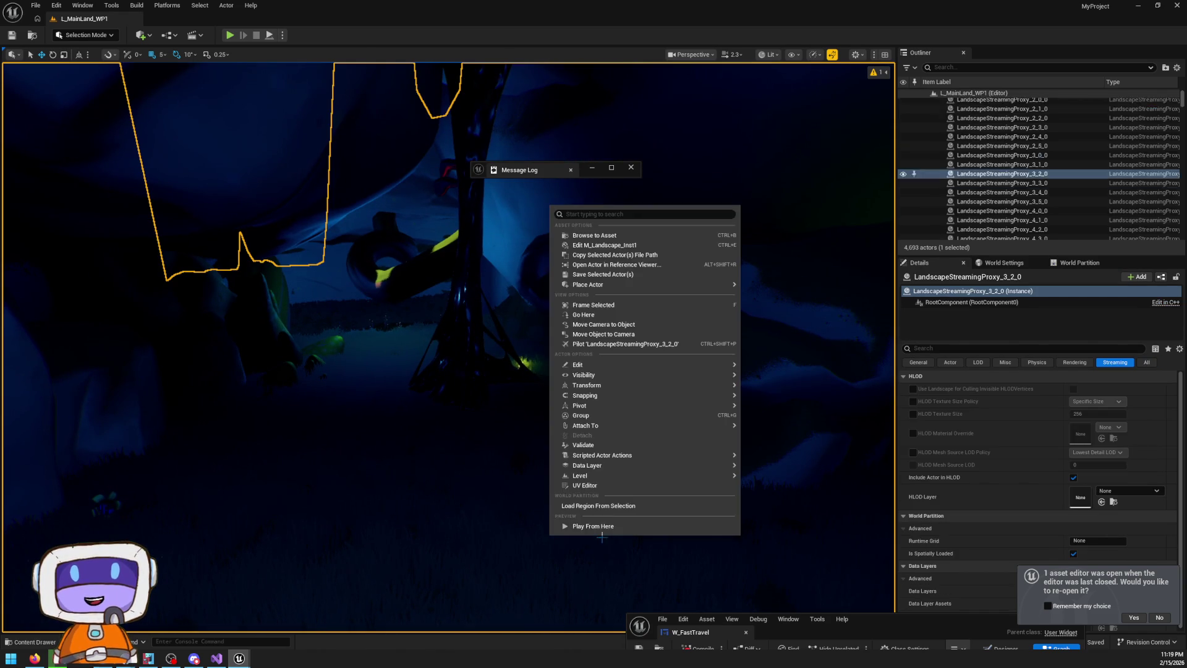
{"action": "key", "text": "alt+p"}
{"action": "left_click", "coordinate": [671, 364]}
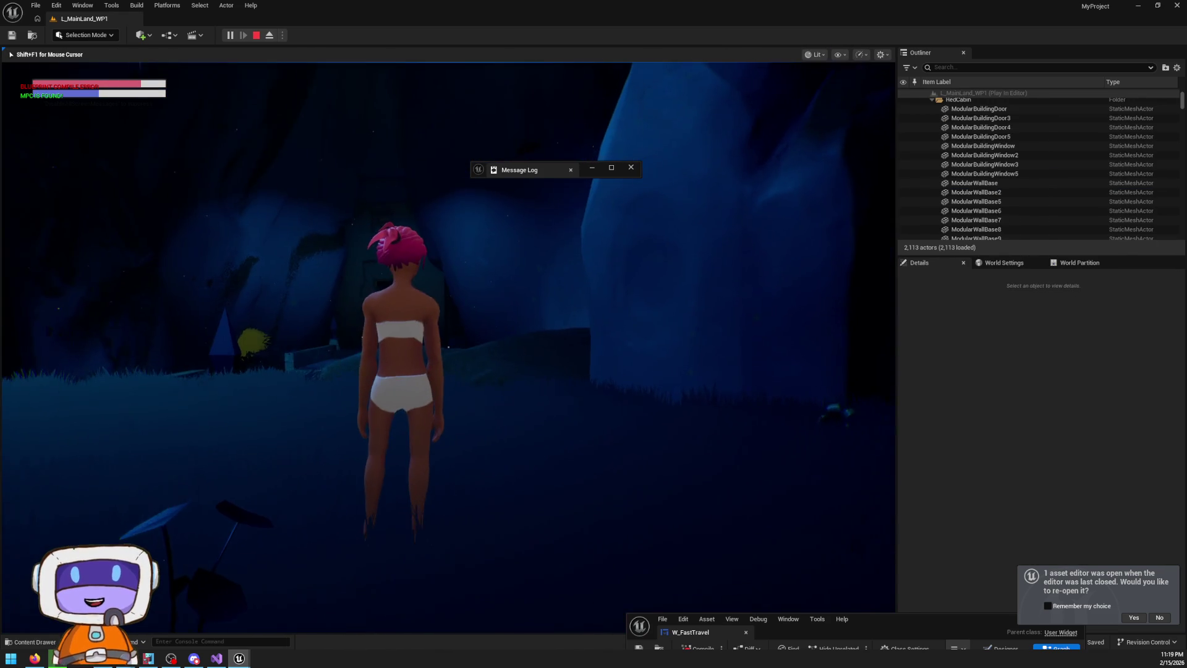
Run the character onto the stone bridge toward the cabin and back, then exit the game
{"action": "key", "text": "w"}
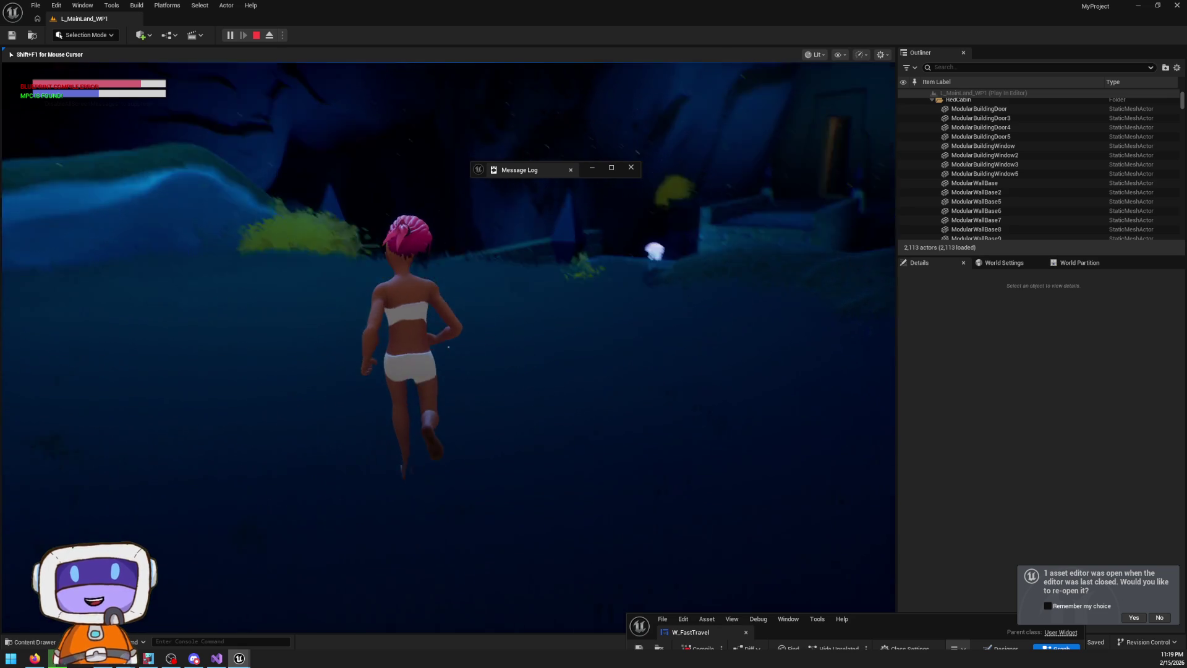
{"action": "key", "text": "w"}
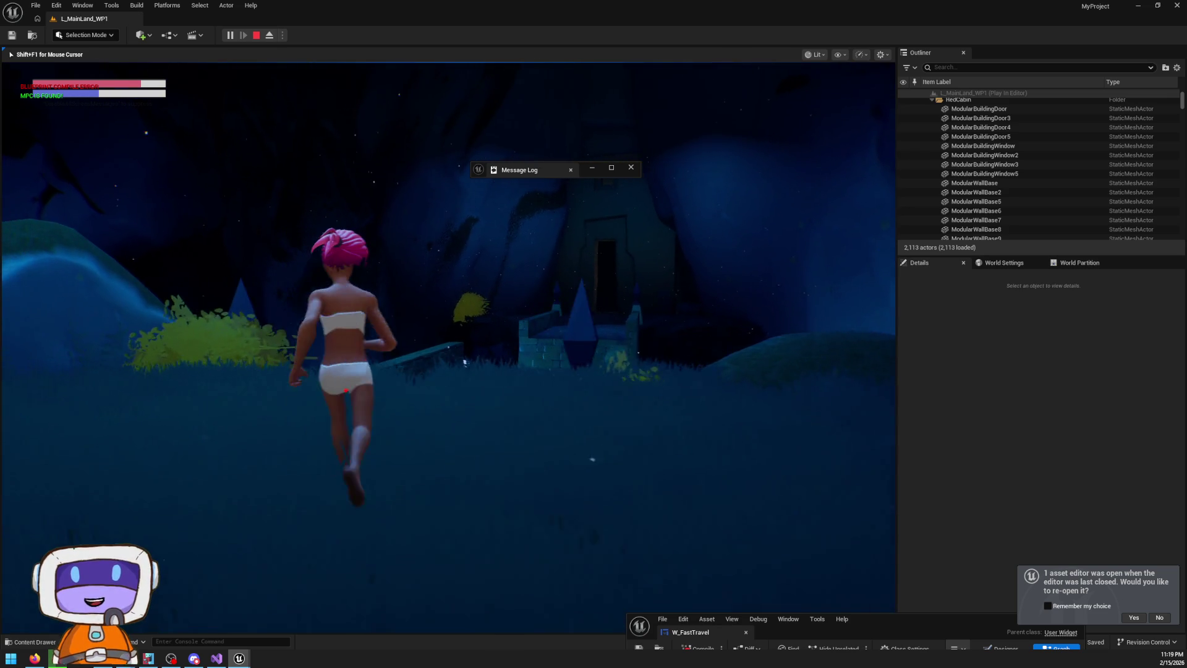
{"action": "key", "text": "w"}
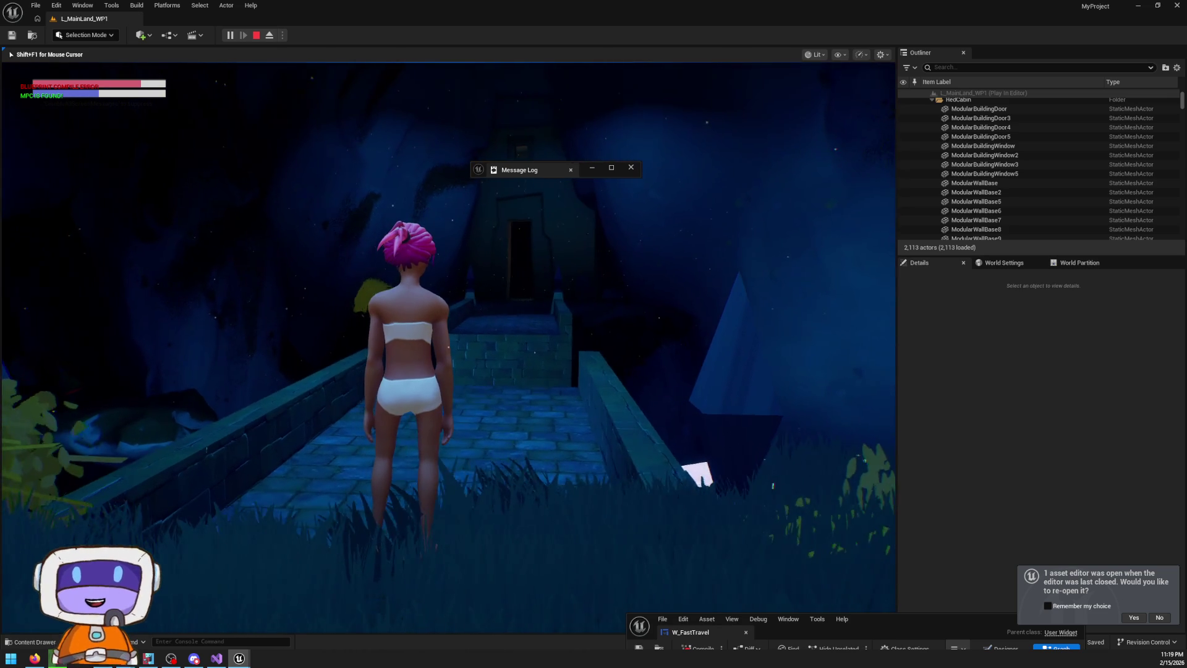
{"action": "key", "text": "s"}
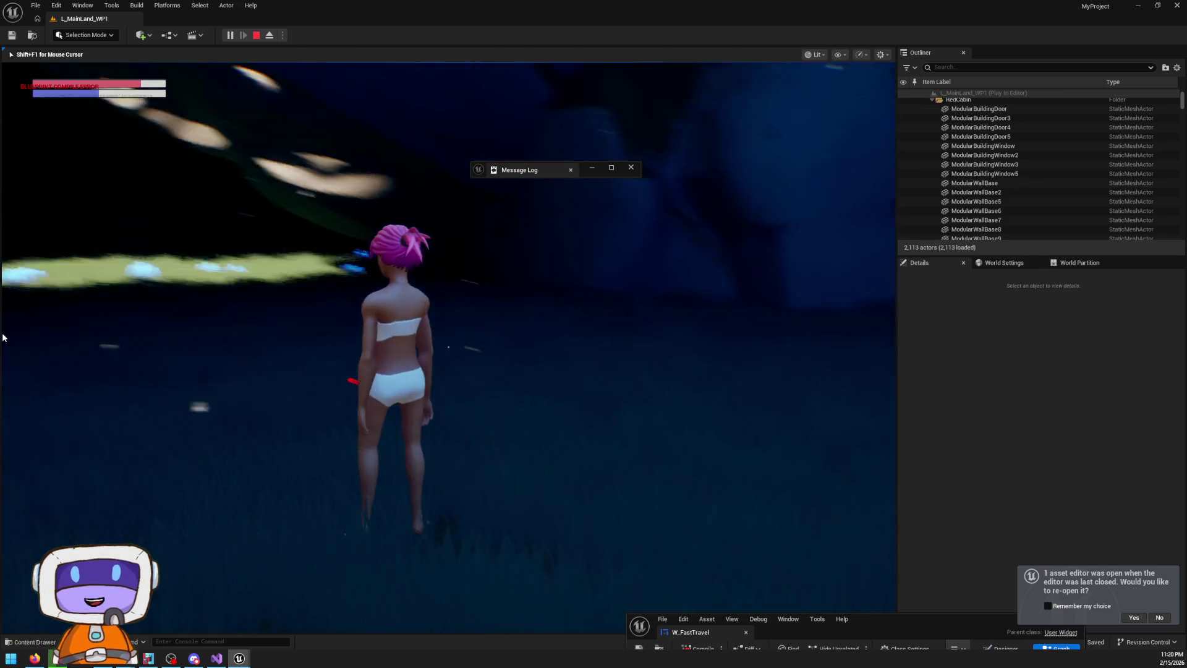
{"action": "key", "text": "Escape"}
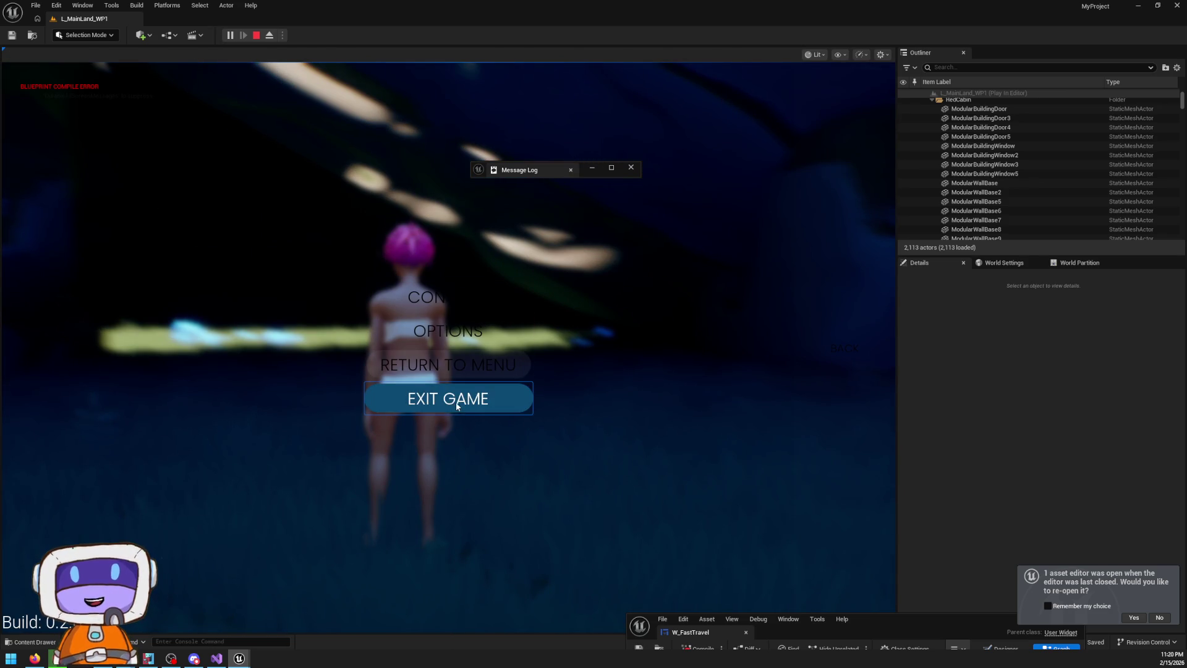
{"action": "left_click", "coordinate": [449, 399]}
{"action": "key", "text": "s"}
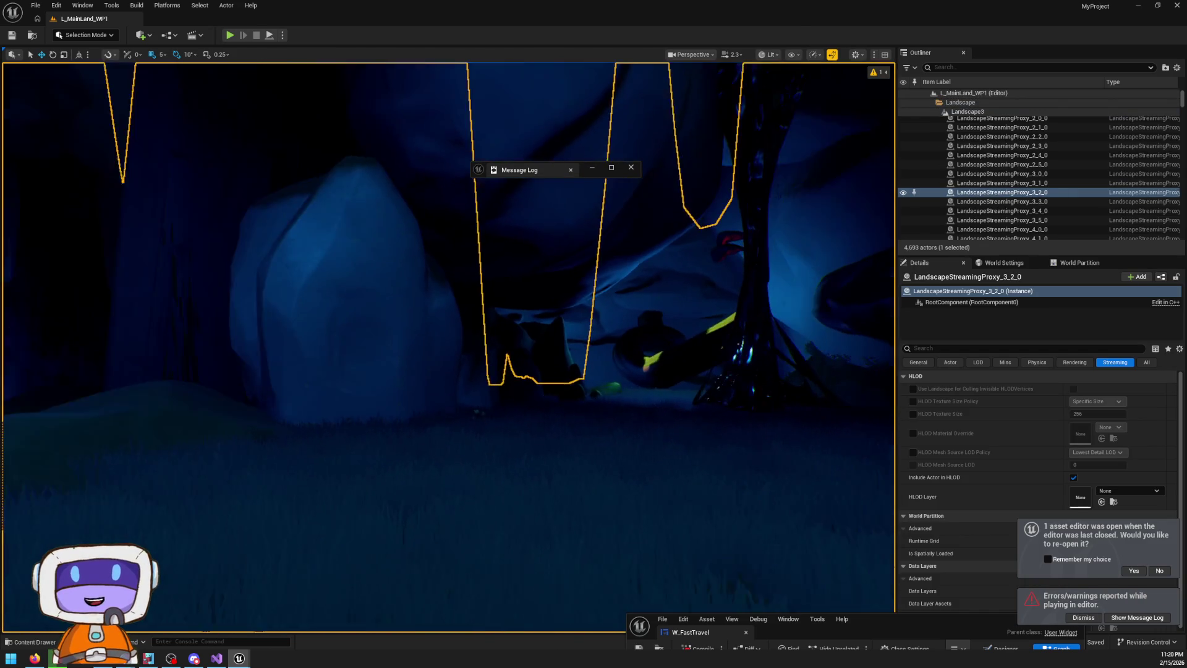
{"action": "scroll", "coordinate": [448, 347], "scroll_direction": "down", "scroll_amount": 2}
{"action": "key", "text": "w"}
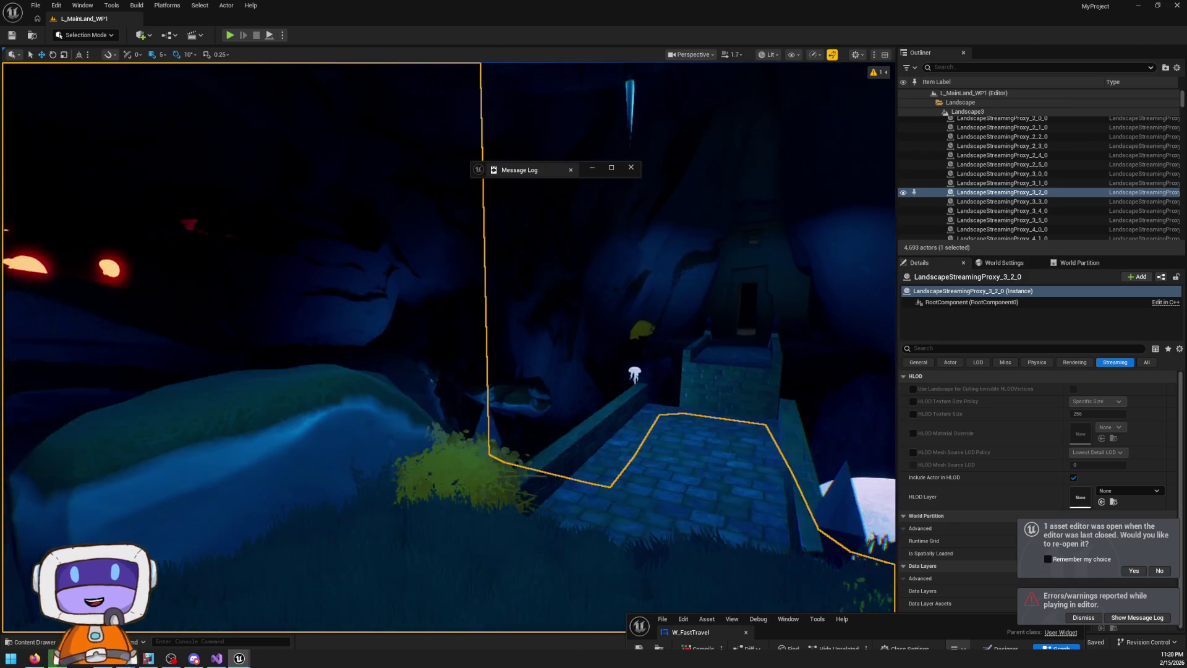
{"action": "scroll", "coordinate": [448, 346], "scroll_direction": "down", "scroll_amount": 1}
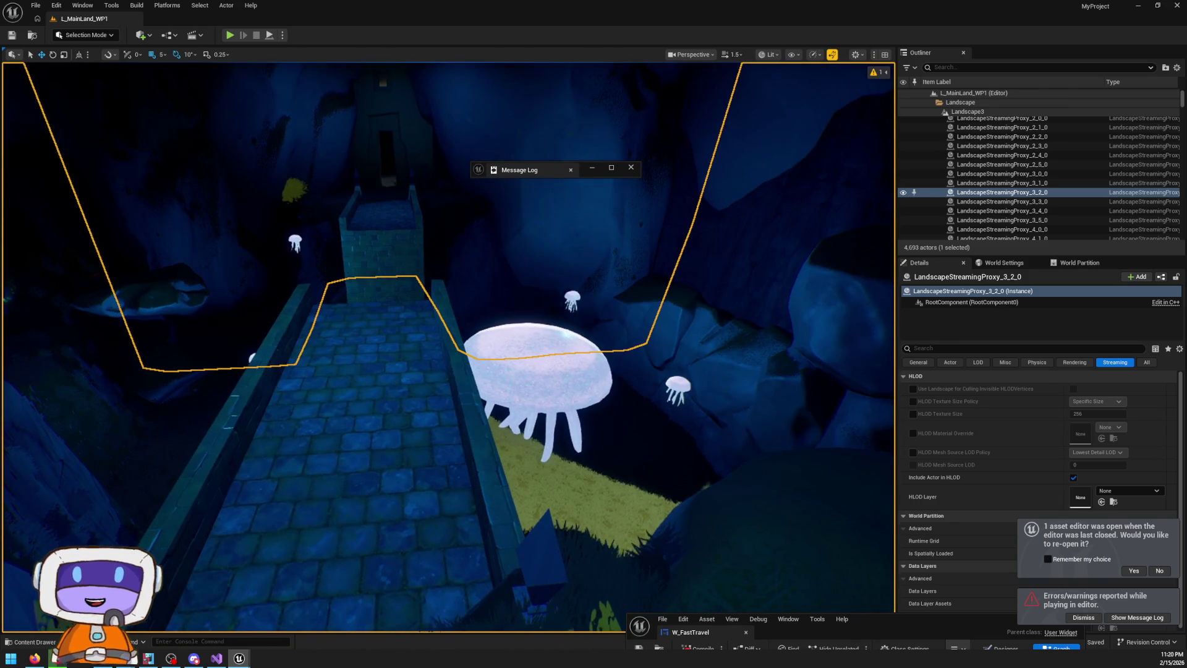
{"action": "key", "text": "s"}
{"action": "key", "text": "w"}
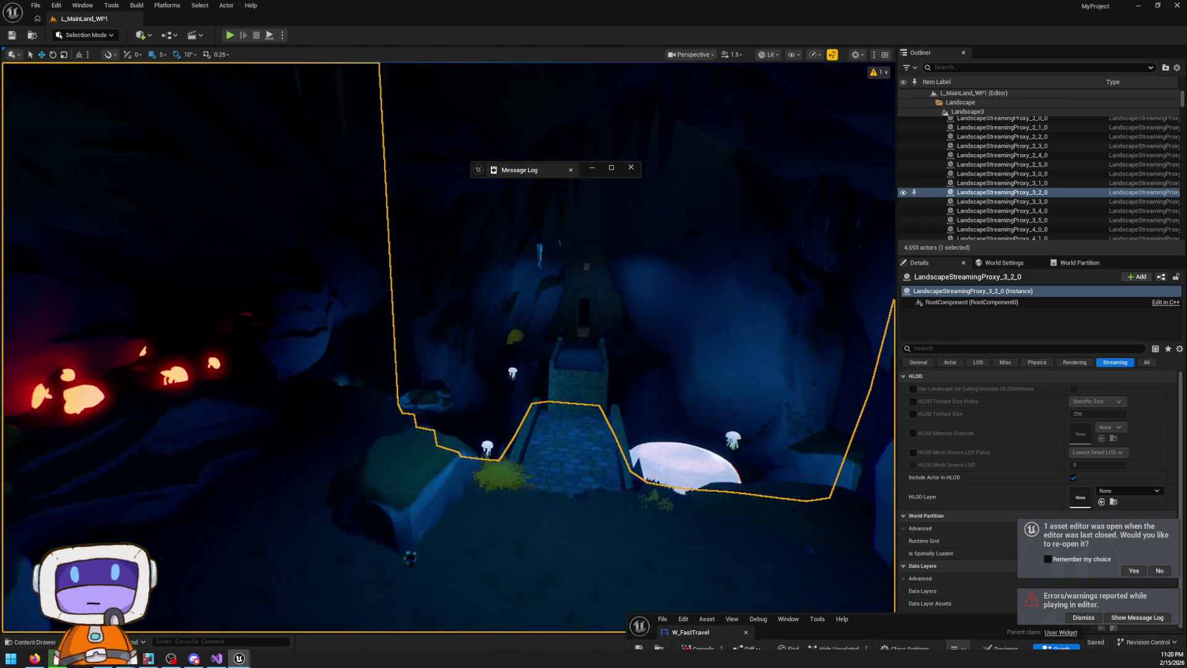
{"action": "key", "text": "w"}
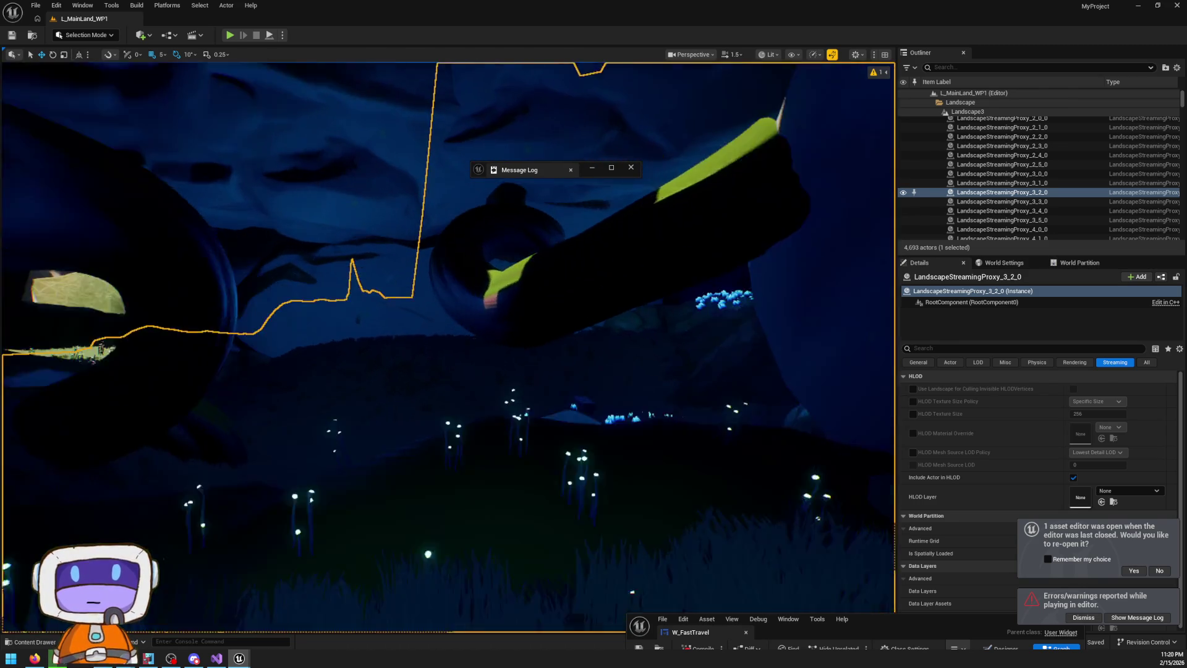
{"action": "key", "text": "w"}
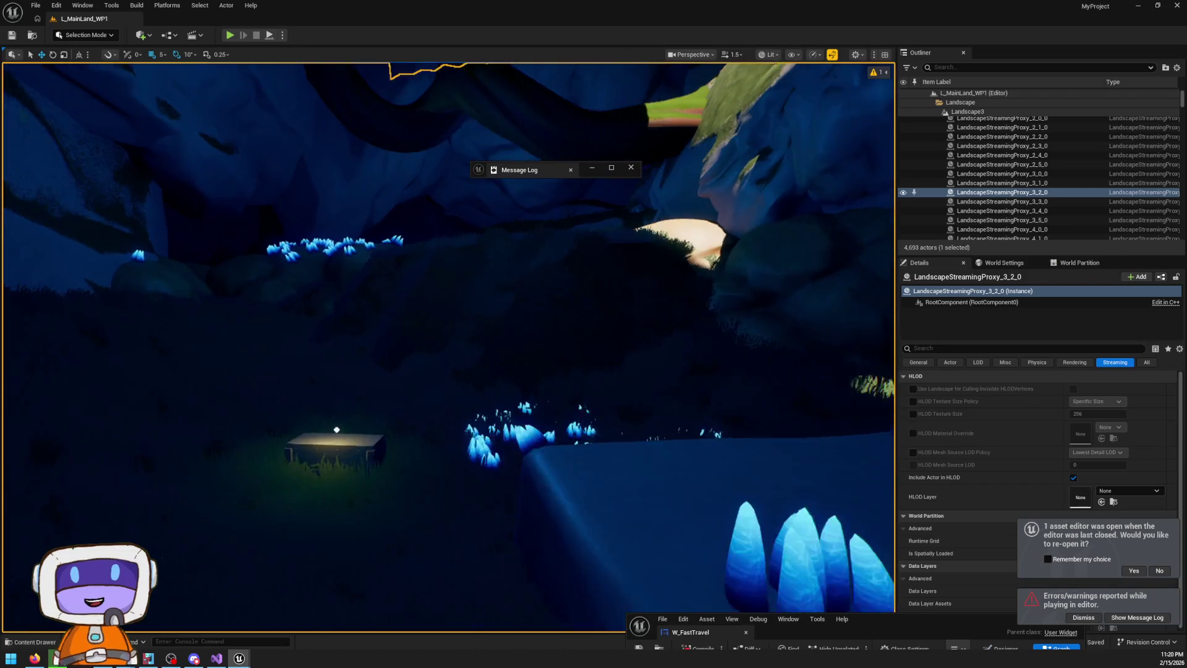
{"action": "key", "text": "w"}
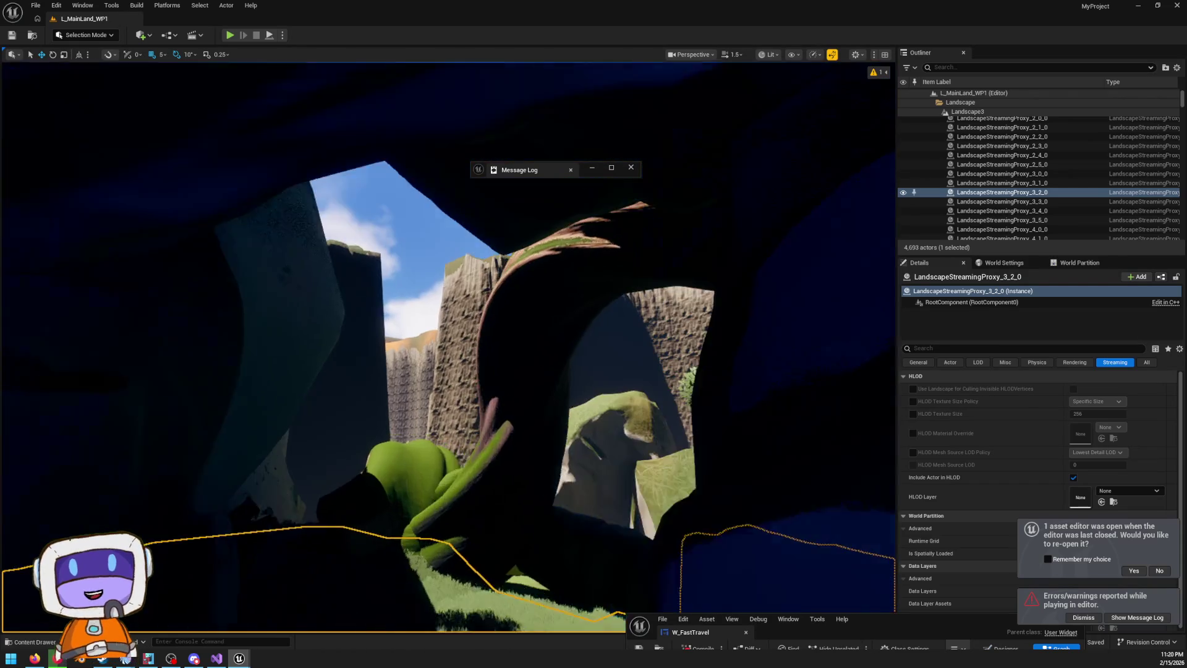
{"action": "key", "text": "w"}
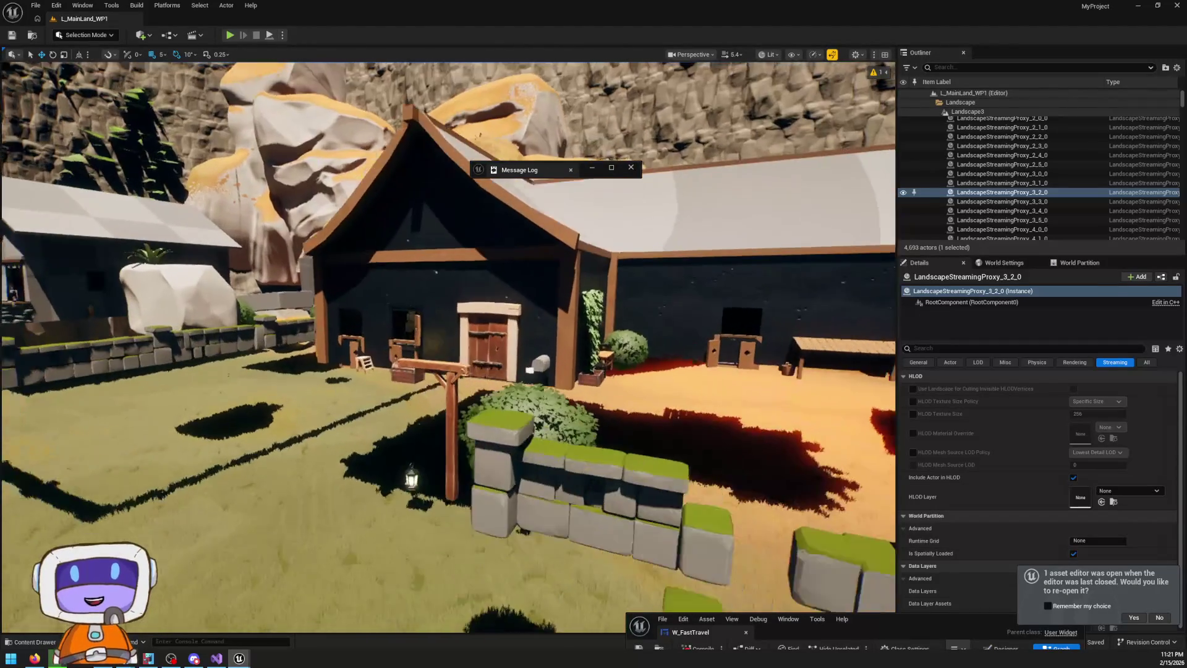
{"action": "scroll", "coordinate": [448, 346], "scroll_direction": "up", "scroll_amount": 10}
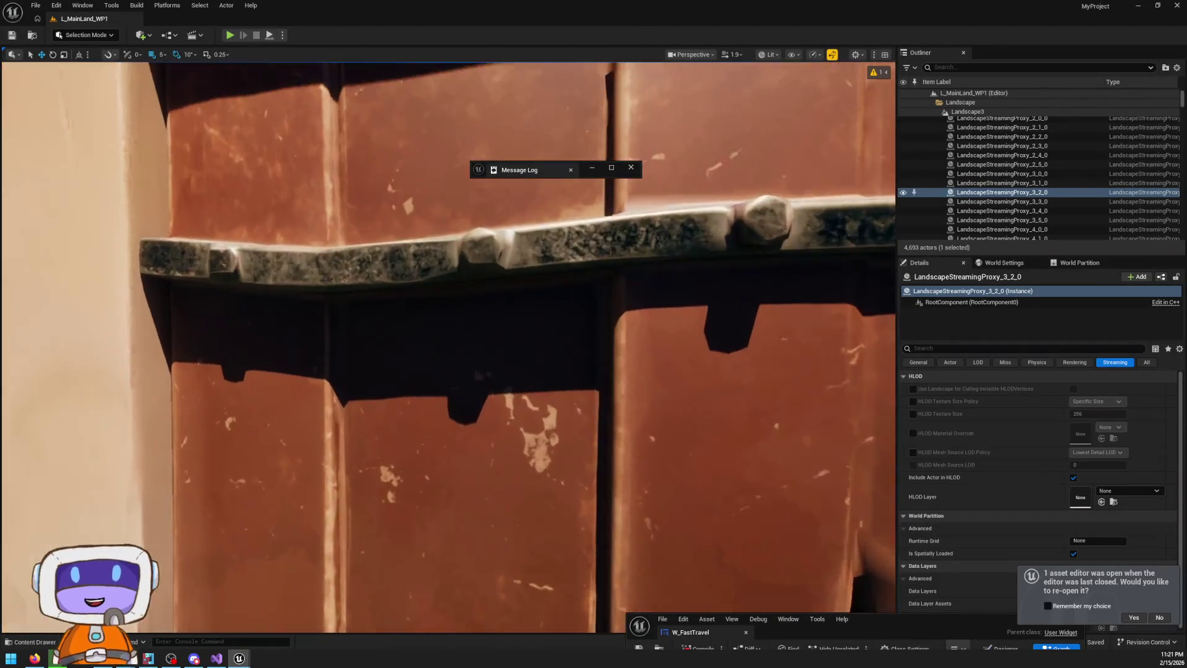
{"action": "key", "text": "w"}
{"action": "scroll", "coordinate": [448, 347], "scroll_direction": "down", "scroll_amount": 2}
{"action": "left_click_drag", "start_coordinate": [620, 423], "coordinate": [620, 423]}
{"action": "left_click_drag", "start_coordinate": [725, 365], "coordinate": [725, 364]}
{"action": "left_click_drag", "start_coordinate": [568, 388], "coordinate": [568, 388]}
{"action": "scroll", "coordinate": [569, 388], "scroll_direction": "down", "scroll_amount": 1}
{"action": "left_click_drag", "start_coordinate": [787, 390], "coordinate": [700, 328]}
{"action": "left_click_drag", "start_coordinate": [583, 310], "coordinate": [583, 309]}
{"action": "left_click", "coordinate": [774, 55]}
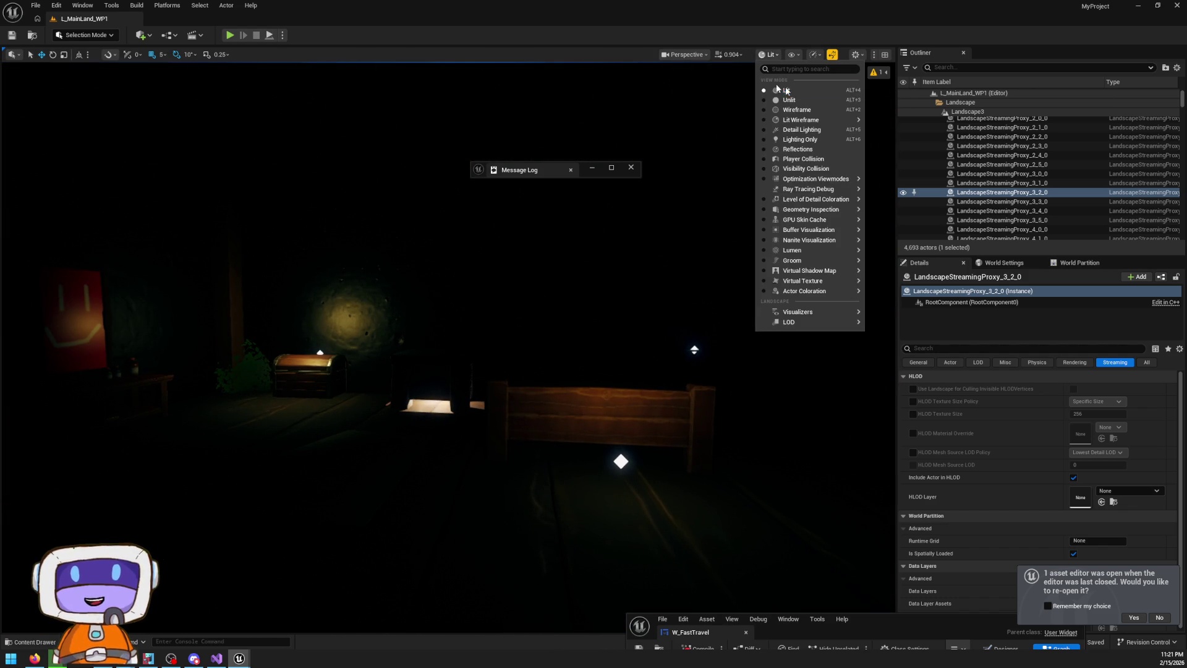
Switch to Unlit and raise SM_WindowFrameLarge3 by 10 units to Z -5199.410
{"action": "left_click", "coordinate": [782, 97]}
{"action": "left_click_drag", "start_coordinate": [448, 346], "coordinate": [448, 346]}
{"action": "left_click_drag", "start_coordinate": [540, 356], "coordinate": [540, 356]}
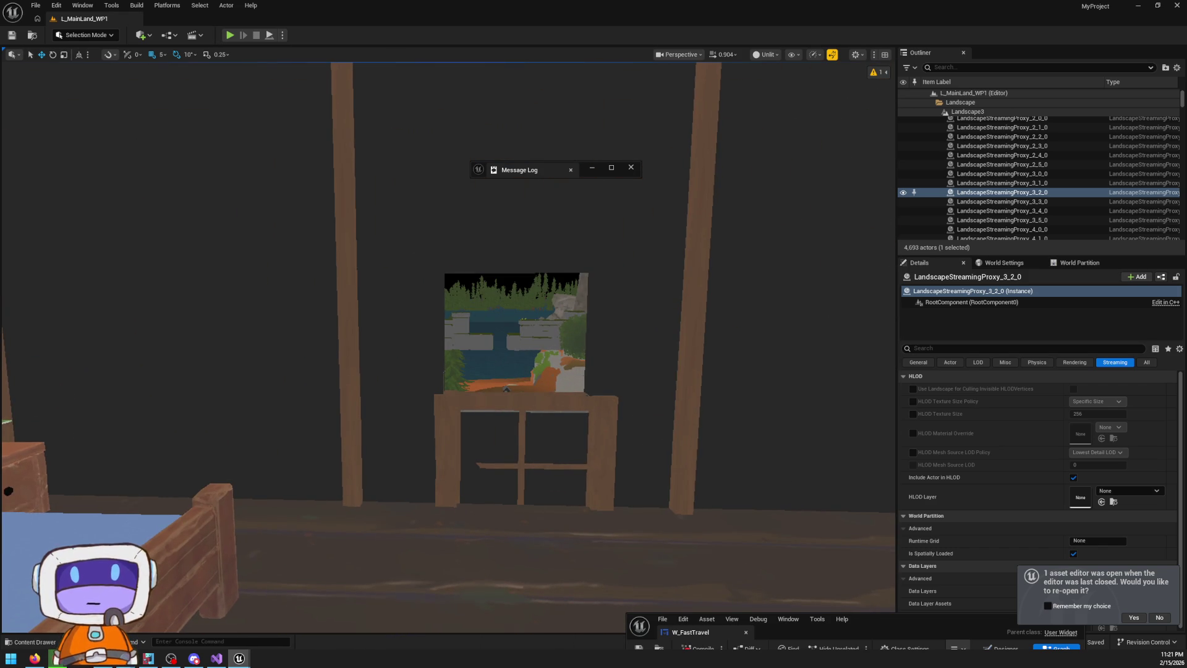
{"action": "left_click", "coordinate": [549, 404]}
{"action": "mouse_move", "coordinate": [529, 514]}
{"action": "left_mouse_down"}
{"action": "mouse_move", "coordinate": [532, 504]}
{"action": "mouse_move", "coordinate": [596, 498]}
{"action": "left_mouse_up"}
Fly into the room, frame the glass-door cabinet, and bring up the viewport view modes
{"action": "key", "text": "Escape"}
{"action": "left_click_drag", "start_coordinate": [550, 424], "coordinate": [551, 424]}
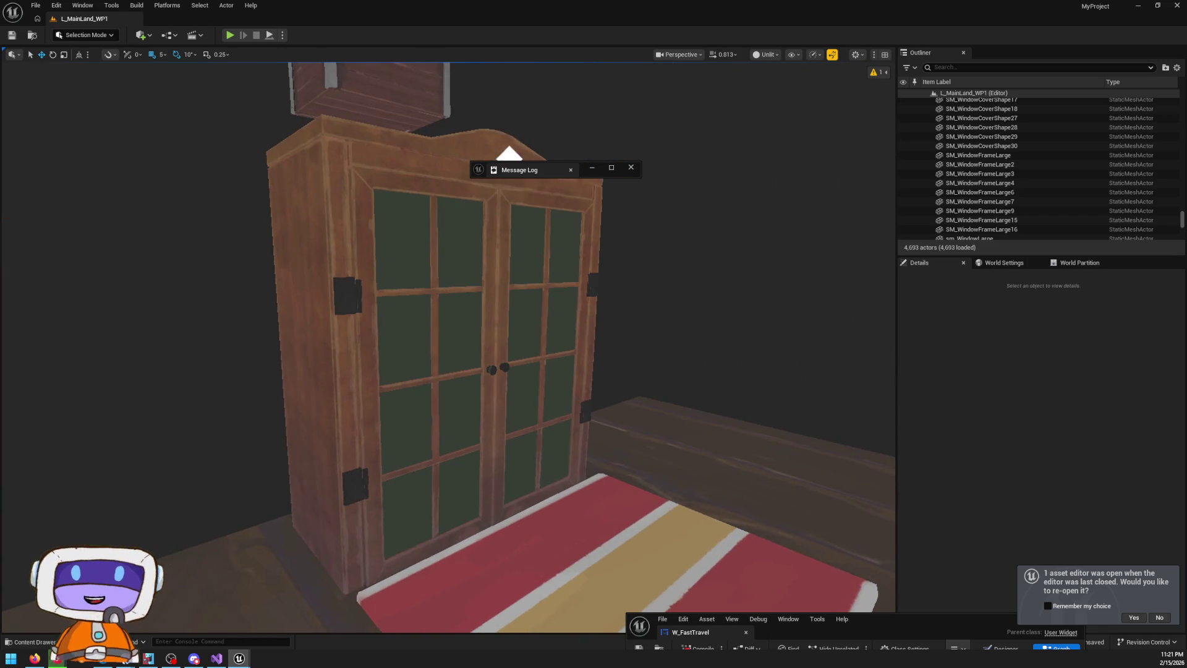
{"action": "left_click", "coordinate": [531, 438]}
{"action": "left_click_drag", "start_coordinate": [683, 455], "coordinate": [683, 455]}
{"action": "key", "text": "f"}
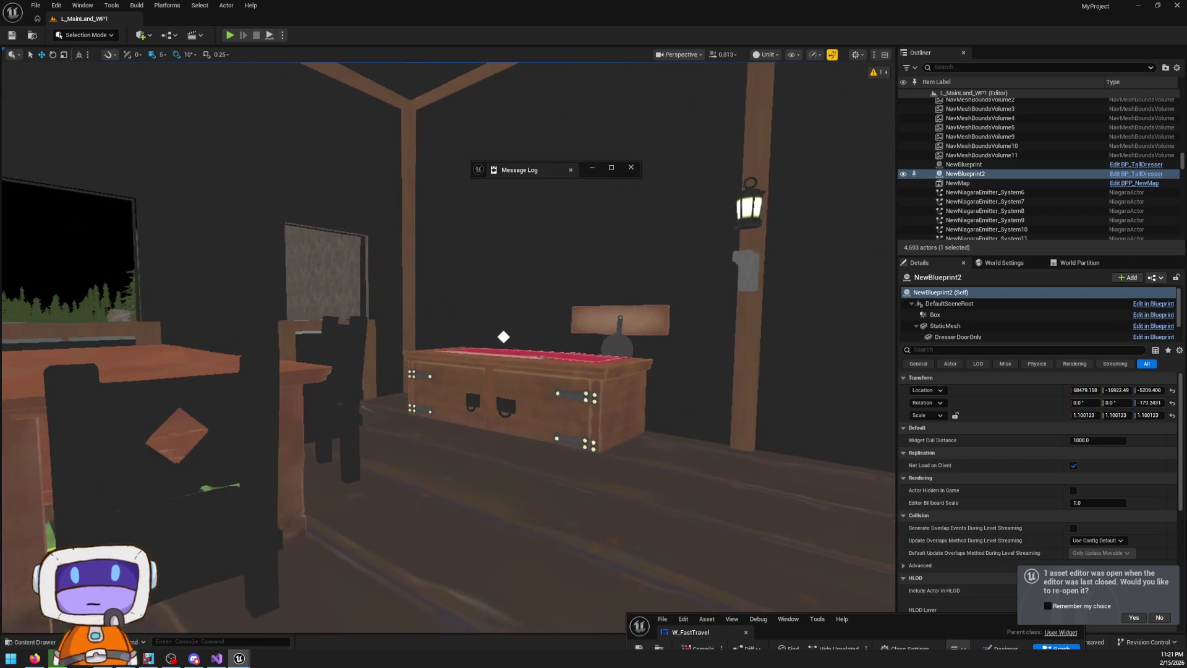
{"action": "left_click_drag", "start_coordinate": [448, 346], "coordinate": [448, 346]}
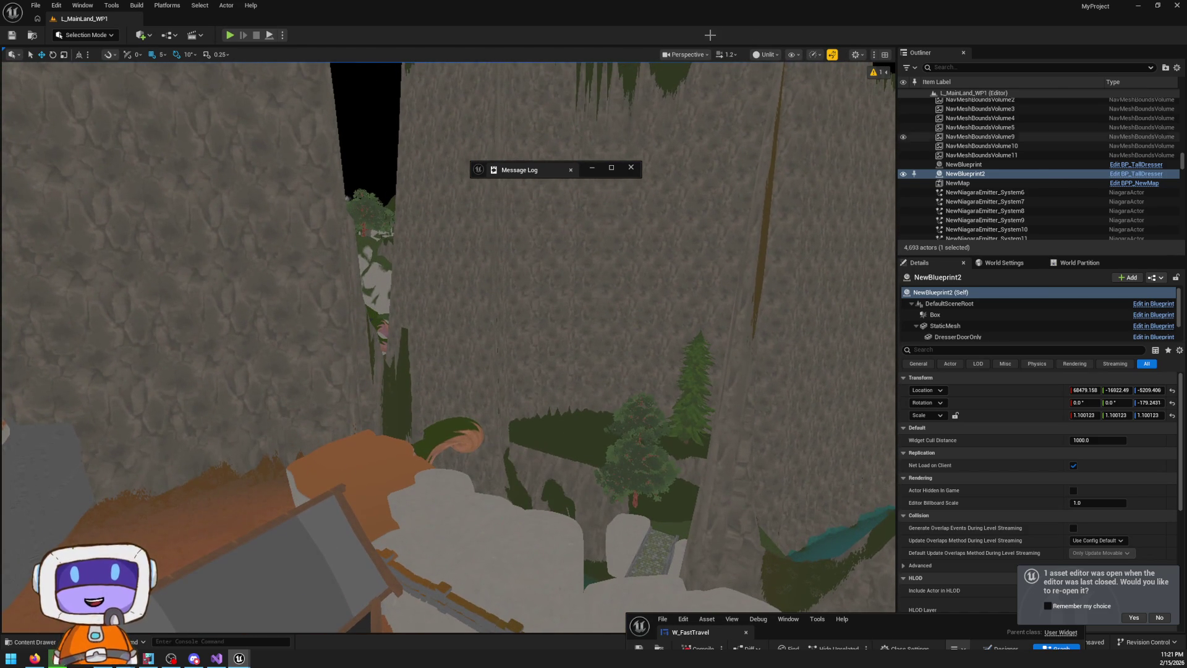
{"action": "left_click", "coordinate": [777, 55]}
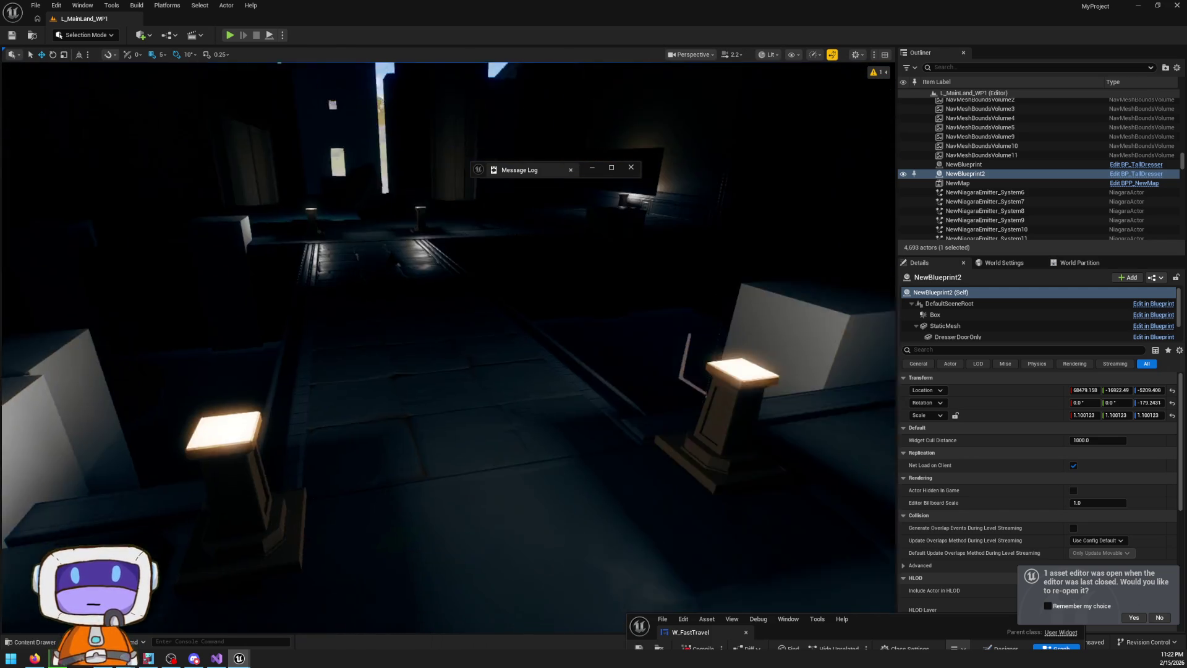
{"action": "key", "text": "f"}
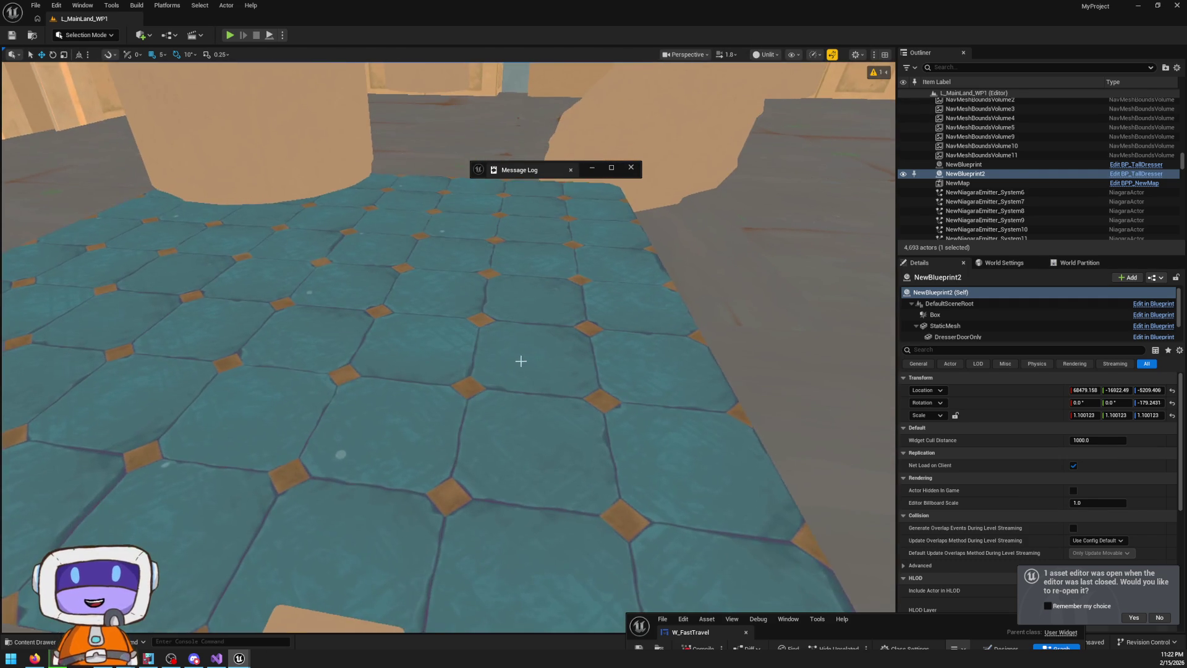
In the unlit view, select the teal tiled floor, fly through the corridor, and select the fog sheet
{"action": "left_click", "coordinate": [521, 361]}
{"action": "left_click_drag", "start_coordinate": [448, 347], "coordinate": [448, 223]}
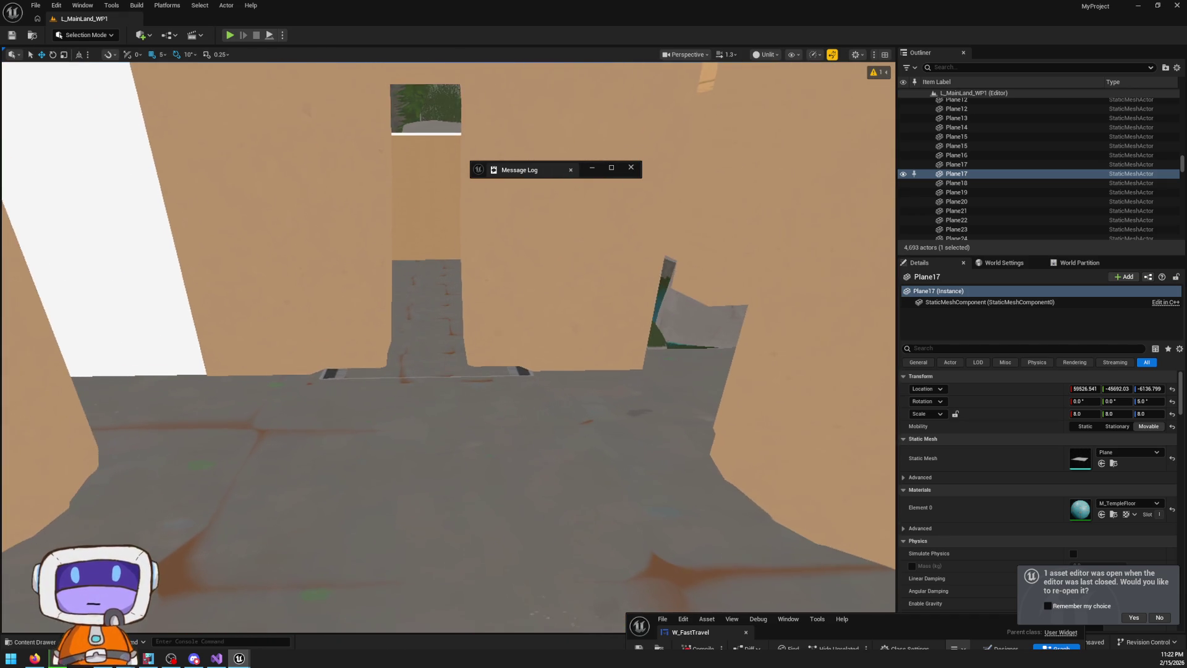
{"action": "left_click_drag", "start_coordinate": [448, 223], "coordinate": [327, 193]}
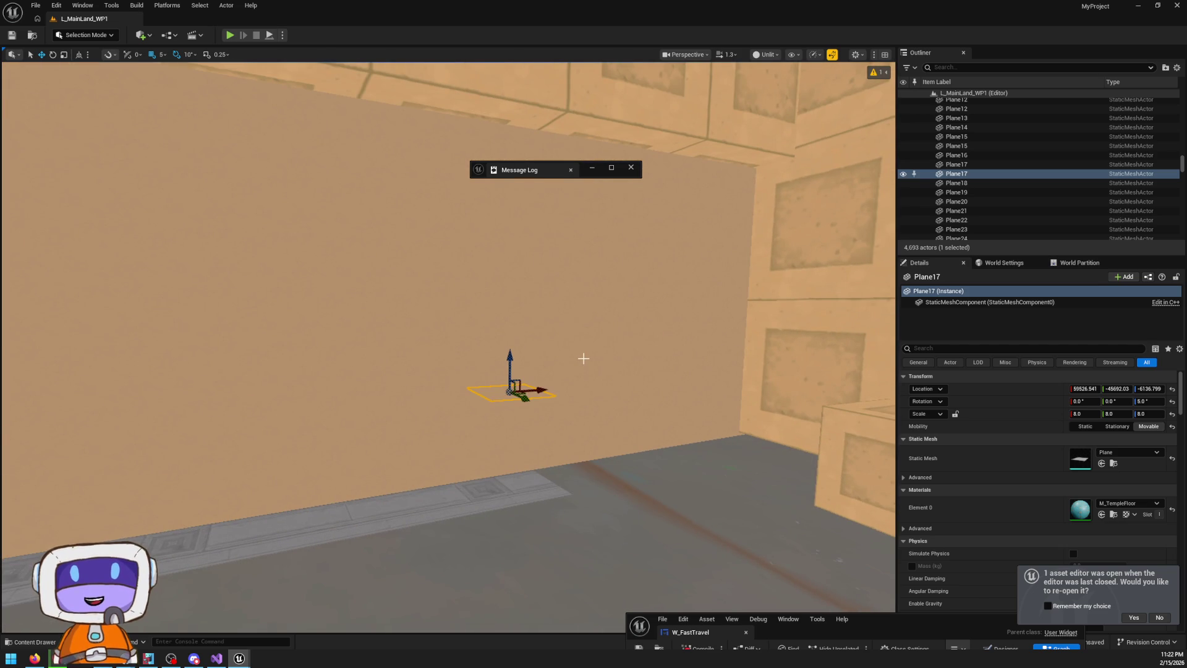
{"action": "mouse_move", "coordinate": [583, 358]}
{"action": "left_mouse_down"}
{"action": "mouse_move", "coordinate": [513, 344]}
{"action": "mouse_move", "coordinate": [473, 351]}
{"action": "mouse_move", "coordinate": [527, 387]}
{"action": "left_mouse_up"}
{"action": "left_click", "coordinate": [615, 364]}
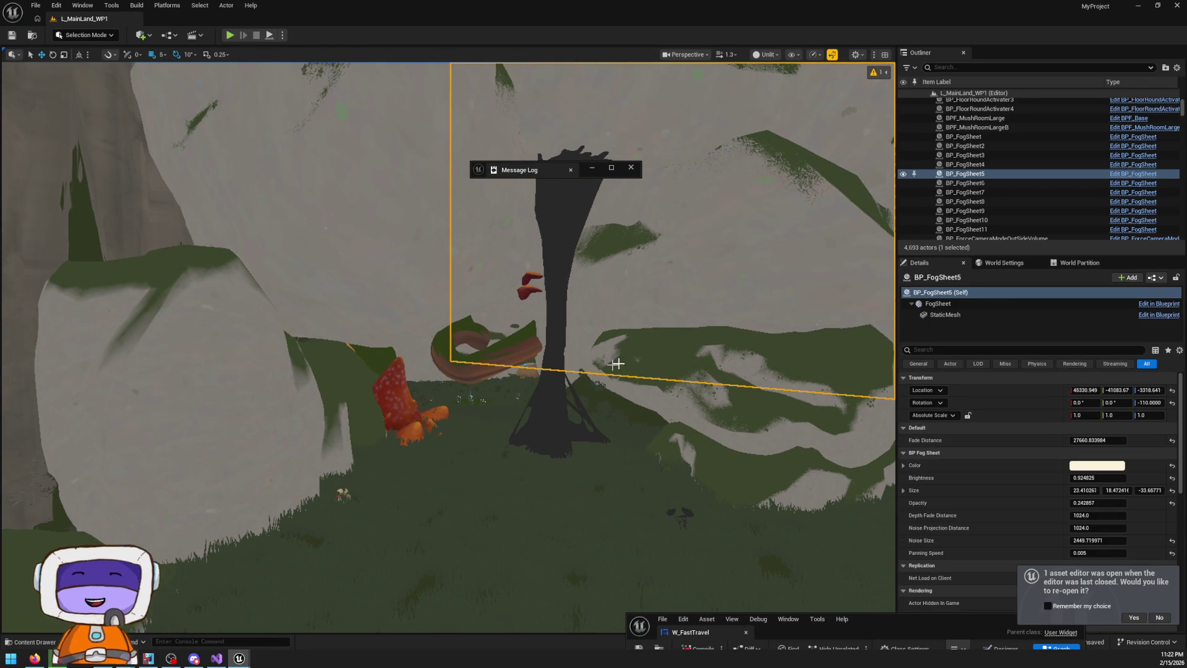
Select the corrupt pillar, browse to its mesh asset, and switch the viewport back to Lit
{"action": "left_click", "coordinate": [552, 428]}
{"action": "left_click_drag", "start_coordinate": [553, 428], "coordinate": [581, 428]}
{"action": "key", "text": "ctrl+b"}
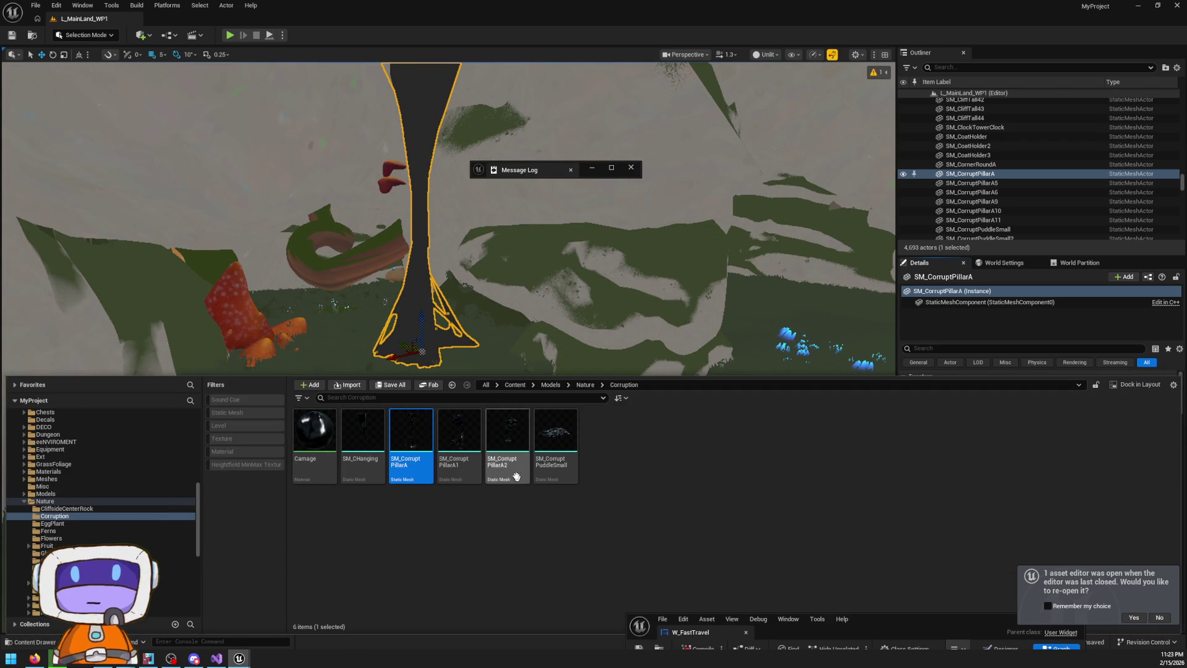
{"action": "mouse_move", "coordinate": [569, 316]}
{"action": "left_mouse_down"}
{"action": "mouse_move", "coordinate": [485, 411]}
{"action": "mouse_move", "coordinate": [489, 373]}
{"action": "mouse_move", "coordinate": [498, 396]}
{"action": "mouse_move", "coordinate": [619, 216]}
{"action": "mouse_move", "coordinate": [760, 59]}
{"action": "left_mouse_up"}
{"action": "key", "text": "Escape"}
{"action": "left_click", "coordinate": [760, 56]}
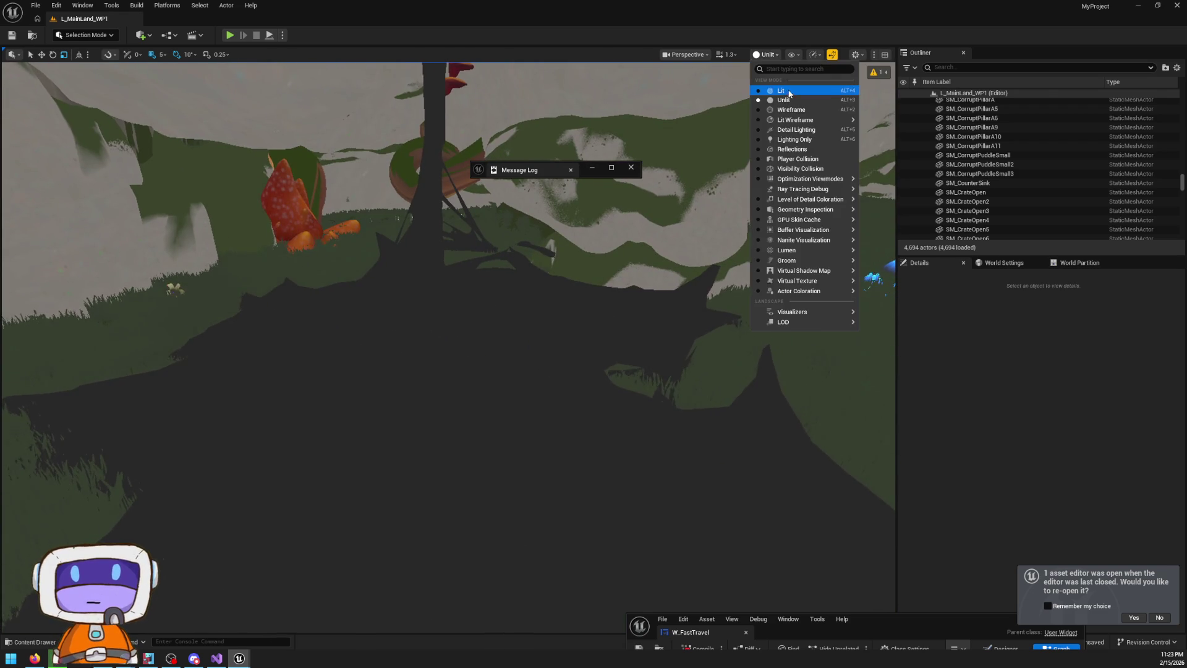
{"action": "left_click", "coordinate": [764, 92]}
Delete the SM_CorruptPuddleSmall3 puddle and select the front blue slime
{"action": "mouse_move", "coordinate": [448, 347]}
{"action": "left_mouse_down"}
{"action": "mouse_move", "coordinate": [433, 334]}
{"action": "mouse_move", "coordinate": [433, 371]}
{"action": "mouse_move", "coordinate": [439, 358]}
{"action": "left_mouse_up"}
{"action": "left_click", "coordinate": [555, 322]}
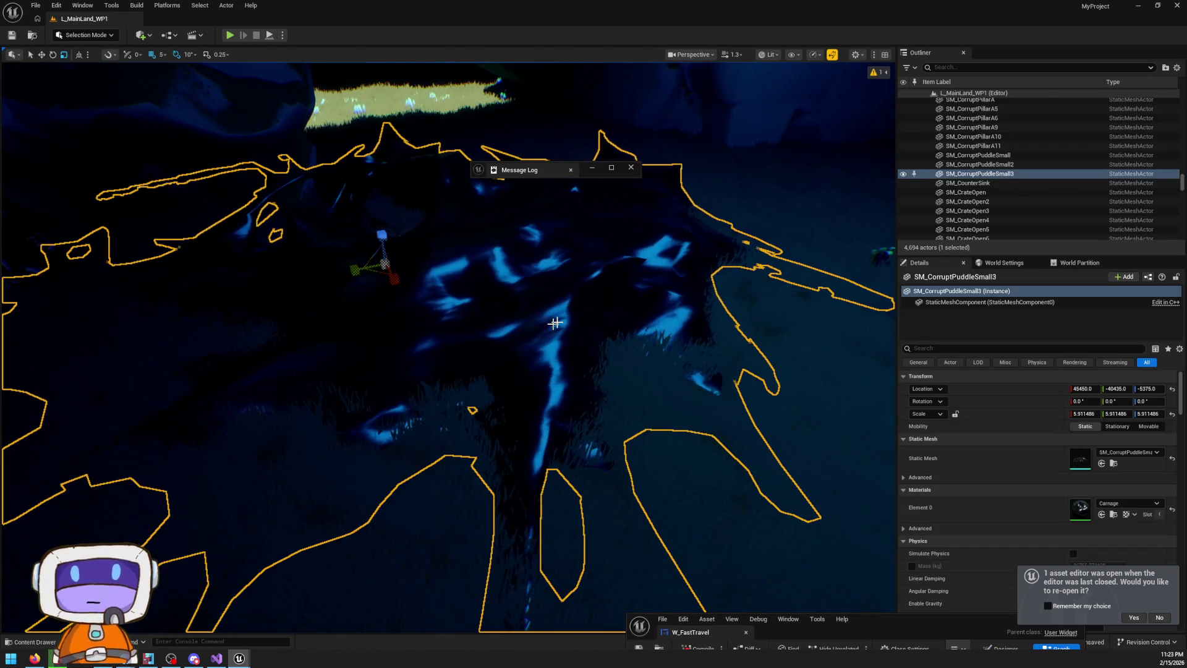
{"action": "key", "text": "Delete"}
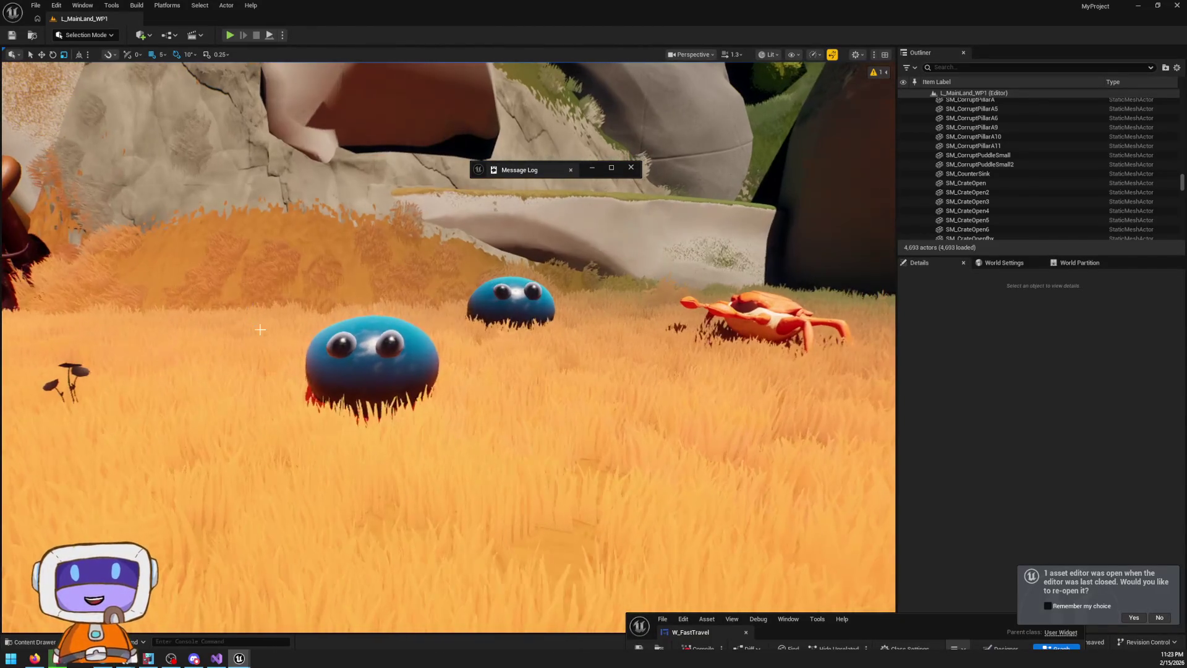
{"action": "left_click", "coordinate": [388, 363]}
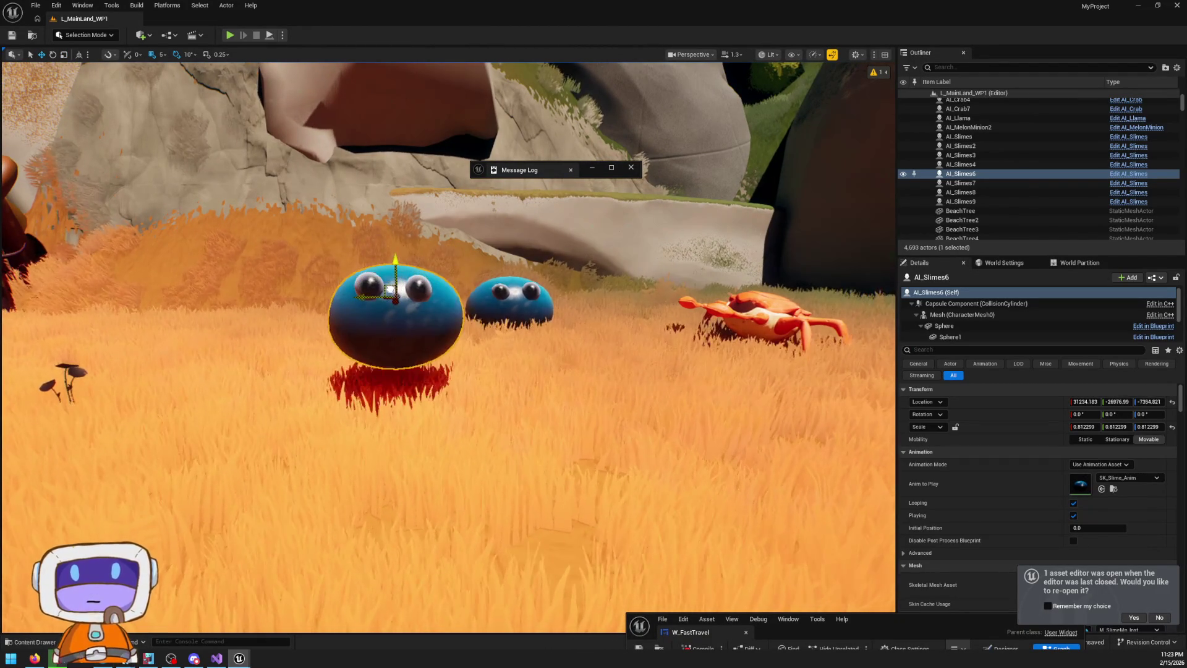
Enlarge the front slime slightly and make it movable, then open and close its SK_Slime_Anim editor
{"action": "left_click_drag", "start_coordinate": [1119, 427], "coordinate": [1124, 441]}
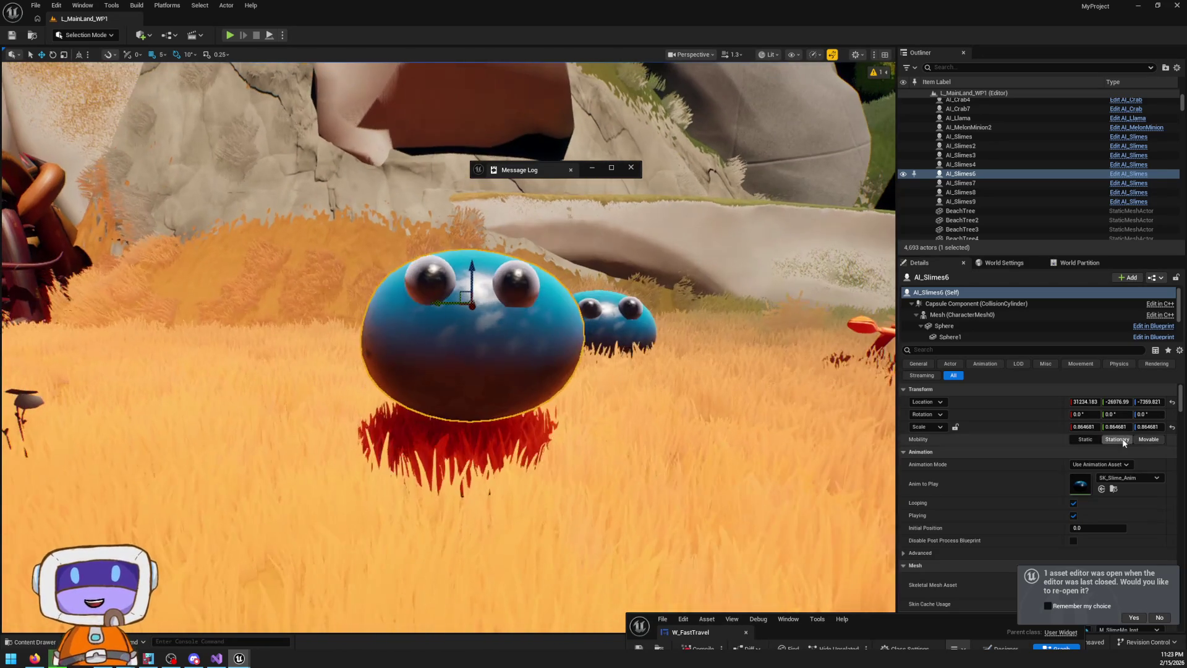
{"action": "left_click", "coordinate": [1148, 439]}
{"action": "double_click", "coordinate": [1083, 487]}
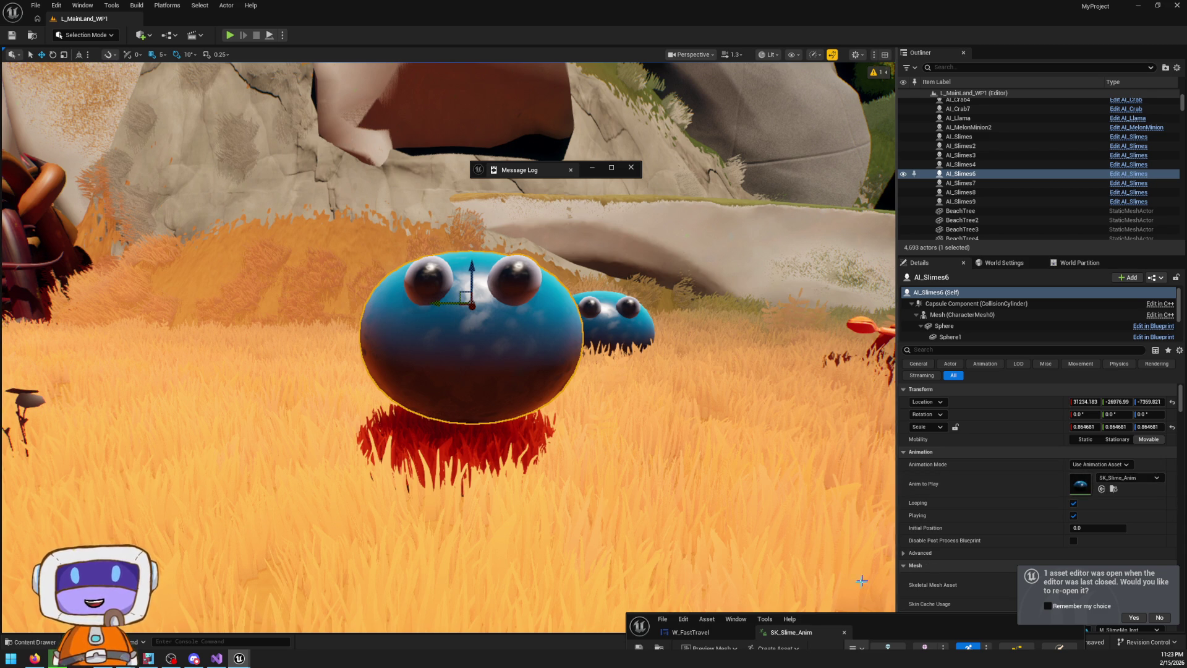
{"action": "mouse_move", "coordinate": [852, 627]}
{"action": "left_mouse_down"}
{"action": "mouse_move", "coordinate": [796, 165]}
{"action": "mouse_move", "coordinate": [844, 104]}
{"action": "mouse_move", "coordinate": [857, 13]}
{"action": "left_mouse_up"}
{"action": "double_click", "coordinate": [857, 13]}
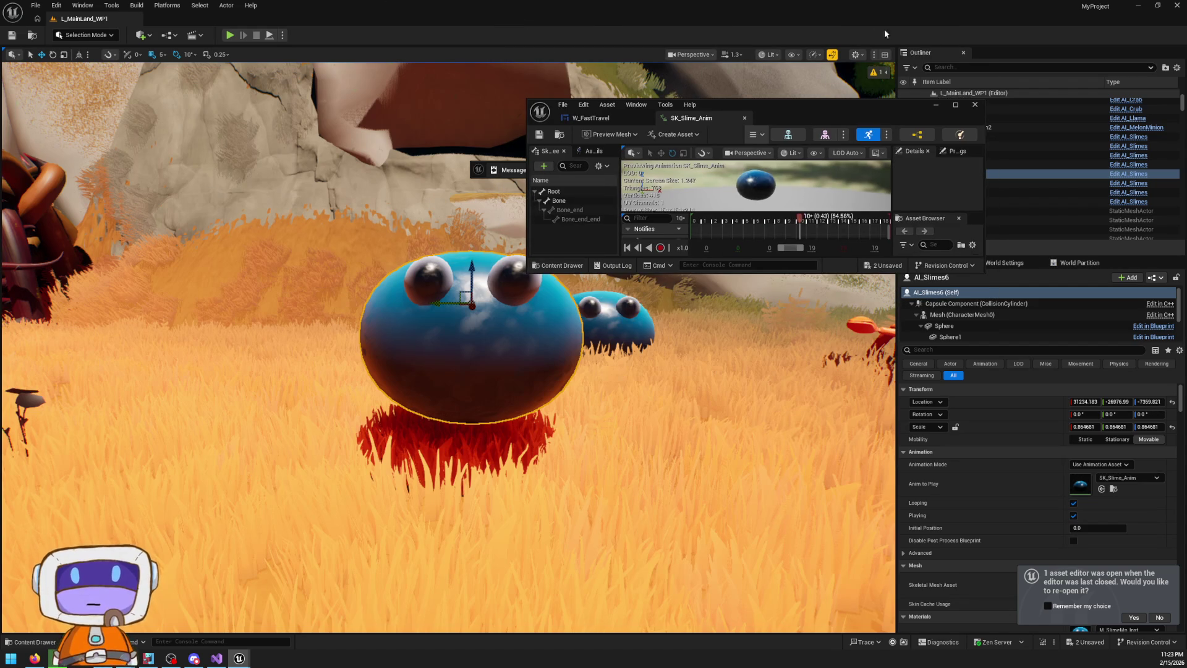
{"action": "left_click", "coordinate": [974, 104]}
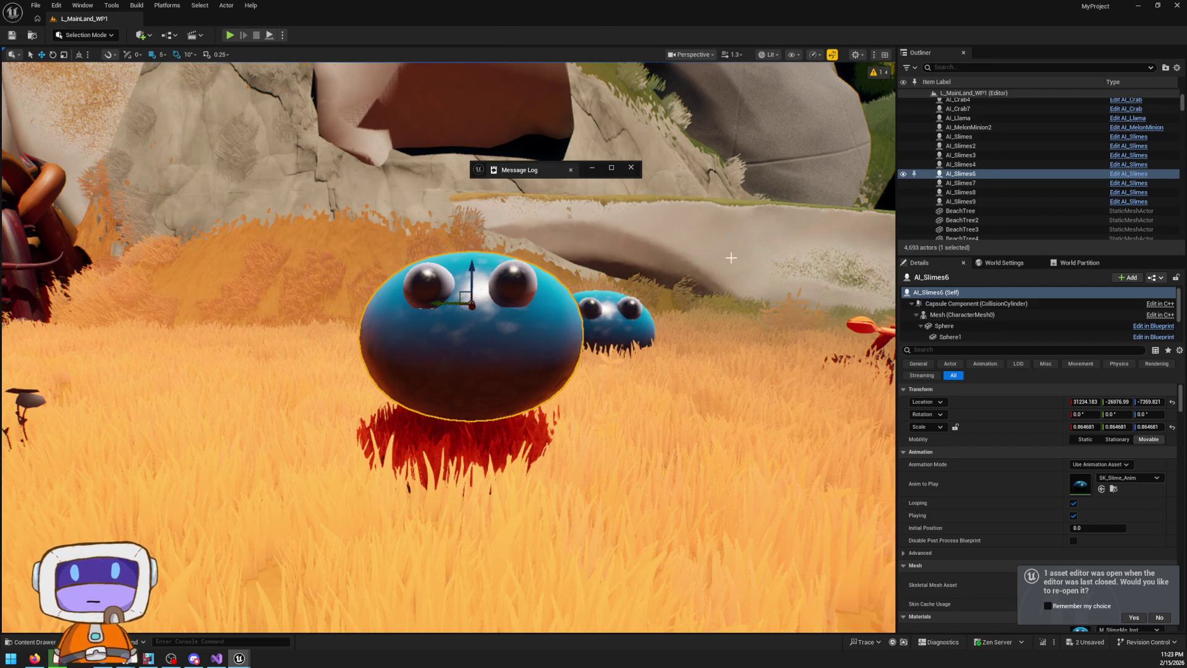
Select AI_Slimes7, fly the view closer to the slimes, and start a test play session
{"action": "left_click", "coordinate": [612, 328]}
{"action": "scroll", "coordinate": [770, 348], "scroll_direction": "down", "scroll_amount": 3}
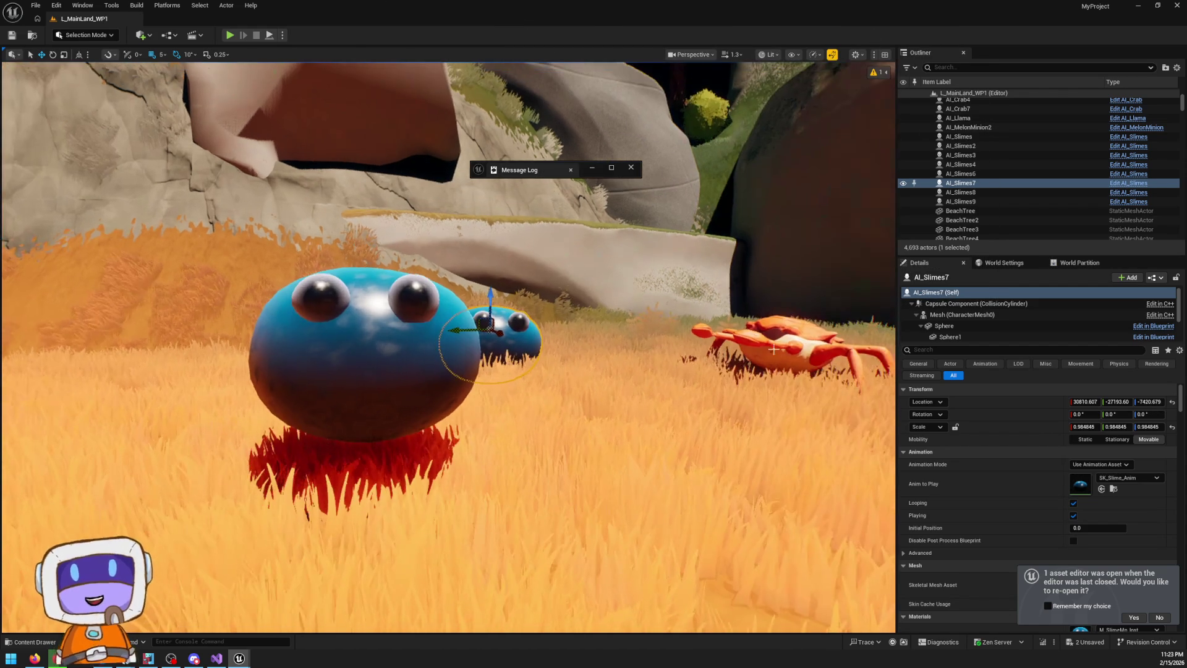
{"action": "scroll", "coordinate": [829, 437], "scroll_direction": "up", "scroll_amount": 2}
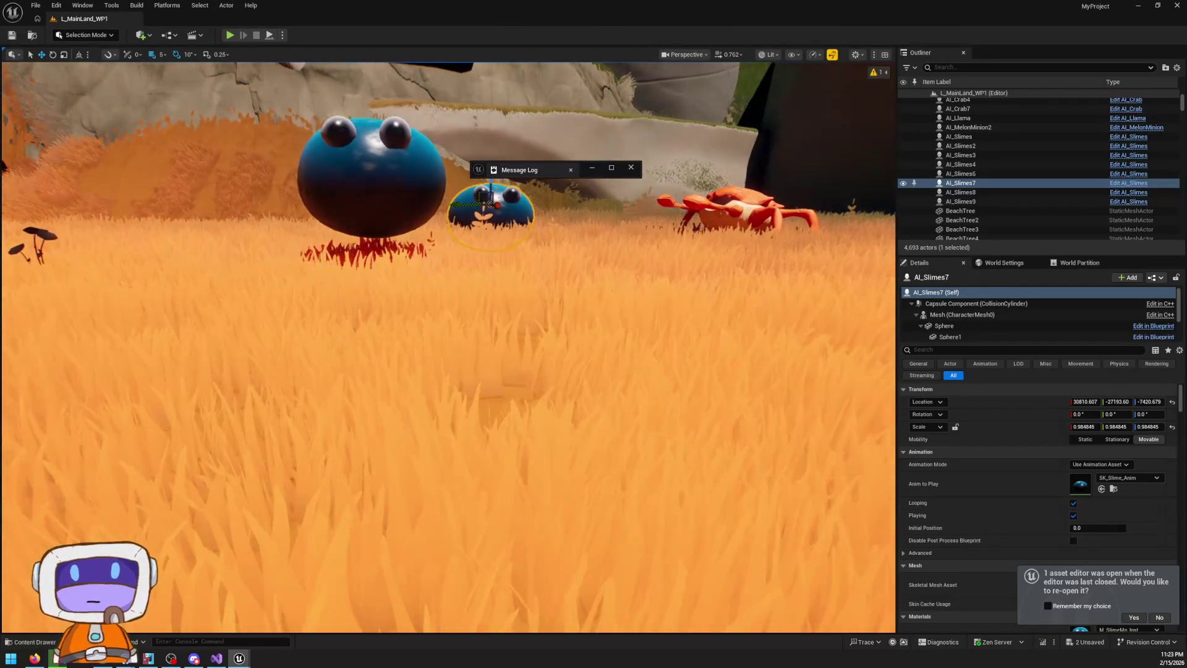
{"action": "right_click", "coordinate": [829, 438]}
{"action": "key", "text": "Escape"}
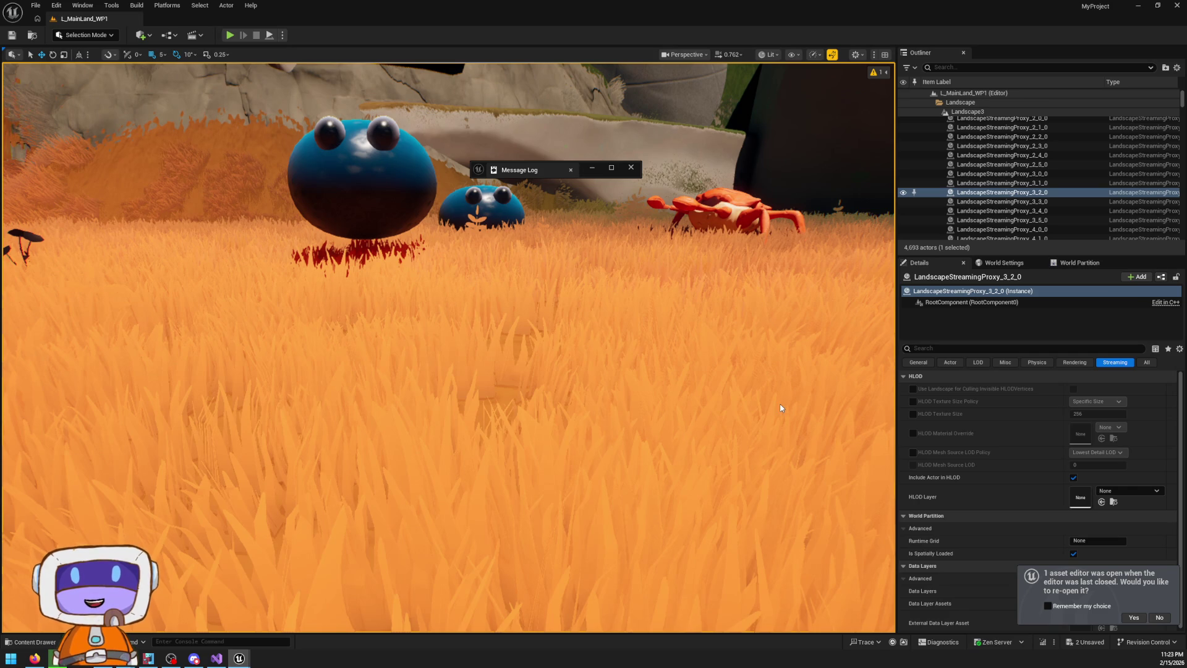
{"action": "key", "text": "alt+p"}
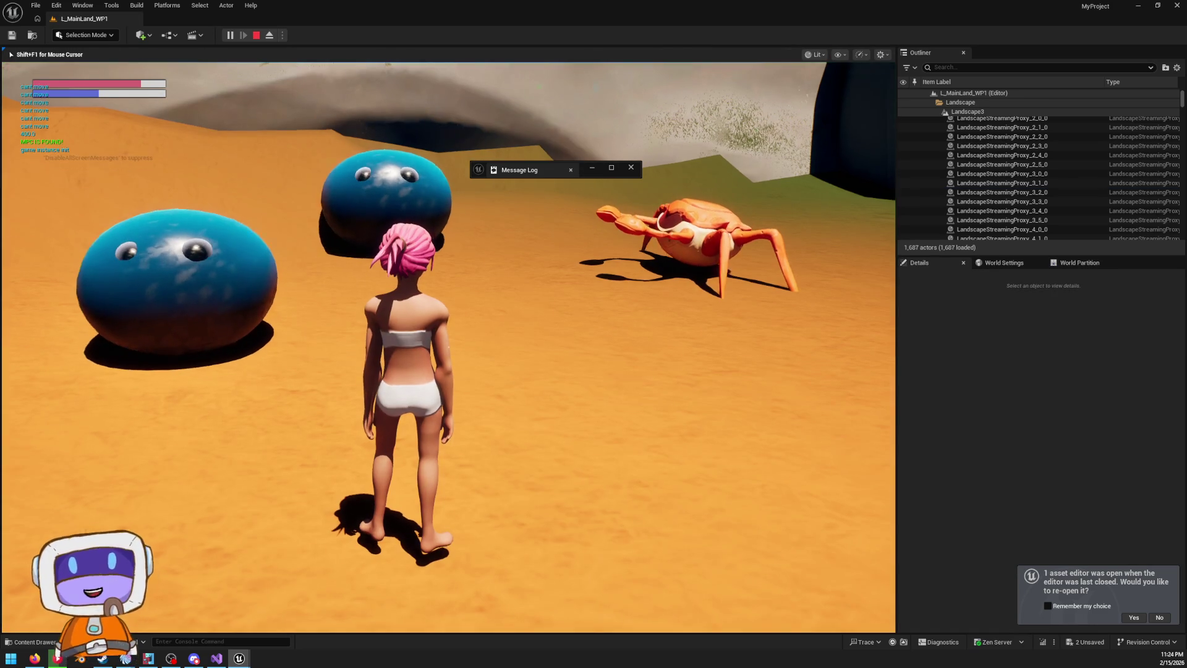
Run the character around the slimes, then choose Exit Game from the pause menu
{"action": "key", "text": "w"}
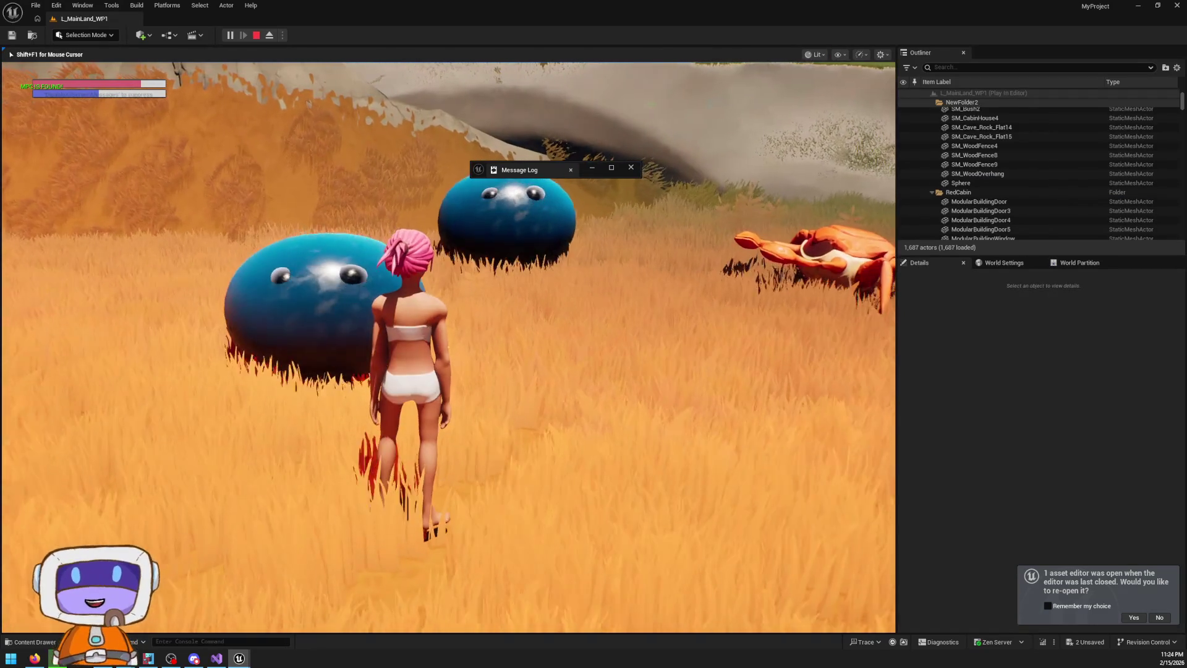
{"action": "key", "text": "a"}
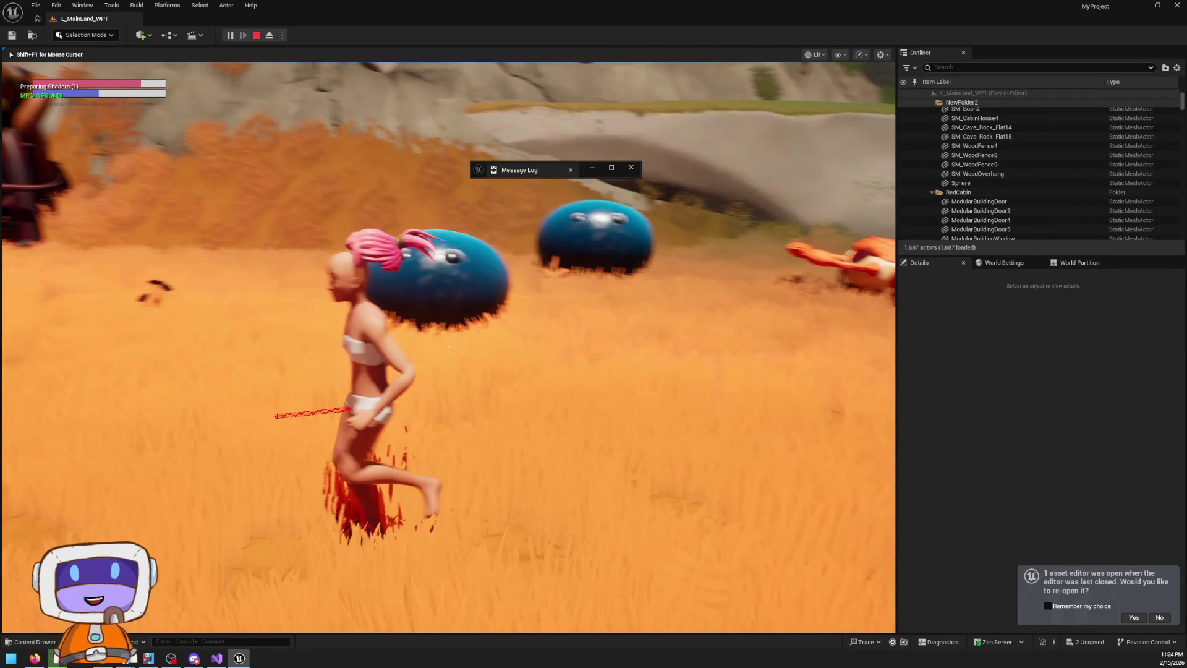
{"action": "key", "text": "Escape"}
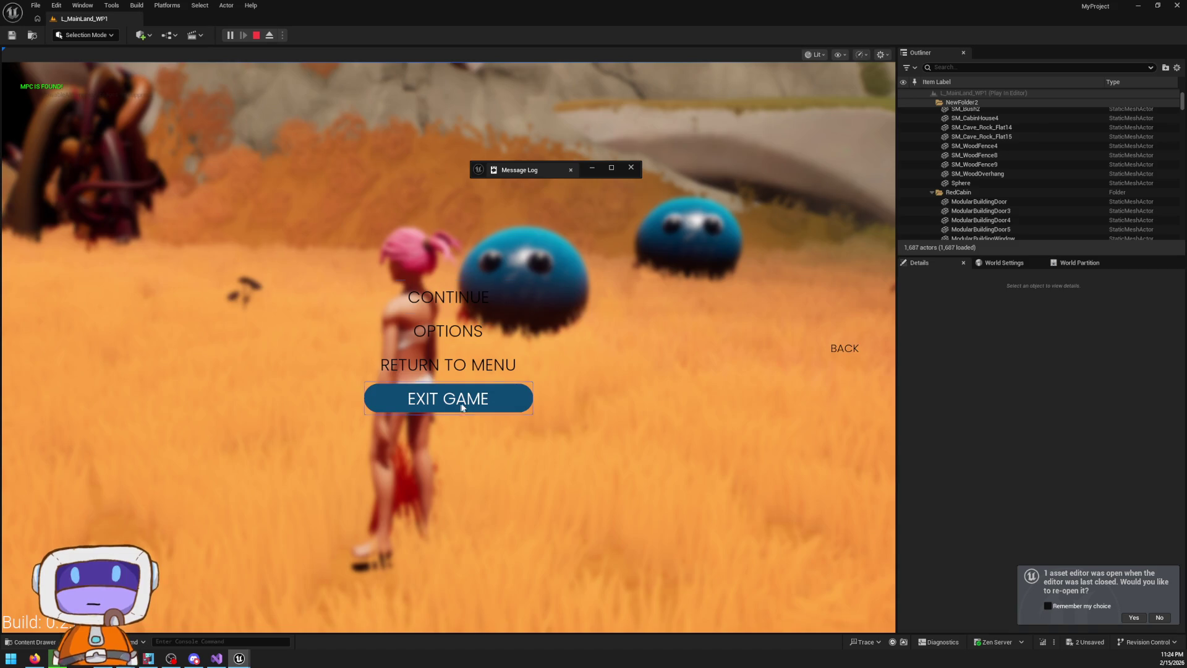
{"action": "left_click", "coordinate": [450, 398]}
Fly over the brick pillar into the field, select the reflective sphere, then bridge piece SM_BridgeLost2
{"action": "left_click_drag", "start_coordinate": [630, 309], "coordinate": [630, 4]}
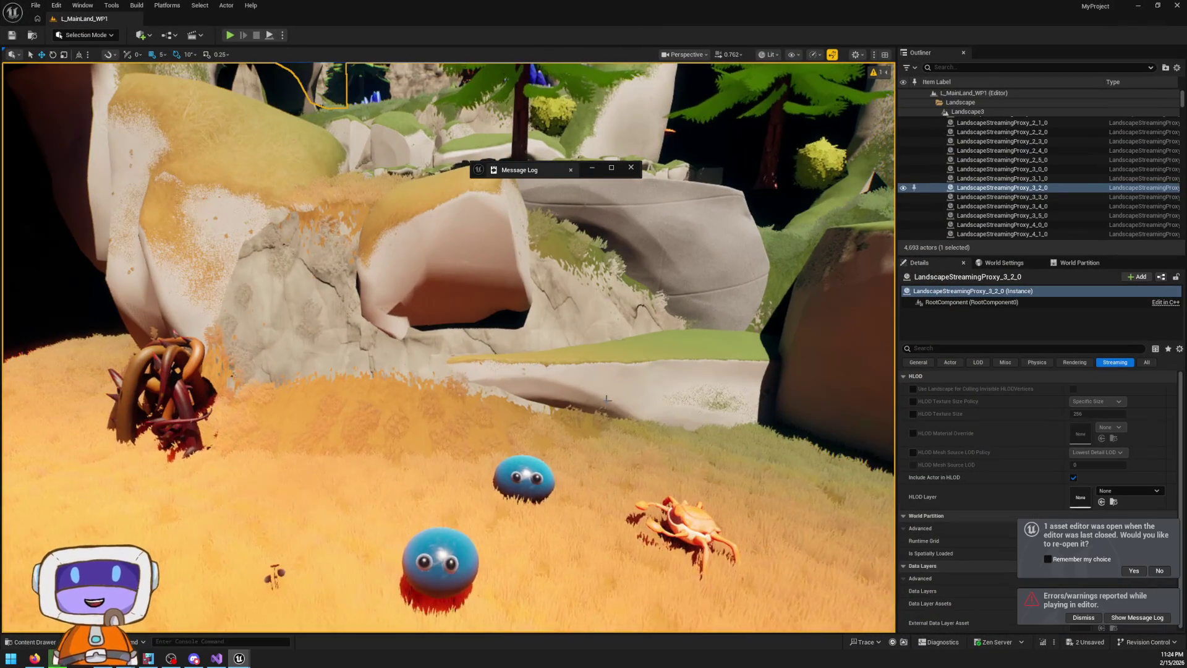
{"action": "left_click_drag", "start_coordinate": [606, 400], "coordinate": [606, 325]}
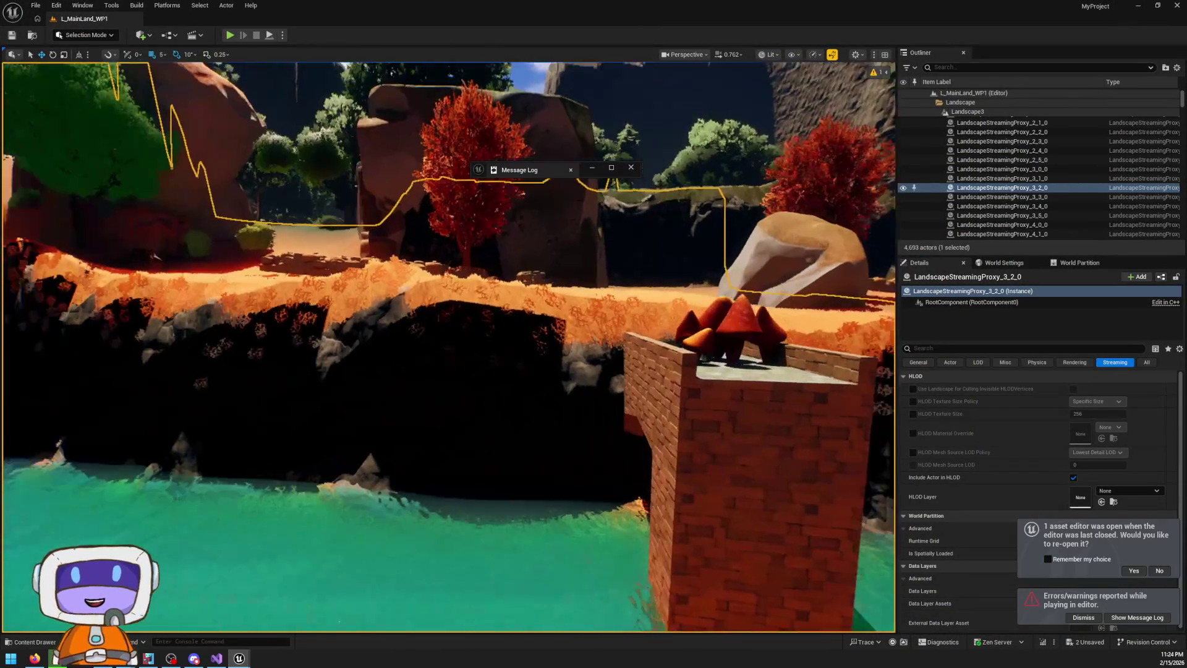
{"action": "key", "text": "w"}
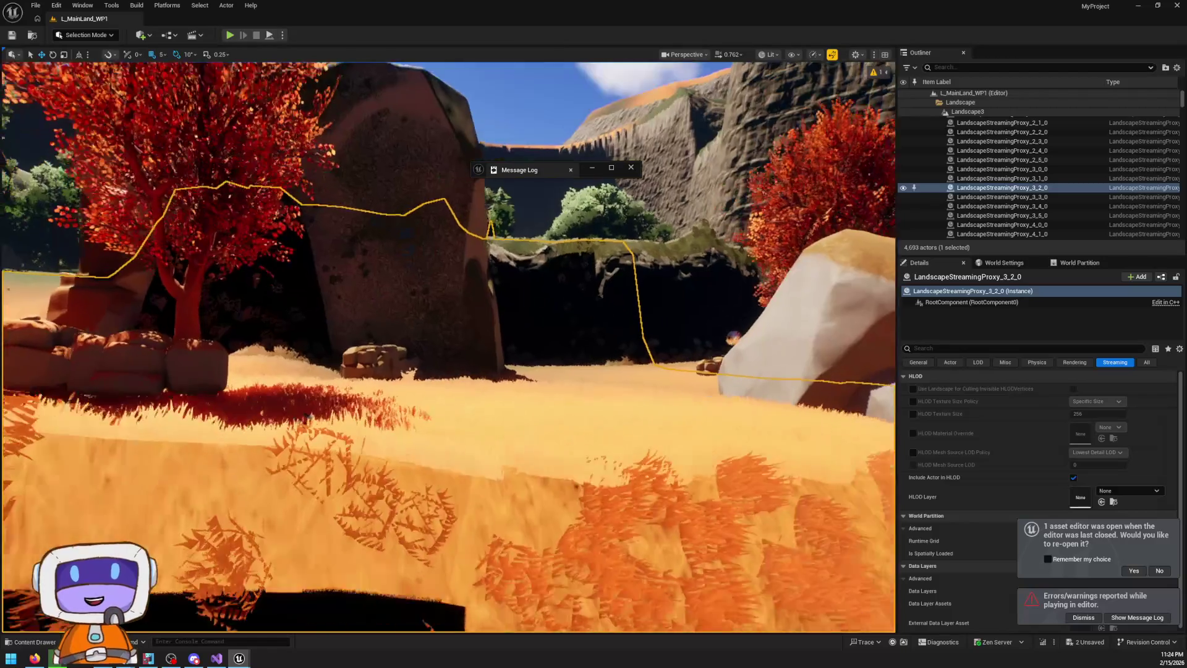
{"action": "key", "text": "w"}
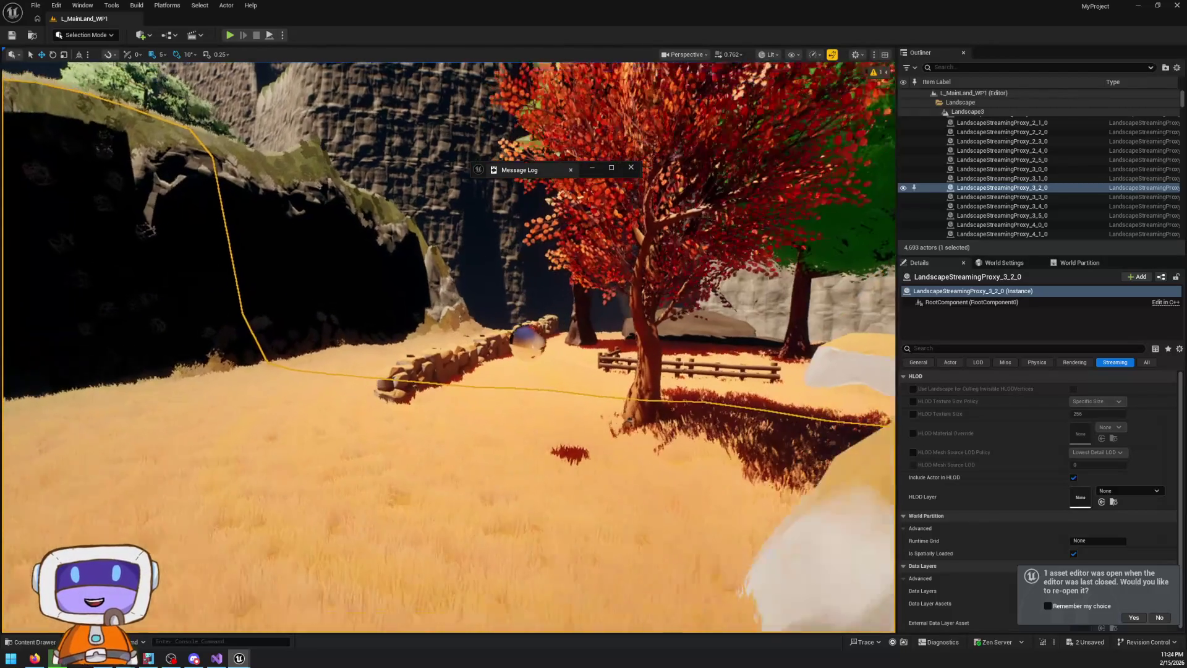
{"action": "left_click", "coordinate": [571, 333]}
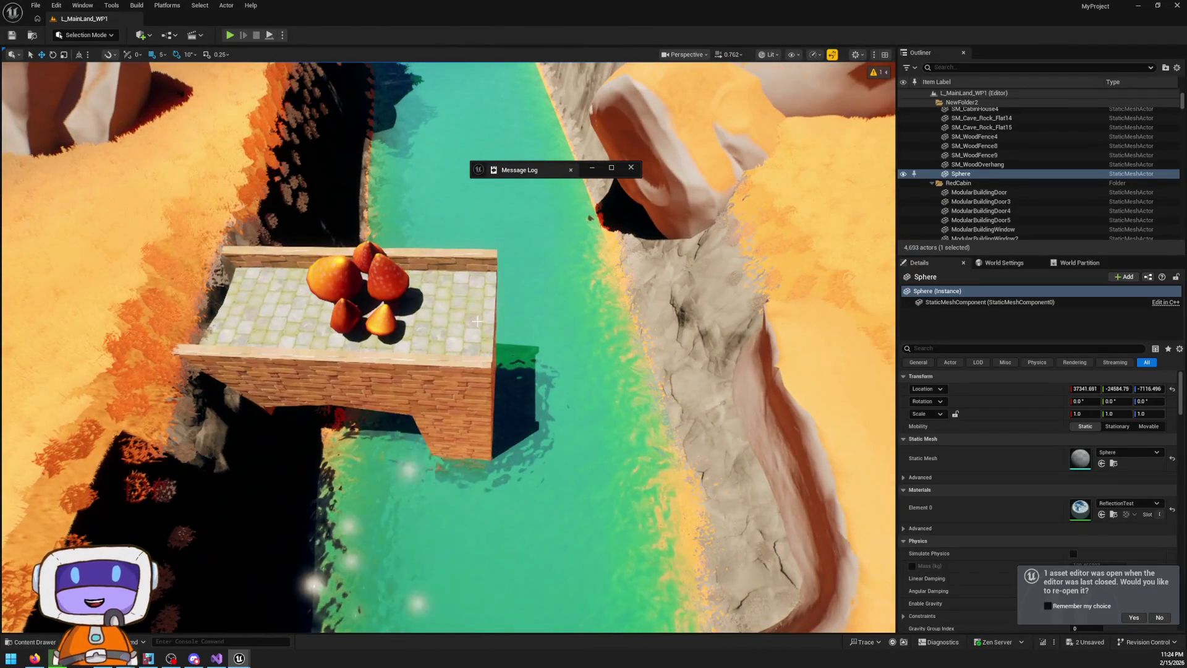
{"action": "left_click", "coordinate": [476, 320]}
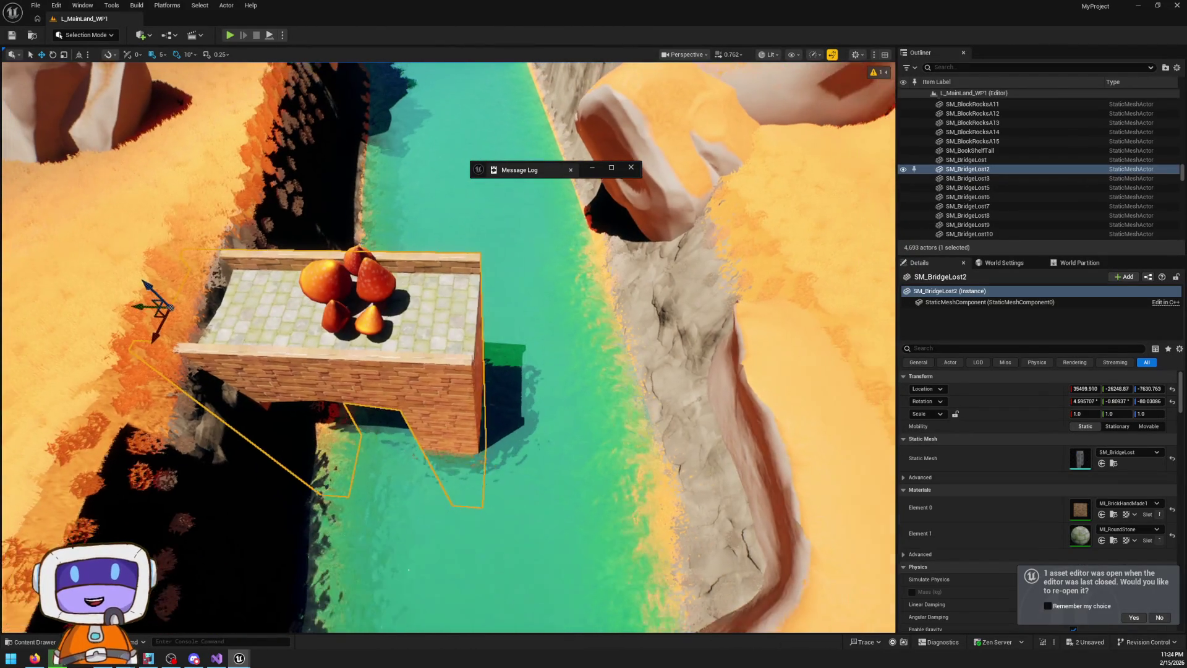
Alt-drag SM_BridgeLost2's rotate gizmo to add a -70° rotated copy, then fly to the orange boulders
{"action": "left_click_drag", "start_coordinate": [274, 254], "coordinate": [247, 266]}
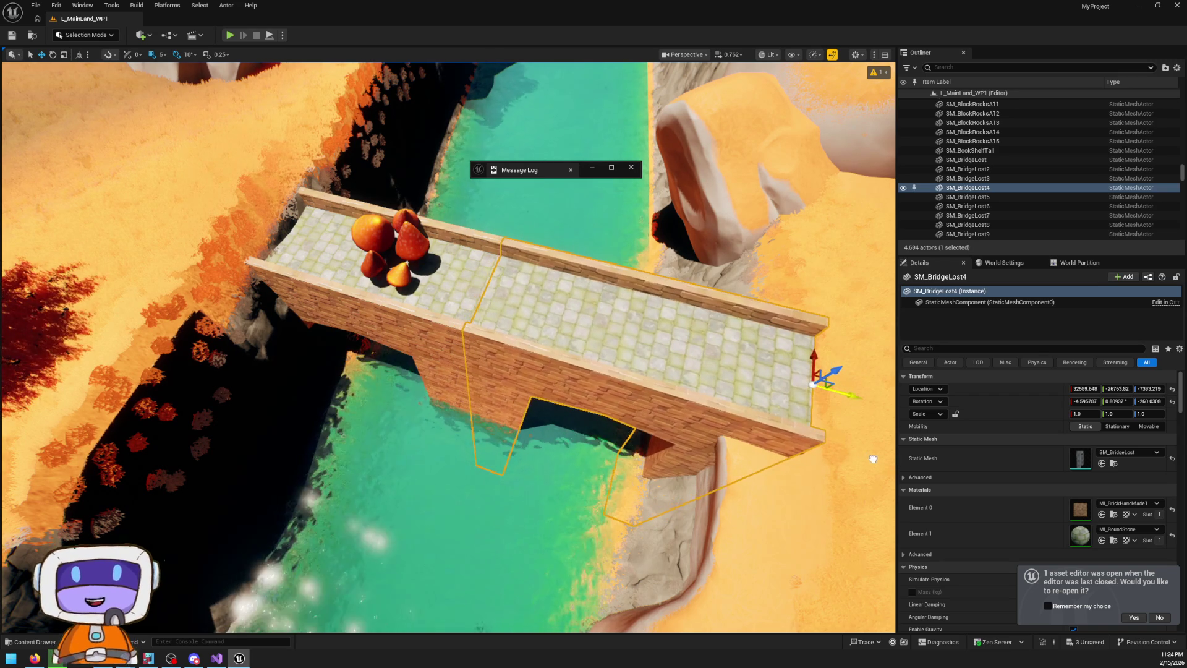
{"action": "mouse_move", "coordinate": [880, 464]}
{"action": "left_mouse_down"}
{"action": "mouse_move", "coordinate": [838, 429]}
{"action": "mouse_move", "coordinate": [841, 460]}
{"action": "left_mouse_up"}
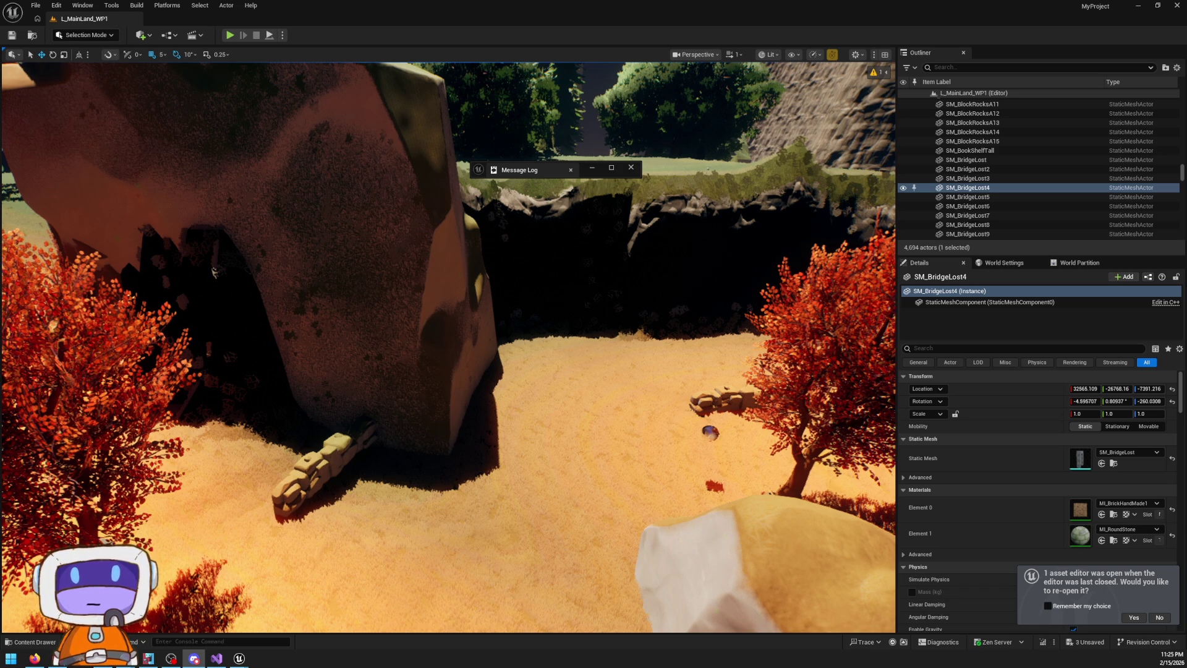
{"action": "scroll", "coordinate": [214, 272], "scroll_direction": "up", "scroll_amount": 2}
{"action": "key", "text": "w"}
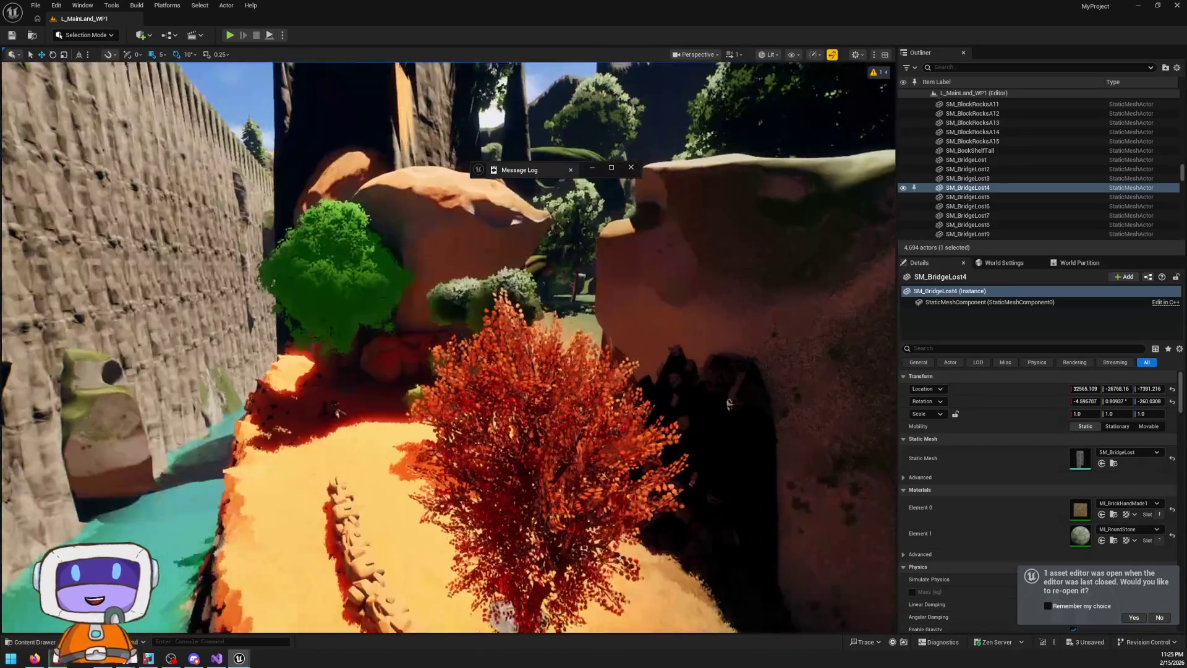
{"action": "scroll", "coordinate": [407, 61], "scroll_direction": "up", "scroll_amount": 2}
{"action": "key", "text": "w"}
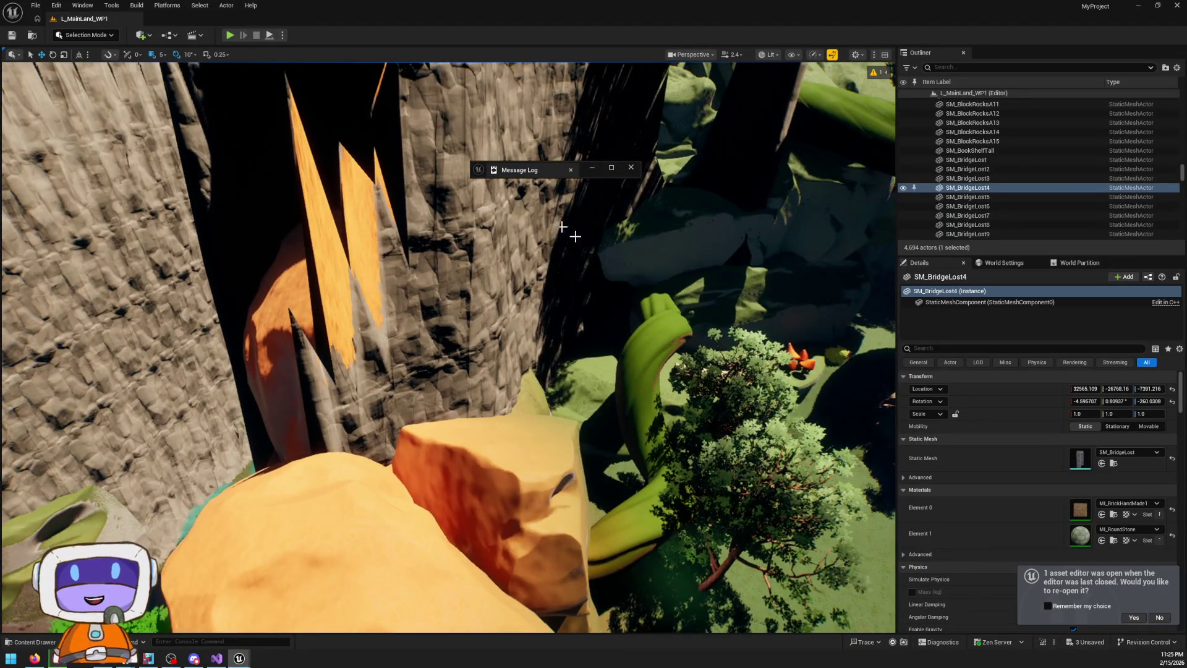
{"action": "key", "text": "w"}
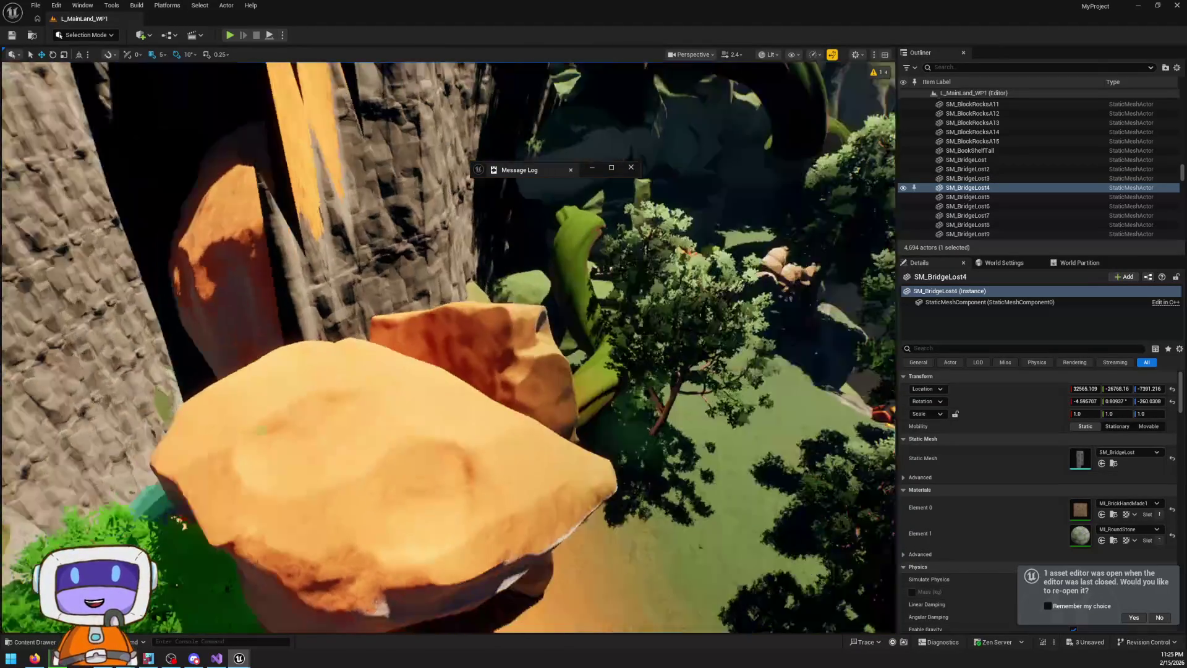
Switch to Landscape mode and sculpt the ravine terrain beside the orange boulders
{"action": "left_click", "coordinate": [85, 35]}
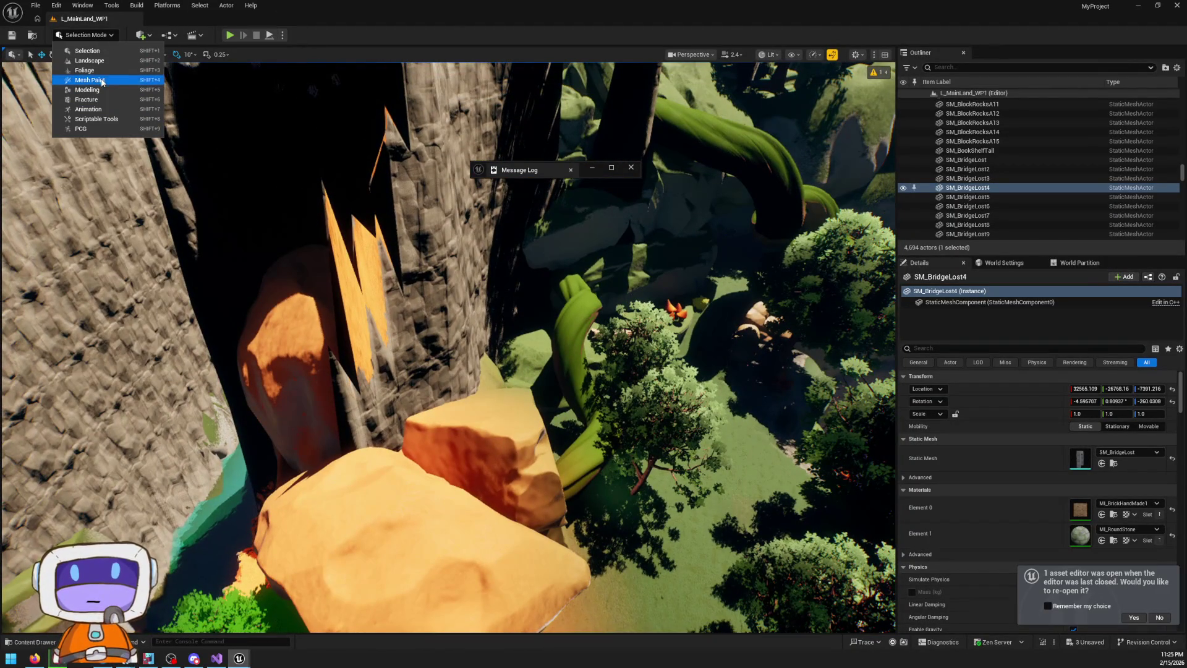
{"action": "left_click", "coordinate": [104, 60]}
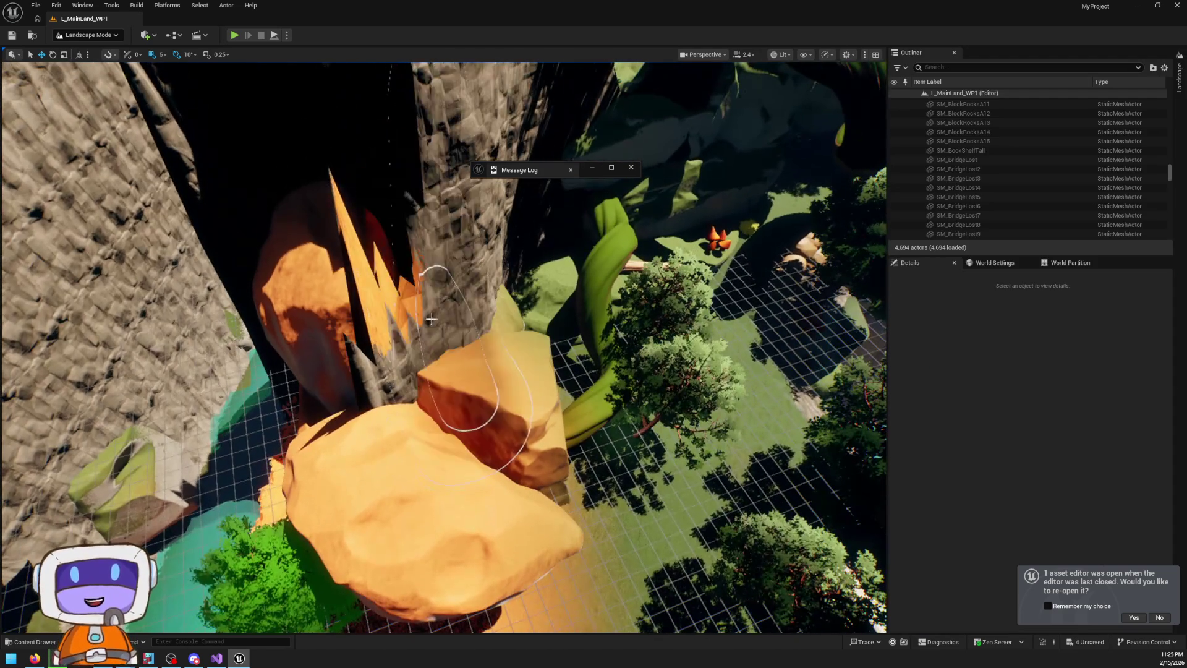
{"action": "mouse_move", "coordinate": [431, 319]}
{"action": "left_mouse_down"}
{"action": "mouse_move", "coordinate": [426, 248]}
{"action": "mouse_move", "coordinate": [454, 313]}
{"action": "left_mouse_up"}
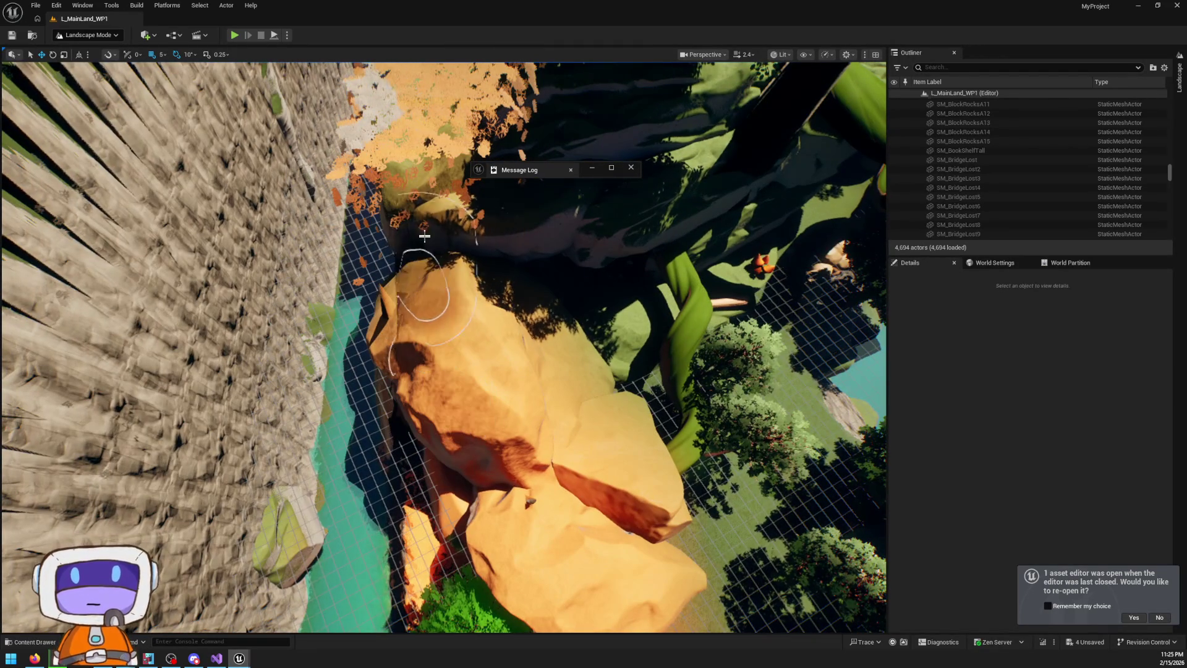
{"action": "mouse_move", "coordinate": [503, 170]}
{"action": "left_mouse_down"}
{"action": "mouse_move", "coordinate": [488, 192]}
{"action": "mouse_move", "coordinate": [562, 345]}
{"action": "left_mouse_up"}
{"action": "mouse_move", "coordinate": [527, 405]}
{"action": "left_mouse_down"}
{"action": "mouse_move", "coordinate": [432, 503]}
{"action": "mouse_move", "coordinate": [432, 278]}
{"action": "mouse_move", "coordinate": [538, 304]}
{"action": "mouse_move", "coordinate": [411, 214]}
{"action": "left_mouse_up"}
{"action": "left_click_drag", "start_coordinate": [377, 164], "coordinate": [593, 371]}
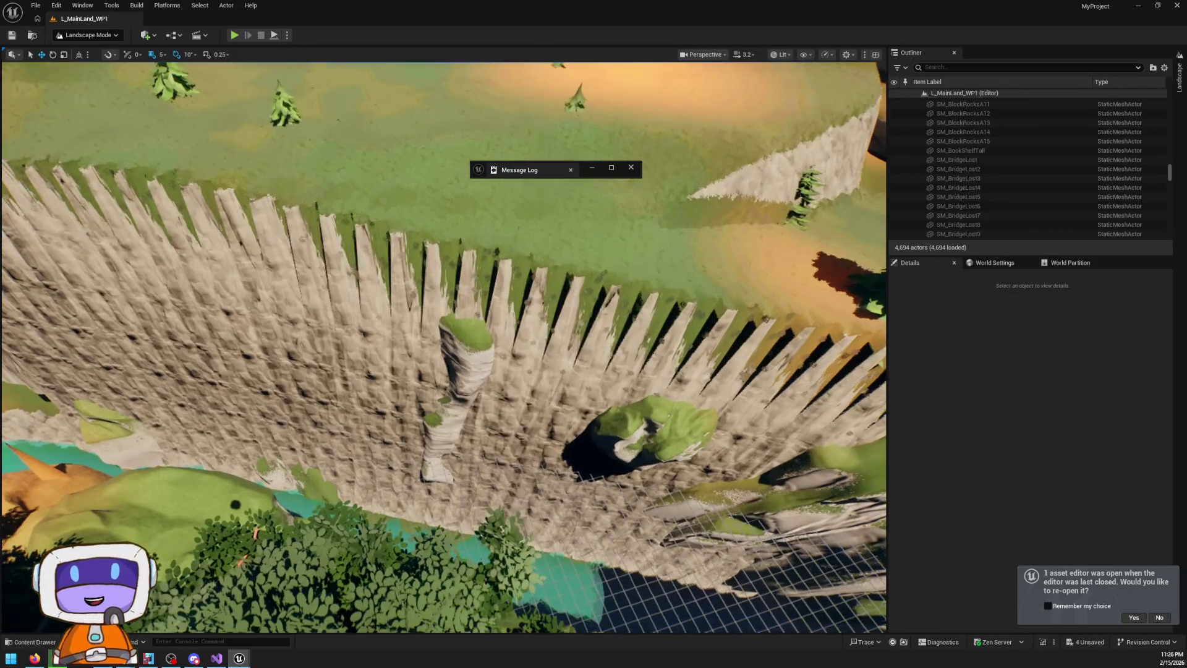
{"action": "left_click", "coordinate": [1181, 85]}
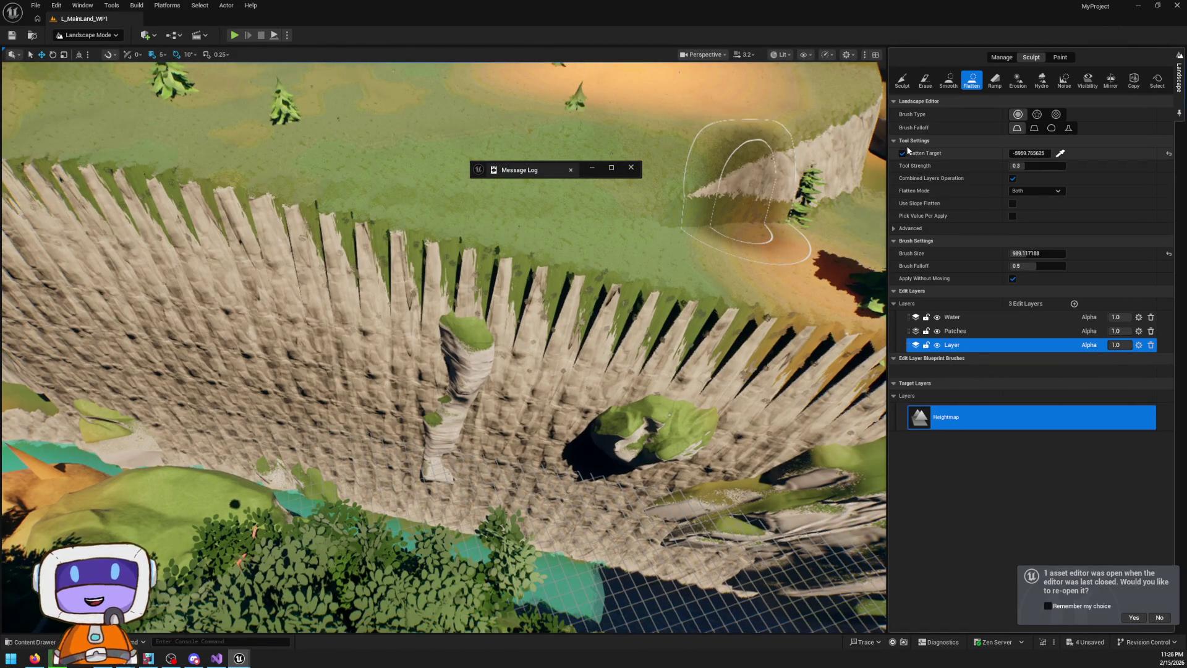
Brush Flatten over the cliff top to form a raised grassy ledge
{"action": "left_click", "coordinate": [495, 388]}
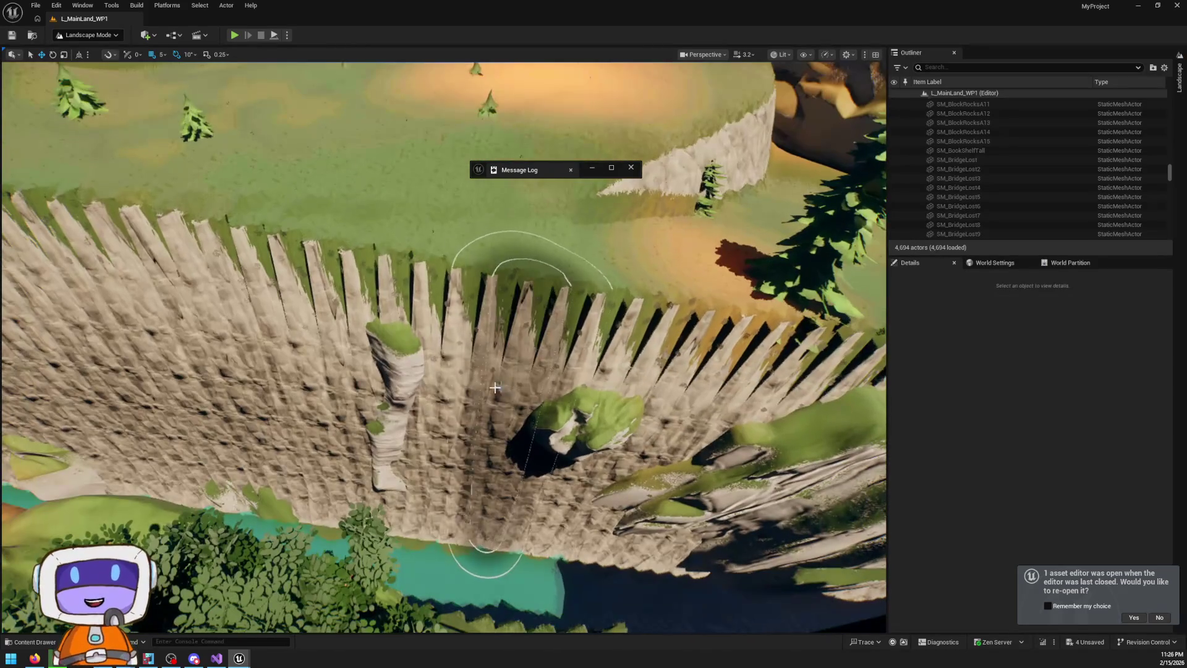
{"action": "mouse_move", "coordinate": [495, 388]}
{"action": "left_mouse_down"}
{"action": "mouse_move", "coordinate": [473, 311]}
{"action": "mouse_move", "coordinate": [309, 266]}
{"action": "mouse_move", "coordinate": [480, 261]}
{"action": "mouse_move", "coordinate": [371, 291]}
{"action": "mouse_move", "coordinate": [543, 347]}
{"action": "mouse_move", "coordinate": [619, 279]}
{"action": "mouse_move", "coordinate": [451, 298]}
{"action": "left_mouse_up"}
{"action": "scroll", "coordinate": [451, 299], "scroll_direction": "up", "scroll_amount": 10}
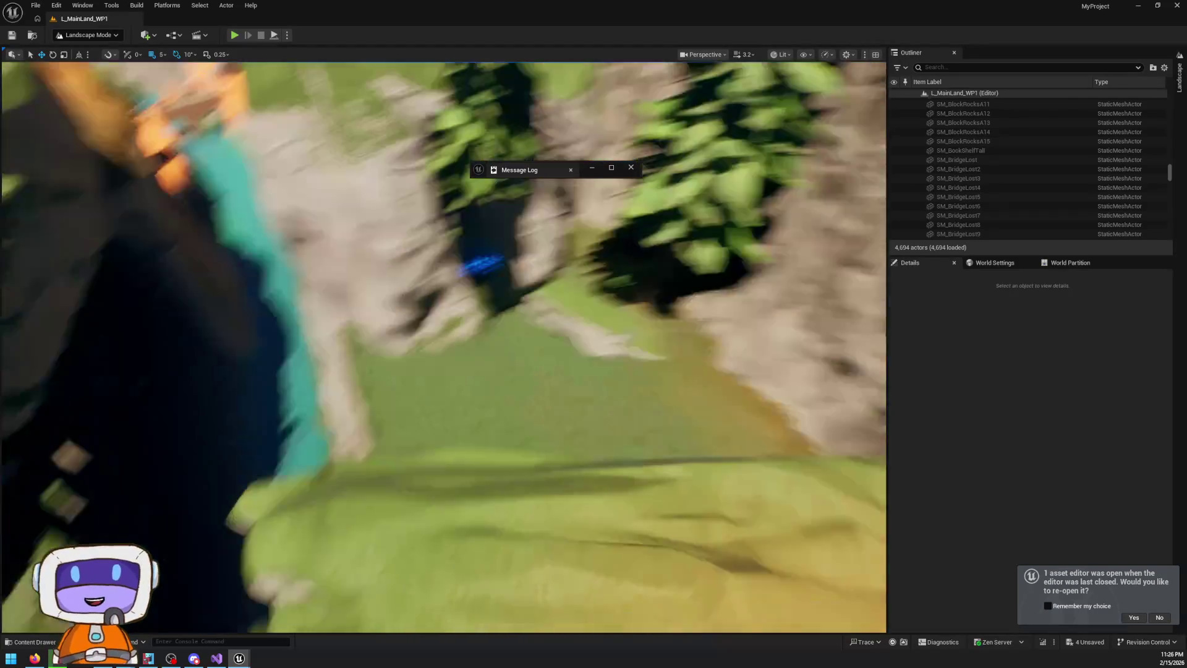
{"action": "scroll", "coordinate": [371, 309], "scroll_direction": "down", "scroll_amount": 3}
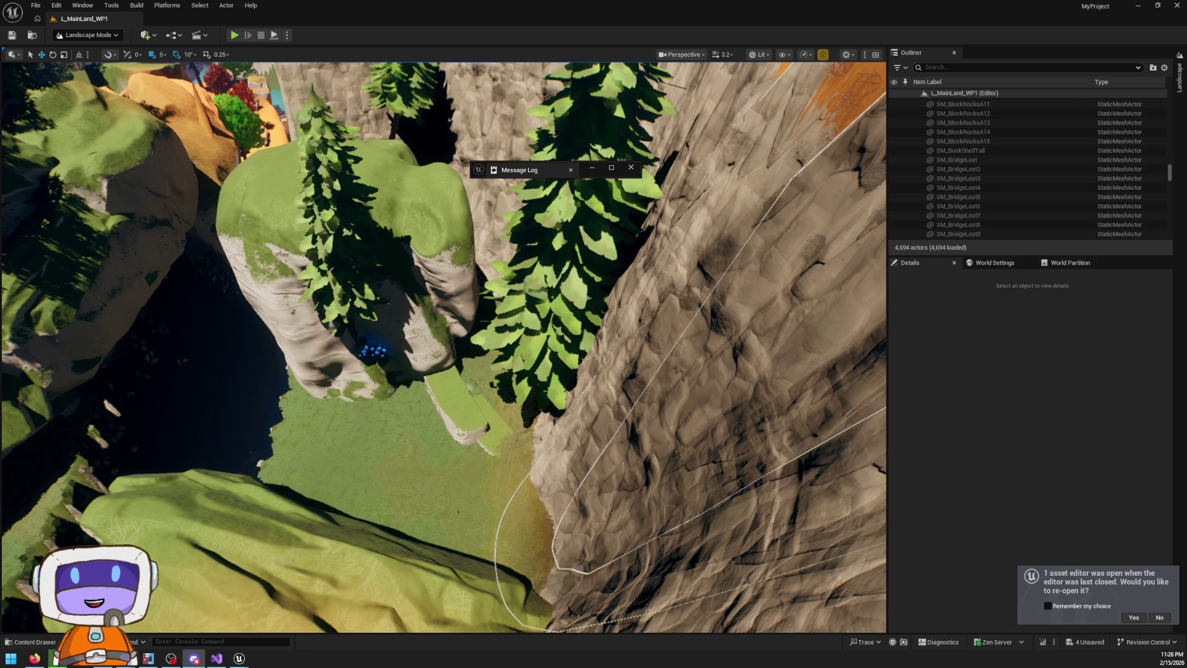
Reshape the slope along the cliff base beside the rock pillar
{"action": "left_click_drag", "start_coordinate": [450, 296], "coordinate": [449, 297]}
{"action": "left_click_drag", "start_coordinate": [353, 502], "coordinate": [353, 502]}
{"action": "mouse_move", "coordinate": [498, 508]}
{"action": "left_mouse_down"}
{"action": "mouse_move", "coordinate": [544, 346]}
{"action": "mouse_move", "coordinate": [537, 338]}
{"action": "mouse_move", "coordinate": [530, 370]}
{"action": "mouse_move", "coordinate": [445, 334]}
{"action": "mouse_move", "coordinate": [525, 318]}
{"action": "mouse_move", "coordinate": [468, 349]}
{"action": "mouse_move", "coordinate": [464, 421]}
{"action": "mouse_move", "coordinate": [532, 370]}
{"action": "mouse_move", "coordinate": [476, 344]}
{"action": "mouse_move", "coordinate": [460, 263]}
{"action": "left_mouse_up"}
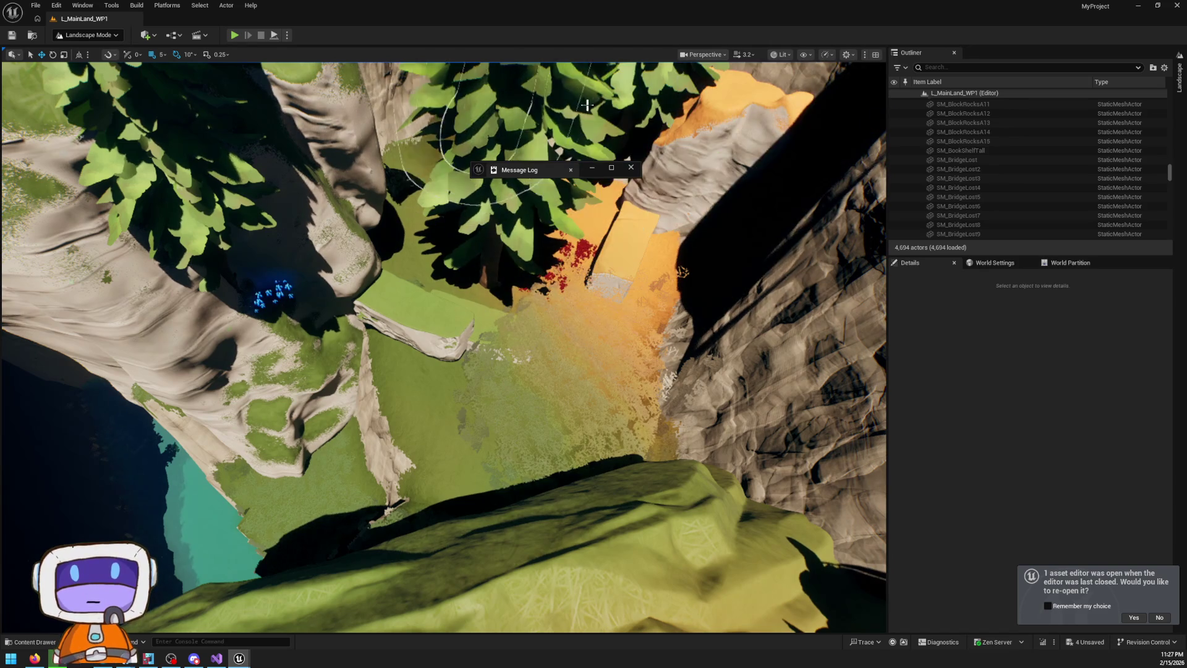
Sculpt the left cliff by the tree into raised, even grassy ground
{"action": "left_click_drag", "start_coordinate": [550, 197], "coordinate": [550, 197]}
{"action": "mouse_move", "coordinate": [552, 238]}
{"action": "left_mouse_down"}
{"action": "mouse_move", "coordinate": [451, 344]}
{"action": "mouse_move", "coordinate": [330, 330]}
{"action": "left_mouse_up"}
{"action": "left_click_drag", "start_coordinate": [366, 482], "coordinate": [347, 254]}
{"action": "left_click_drag", "start_coordinate": [506, 321], "coordinate": [505, 321]}
{"action": "left_click_drag", "start_coordinate": [477, 438], "coordinate": [476, 438]}
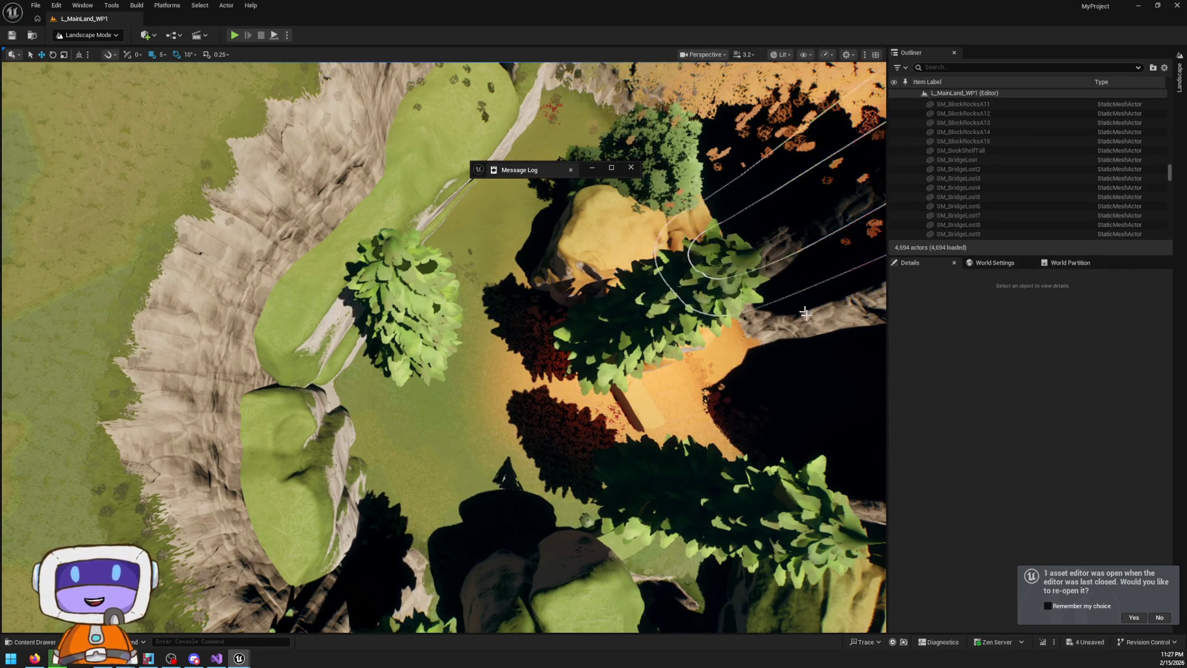
{"action": "left_click_drag", "start_coordinate": [513, 233], "coordinate": [567, 225]}
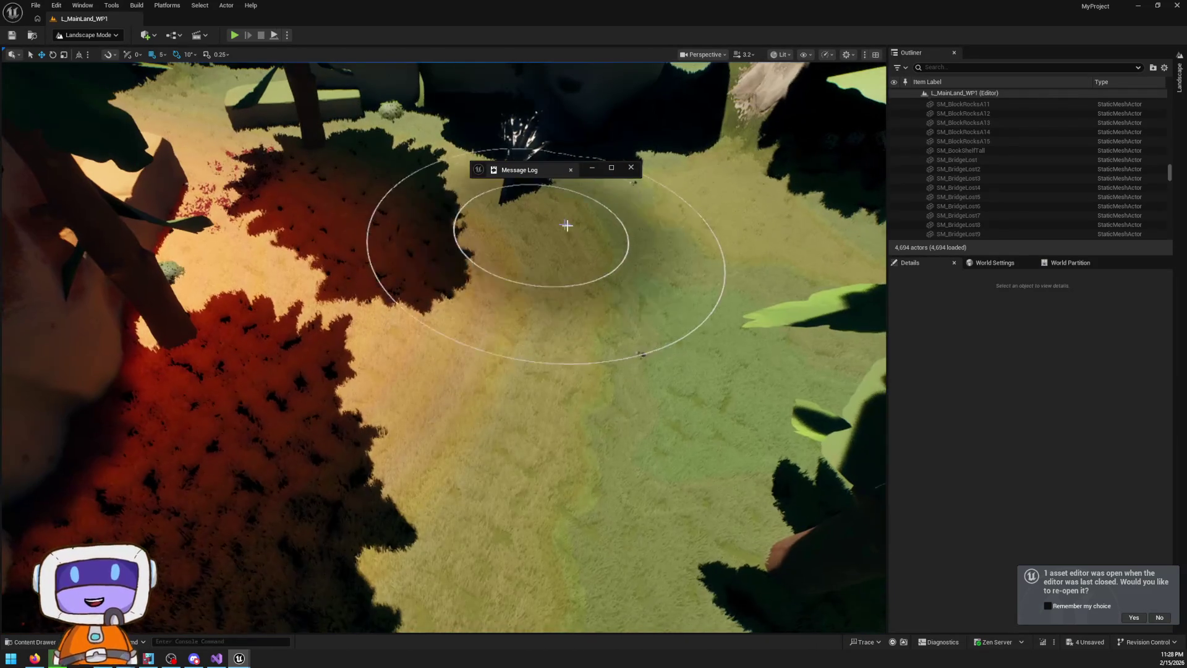
Flatten the ground under the brush and raise the rocky patch into smooth grass
{"action": "left_click", "coordinate": [1177, 89]}
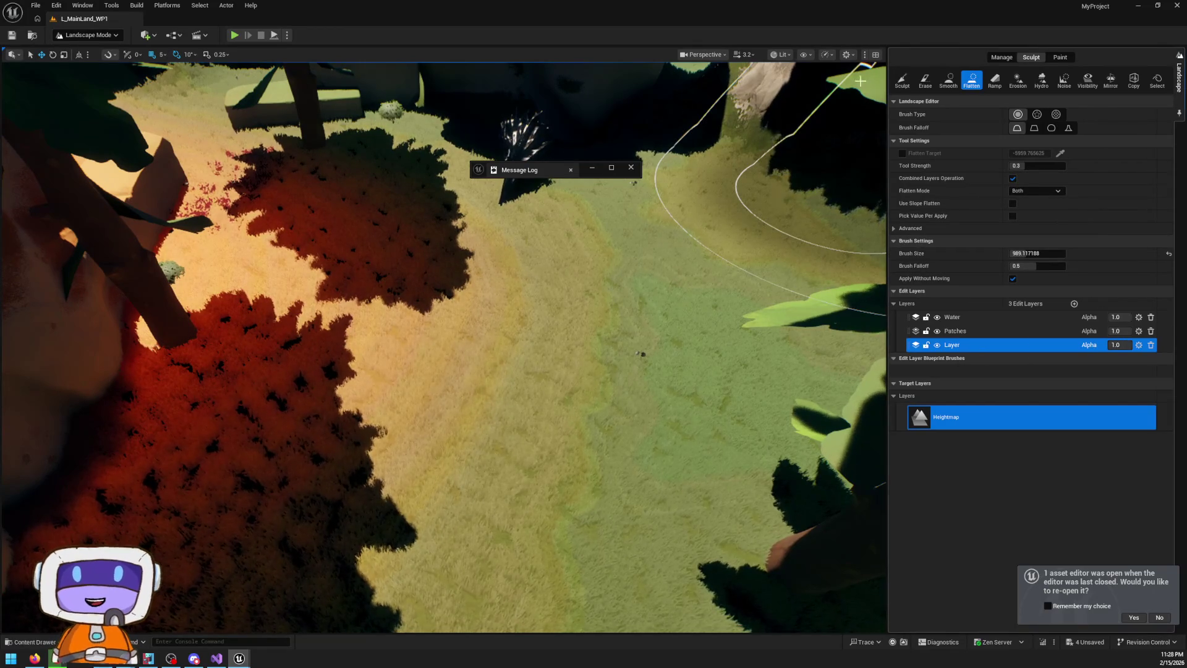
{"action": "mouse_move", "coordinate": [525, 275]}
{"action": "left_mouse_down"}
{"action": "mouse_move", "coordinate": [543, 332]}
{"action": "mouse_move", "coordinate": [516, 346]}
{"action": "left_mouse_up"}
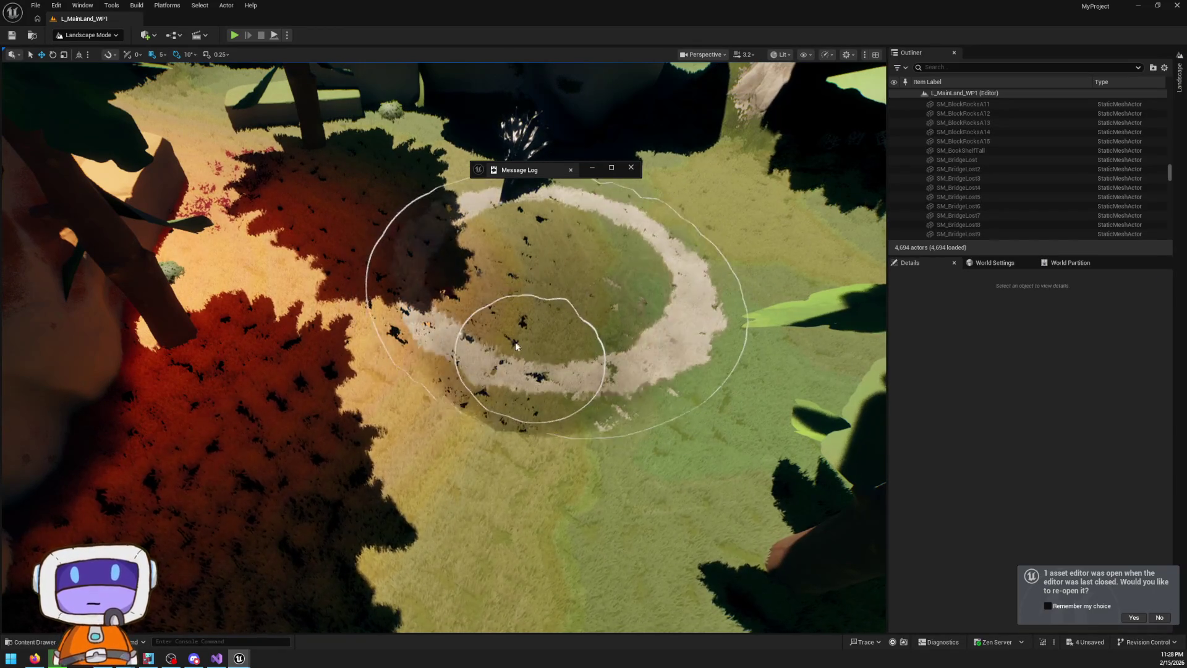
{"action": "scroll", "coordinate": [517, 346], "scroll_direction": "up", "scroll_amount": 10}
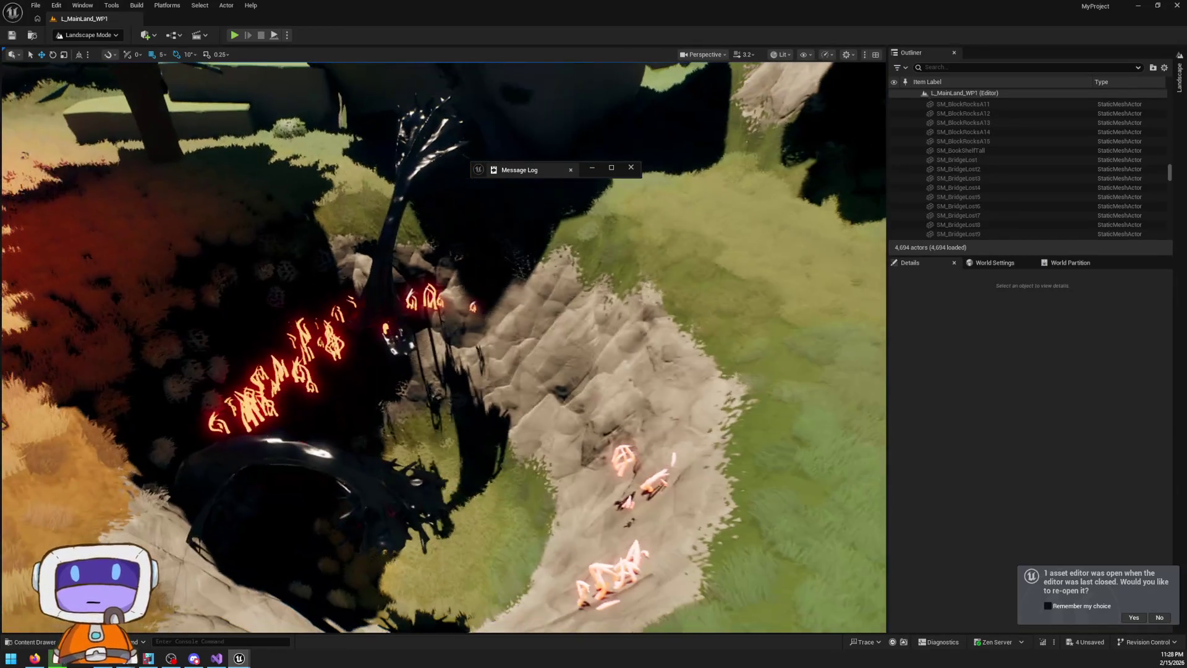
{"action": "left_click", "coordinate": [1179, 70]}
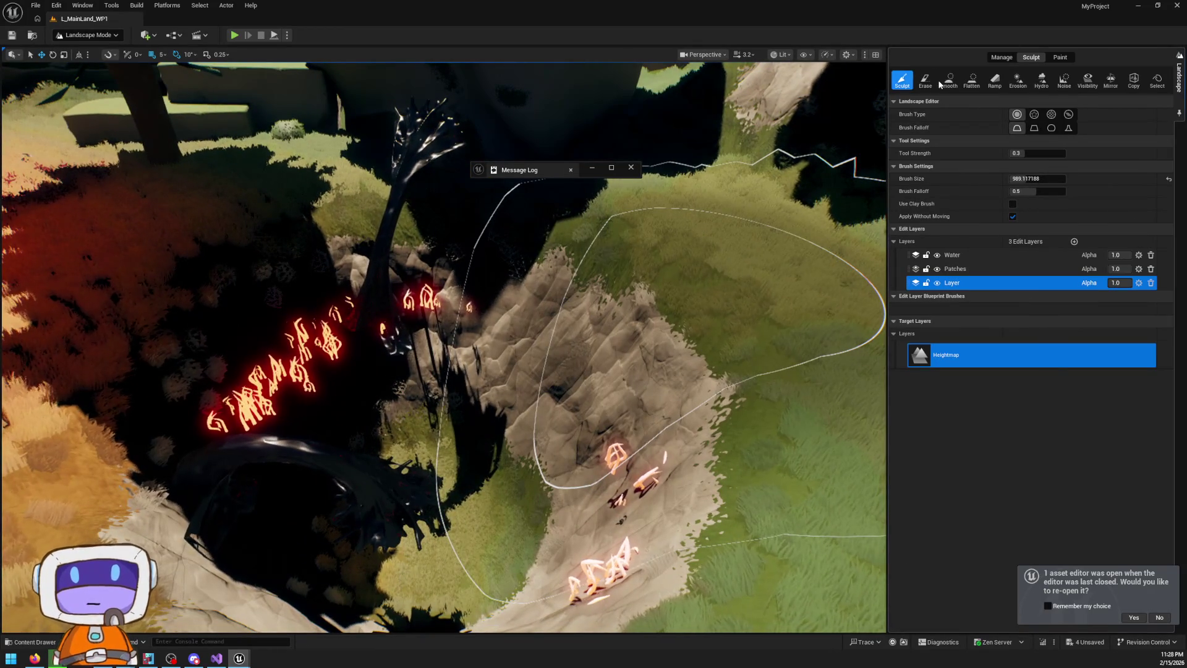
{"action": "mouse_move", "coordinate": [618, 370]}
{"action": "left_mouse_down"}
{"action": "mouse_move", "coordinate": [574, 352]}
{"action": "mouse_move", "coordinate": [488, 371]}
{"action": "mouse_move", "coordinate": [573, 354]}
{"action": "mouse_move", "coordinate": [480, 418]}
{"action": "mouse_move", "coordinate": [503, 484]}
{"action": "mouse_move", "coordinate": [675, 437]}
{"action": "mouse_move", "coordinate": [424, 411]}
{"action": "mouse_move", "coordinate": [392, 552]}
{"action": "mouse_move", "coordinate": [346, 531]}
{"action": "mouse_move", "coordinate": [408, 538]}
{"action": "mouse_move", "coordinate": [383, 525]}
{"action": "mouse_move", "coordinate": [414, 537]}
{"action": "mouse_move", "coordinate": [450, 498]}
{"action": "left_mouse_up"}
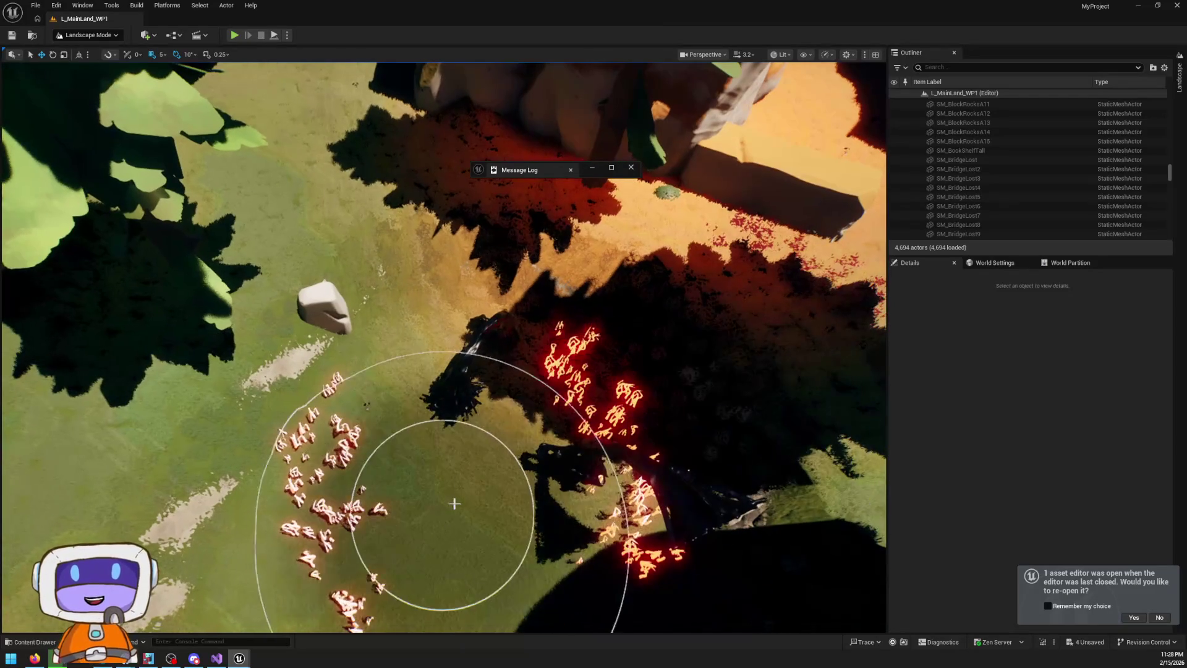
Smooth the cliff terrain into a gentler bowl near the tree and red flowers
{"action": "left_click_drag", "start_coordinate": [358, 517], "coordinate": [358, 503]}
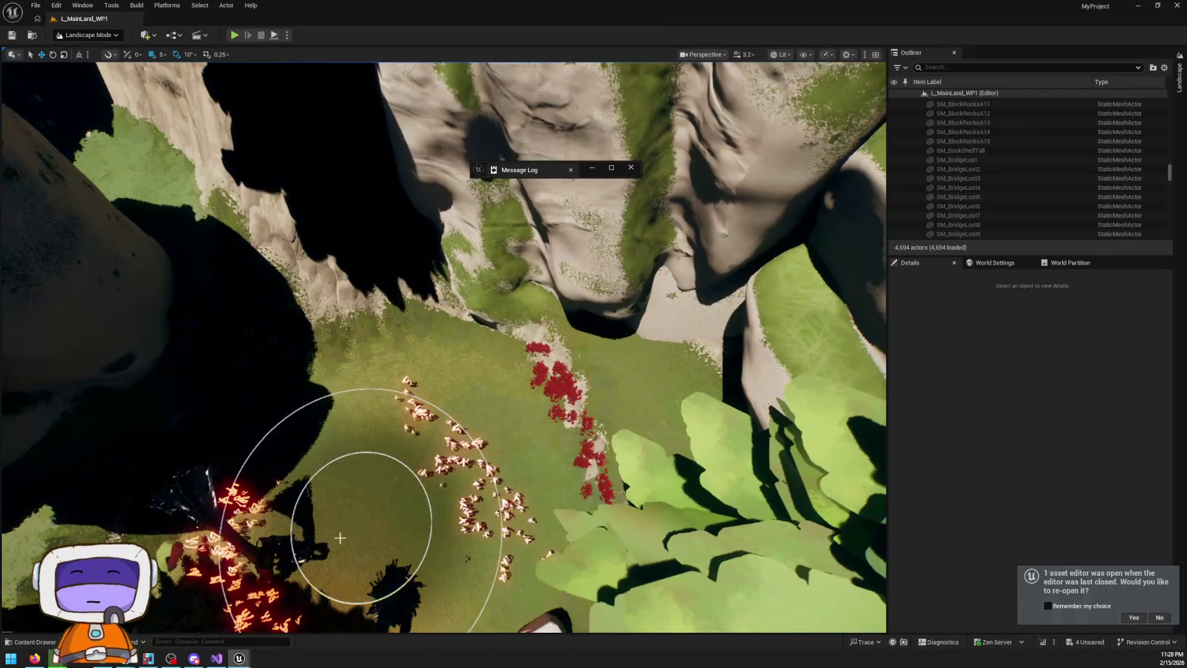
{"action": "left_click_drag", "start_coordinate": [403, 371], "coordinate": [389, 353]}
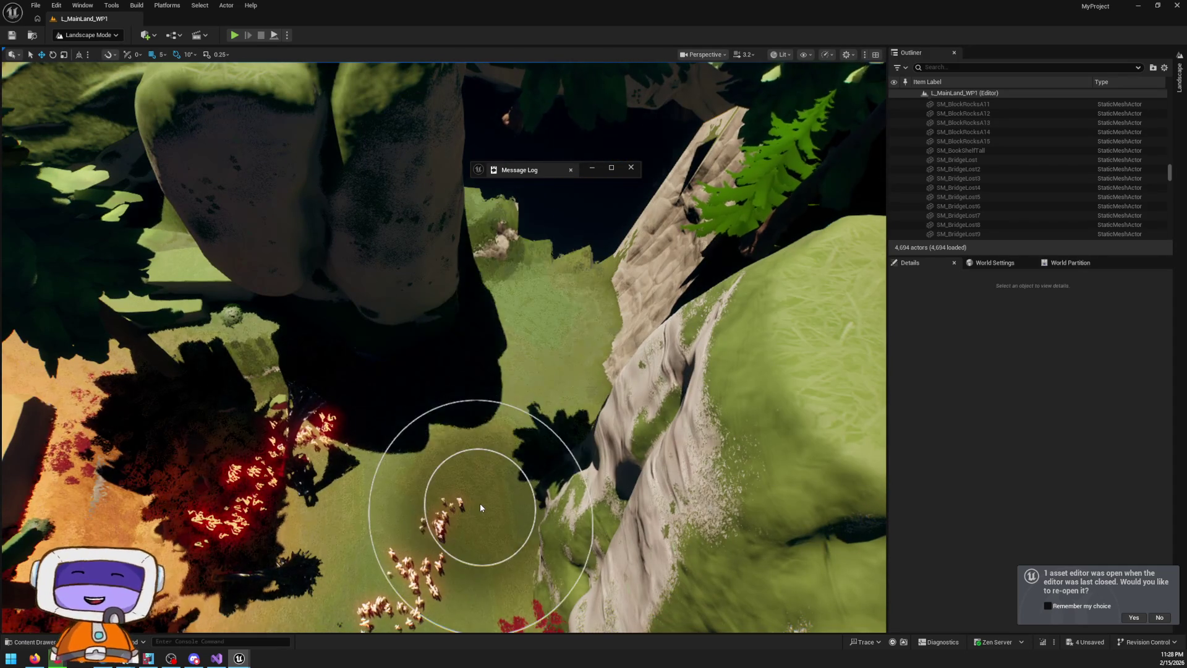
{"action": "left_click_drag", "start_coordinate": [480, 503], "coordinate": [469, 482]}
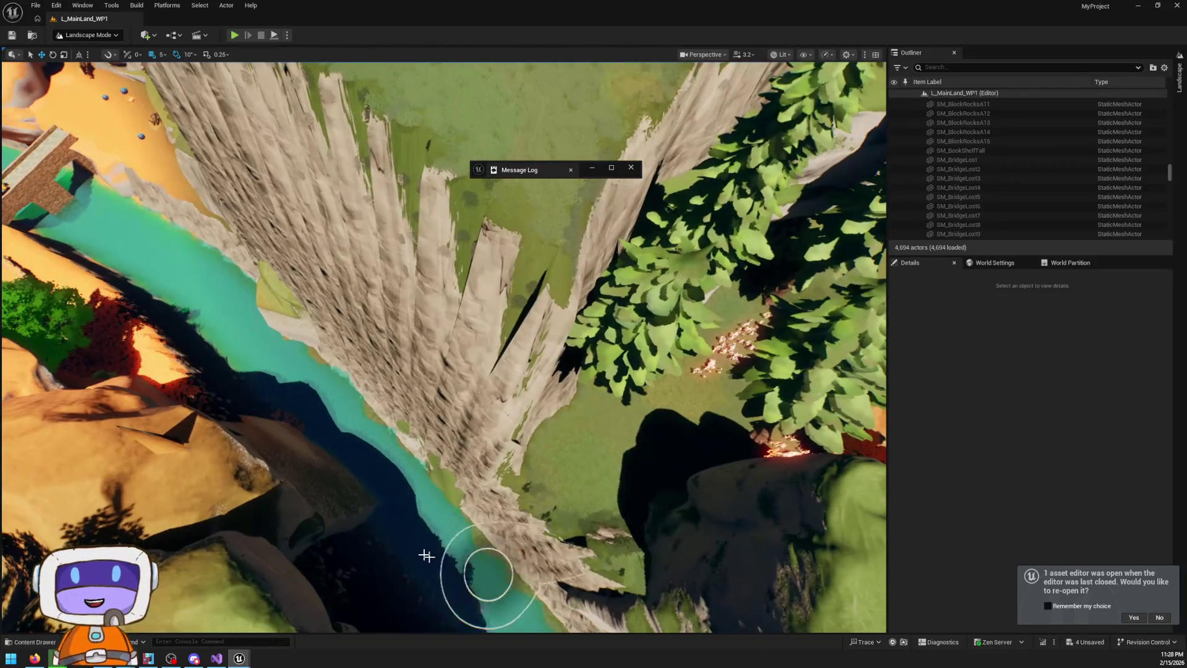
{"action": "mouse_move", "coordinate": [427, 555]}
{"action": "left_mouse_down"}
{"action": "mouse_move", "coordinate": [543, 472]}
{"action": "mouse_move", "coordinate": [490, 450]}
{"action": "mouse_move", "coordinate": [531, 371]}
{"action": "mouse_move", "coordinate": [599, 319]}
{"action": "mouse_move", "coordinate": [503, 331]}
{"action": "mouse_move", "coordinate": [451, 304]}
{"action": "mouse_move", "coordinate": [584, 334]}
{"action": "mouse_move", "coordinate": [436, 366]}
{"action": "mouse_move", "coordinate": [450, 314]}
{"action": "mouse_move", "coordinate": [531, 295]}
{"action": "left_mouse_up"}
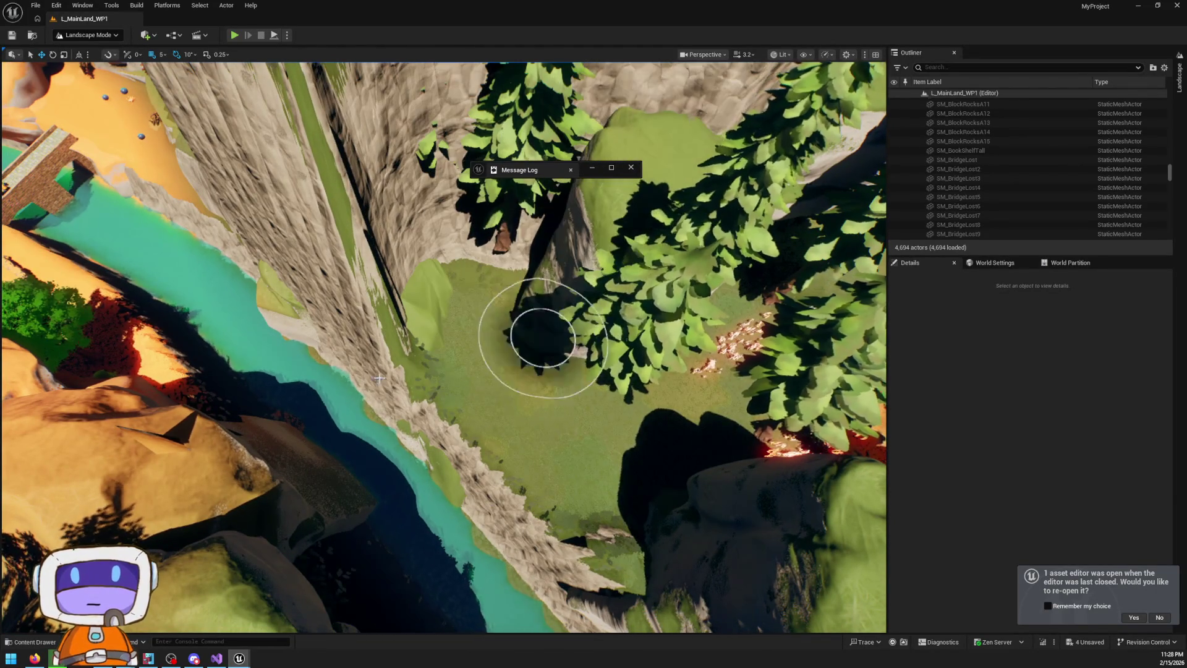
{"action": "right_click", "coordinate": [379, 378]}
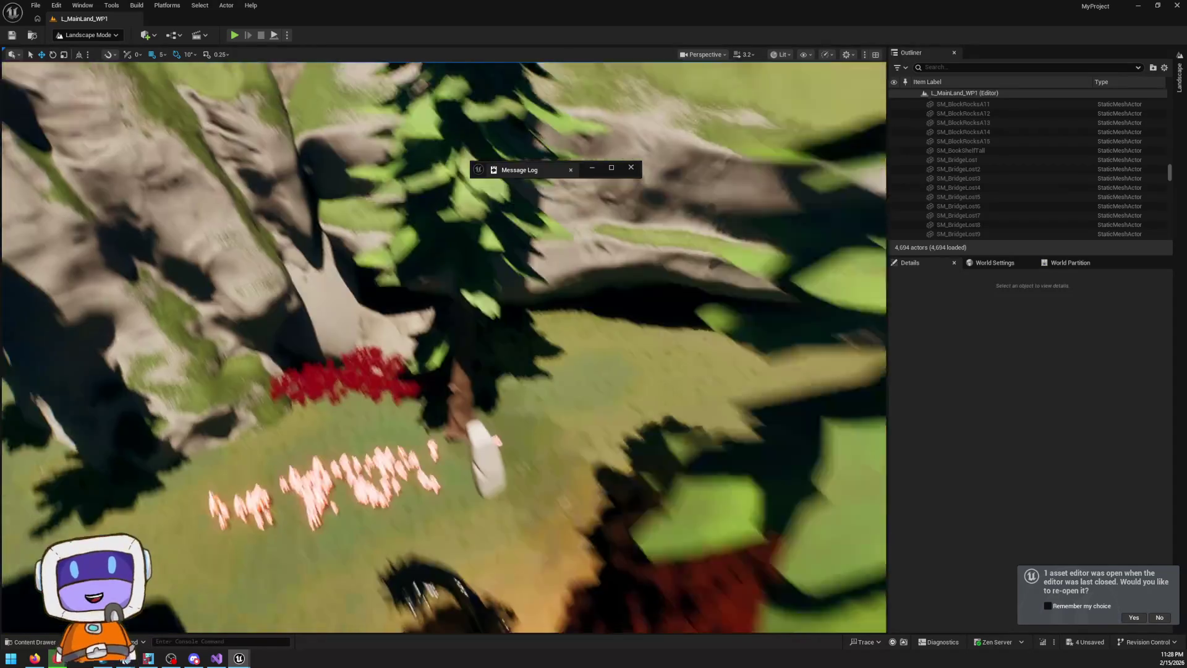
{"action": "key", "text": "w"}
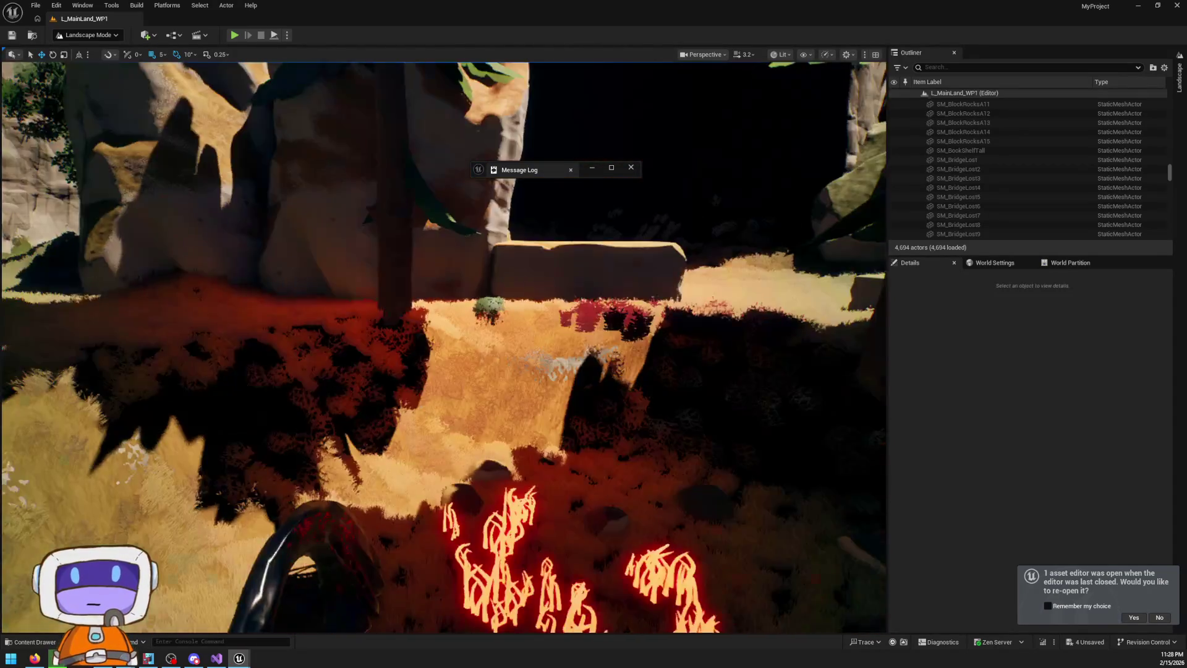
{"action": "key", "text": "s"}
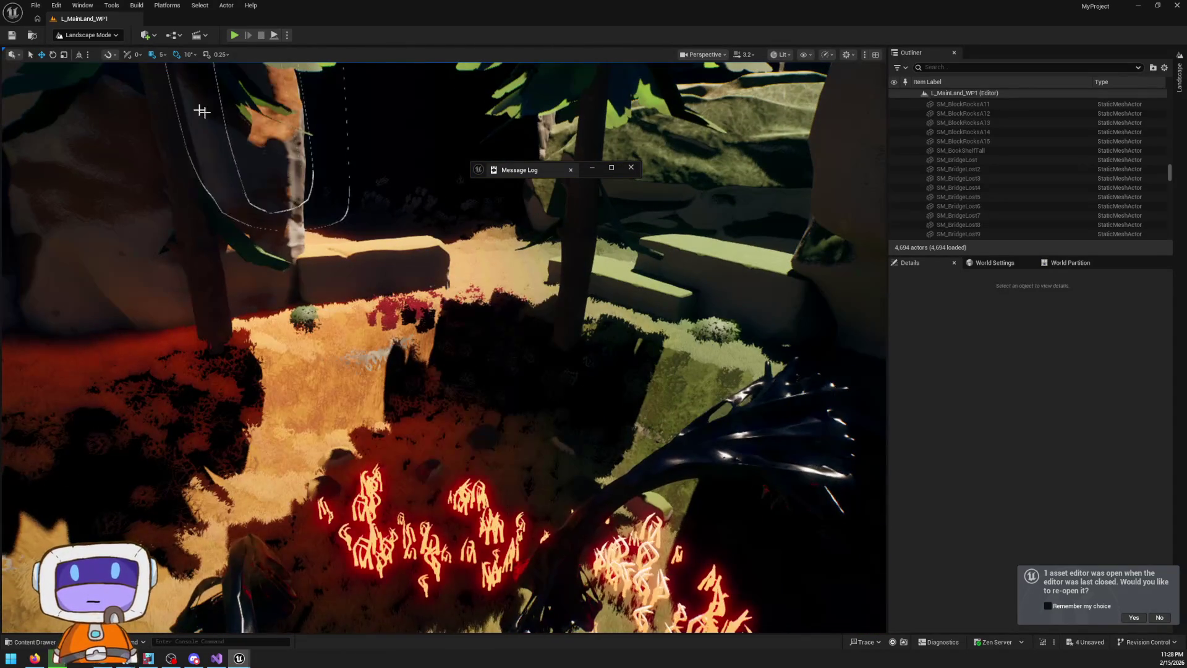
Fly past the fire mound to the grassy rock ledges and flatten the grass below them
{"action": "left_click", "coordinate": [1181, 80]}
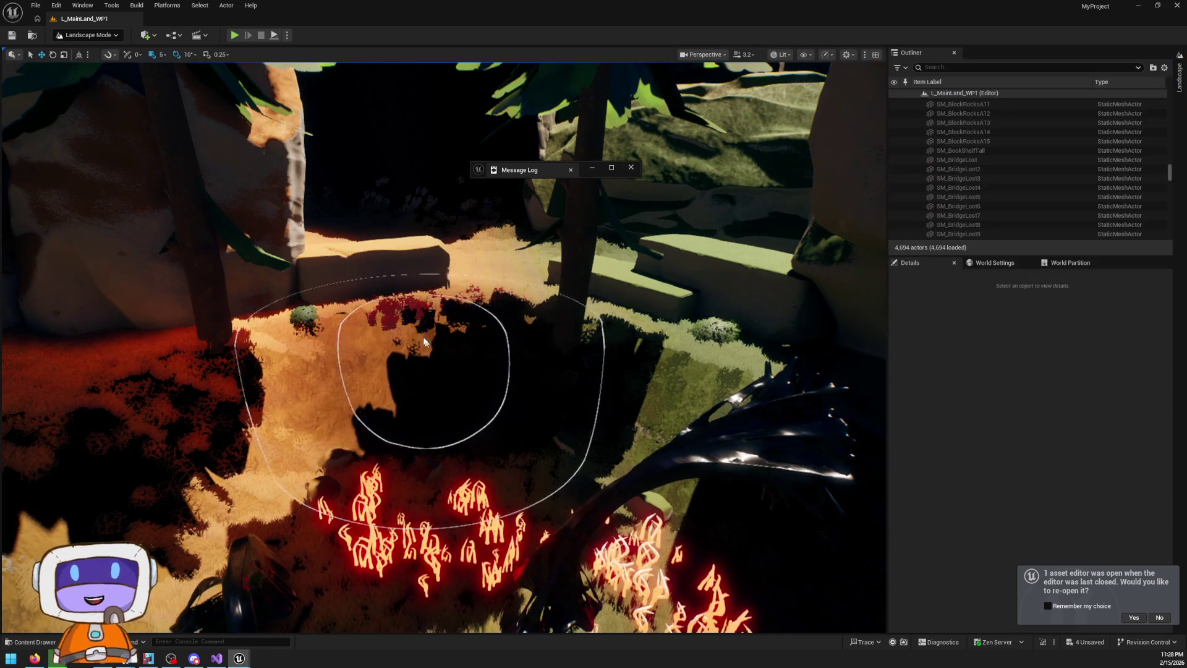
{"action": "key", "text": "w"}
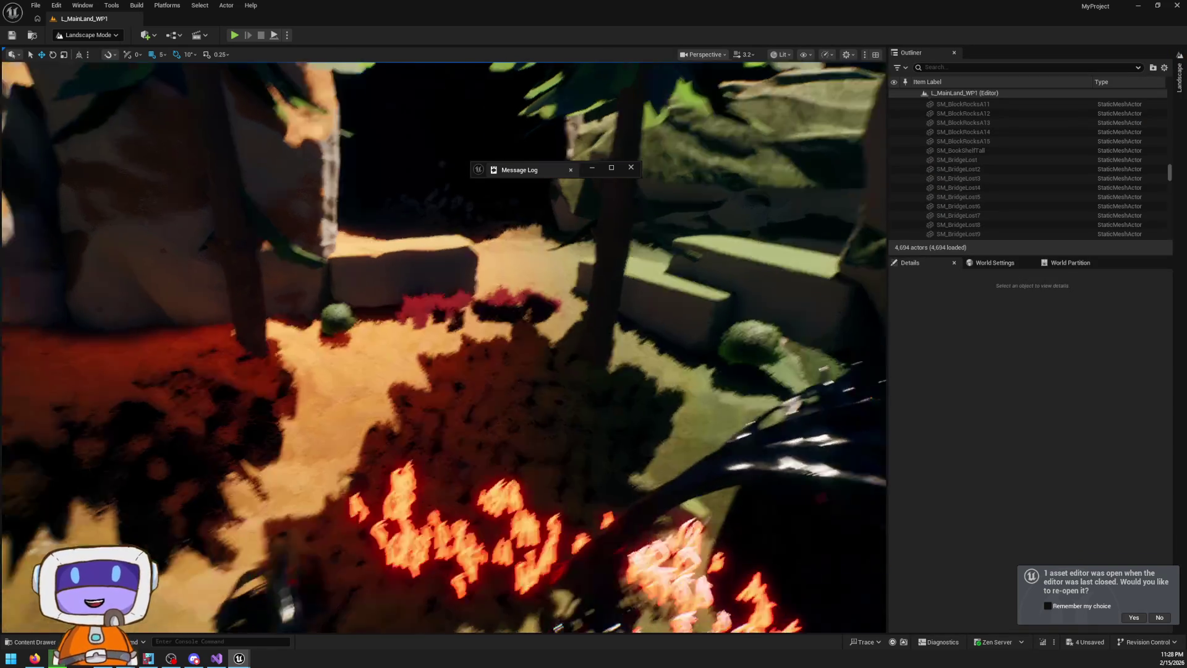
{"action": "key", "text": "w"}
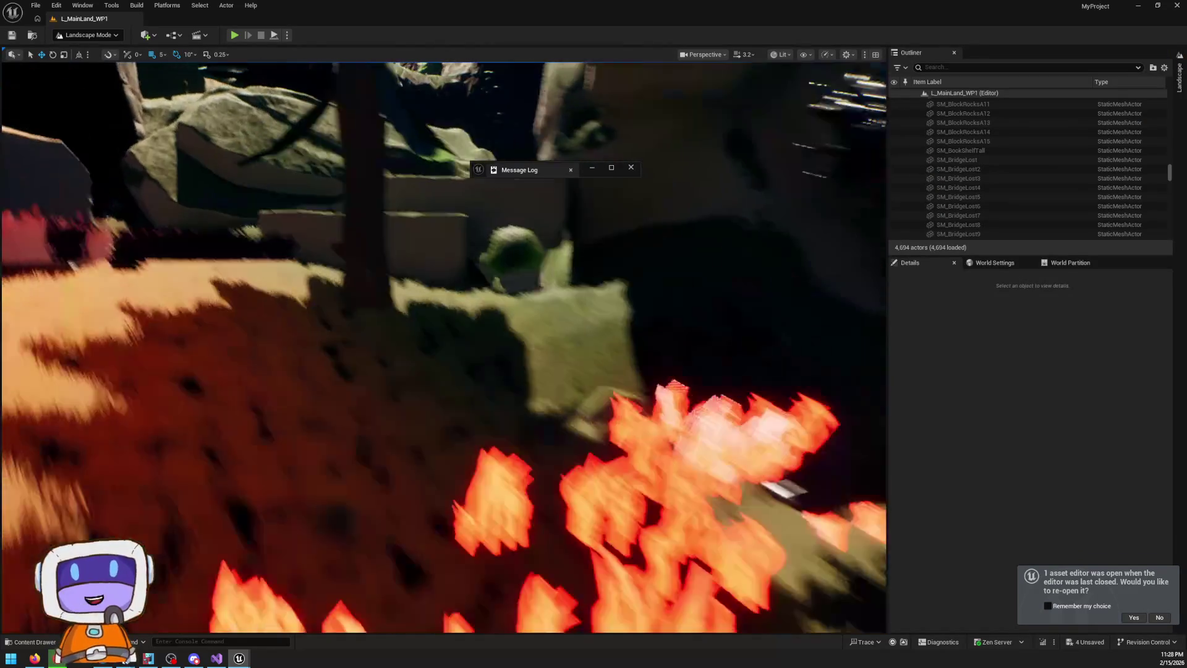
{"action": "key", "text": "w"}
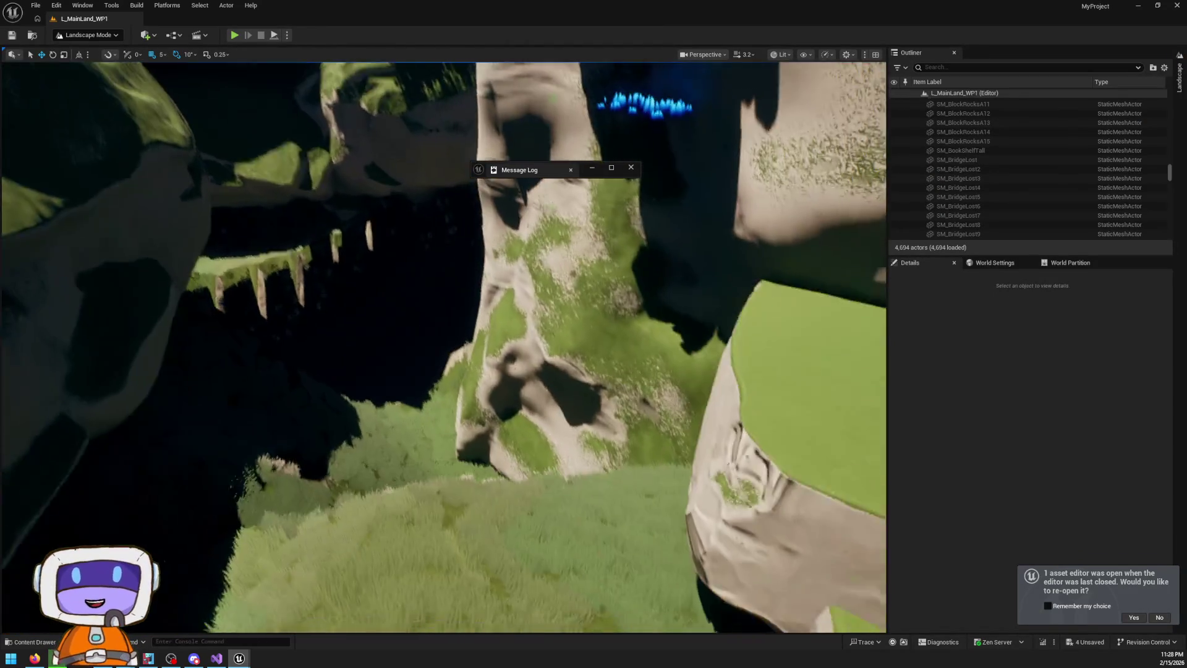
{"action": "key", "text": "w"}
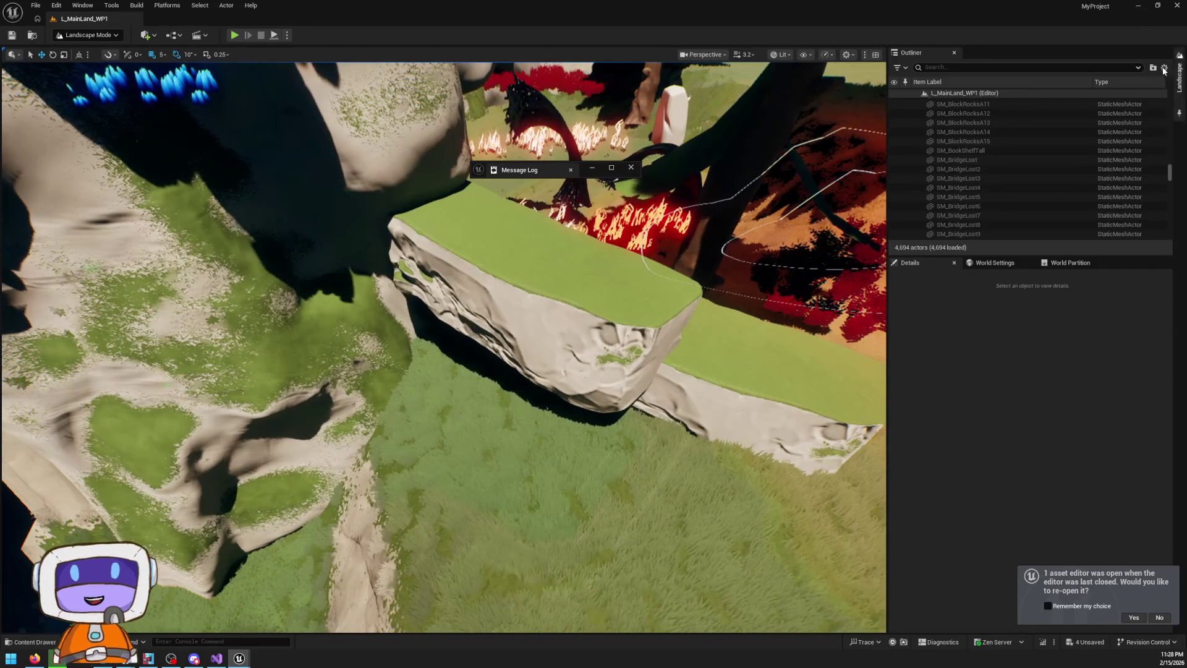
{"action": "left_click", "coordinate": [1178, 77]}
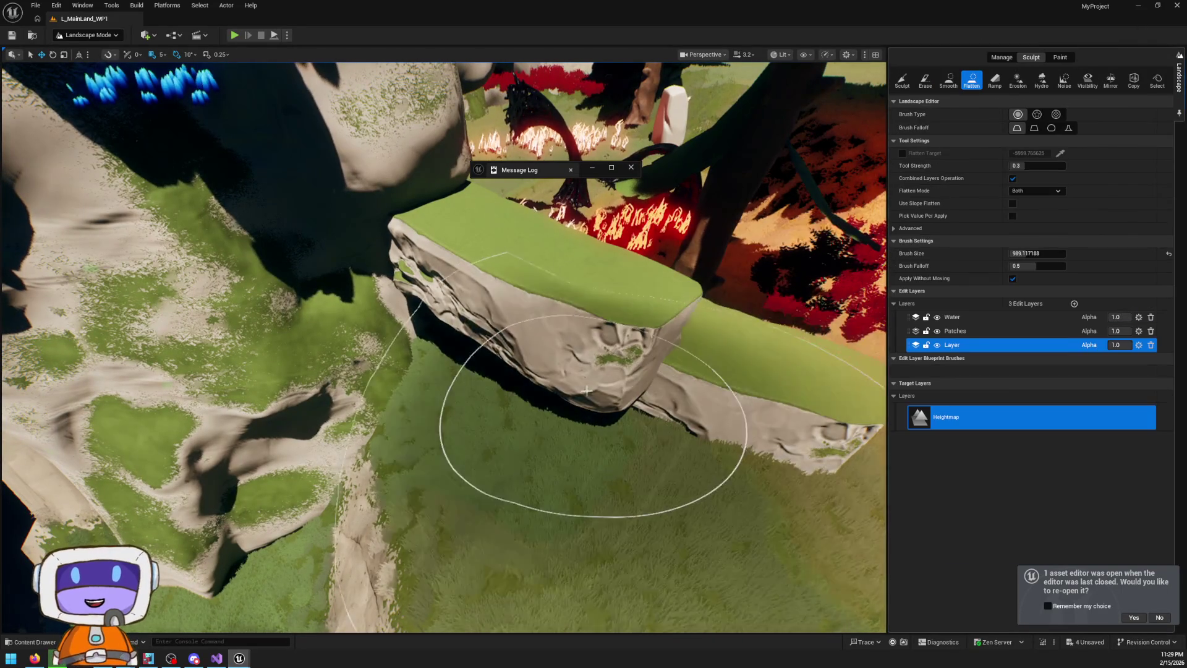
{"action": "right_click", "coordinate": [593, 424]}
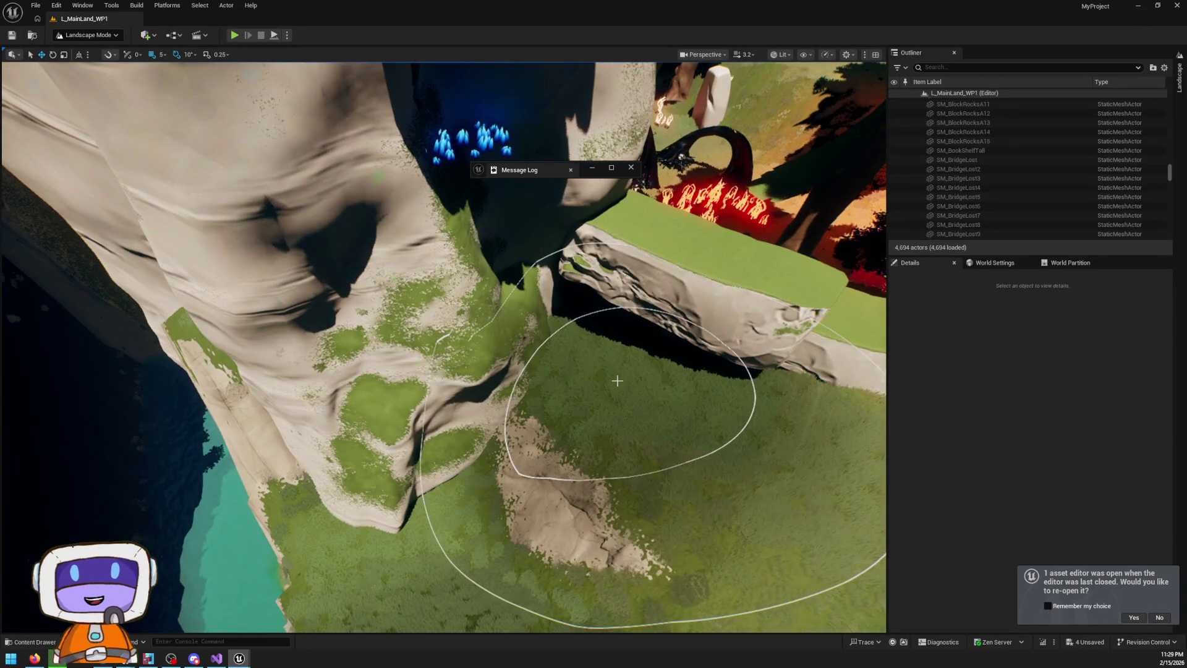
{"action": "mouse_move", "coordinate": [687, 384]}
{"action": "left_mouse_down"}
{"action": "mouse_move", "coordinate": [710, 408]}
{"action": "mouse_move", "coordinate": [694, 344]}
{"action": "mouse_move", "coordinate": [586, 334]}
{"action": "mouse_move", "coordinate": [667, 357]}
{"action": "left_mouse_up"}
Fly through the terrain to view the big rock from a new angle
{"action": "right_click", "coordinate": [666, 357]}
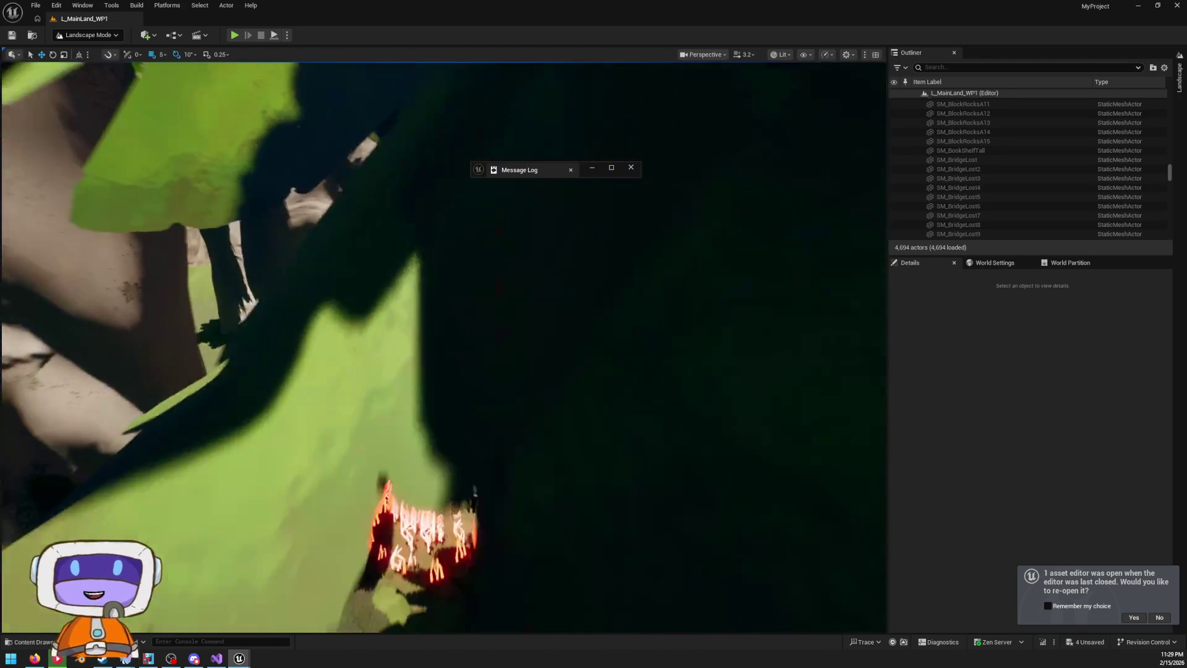
{"action": "right_click", "coordinate": [667, 357]}
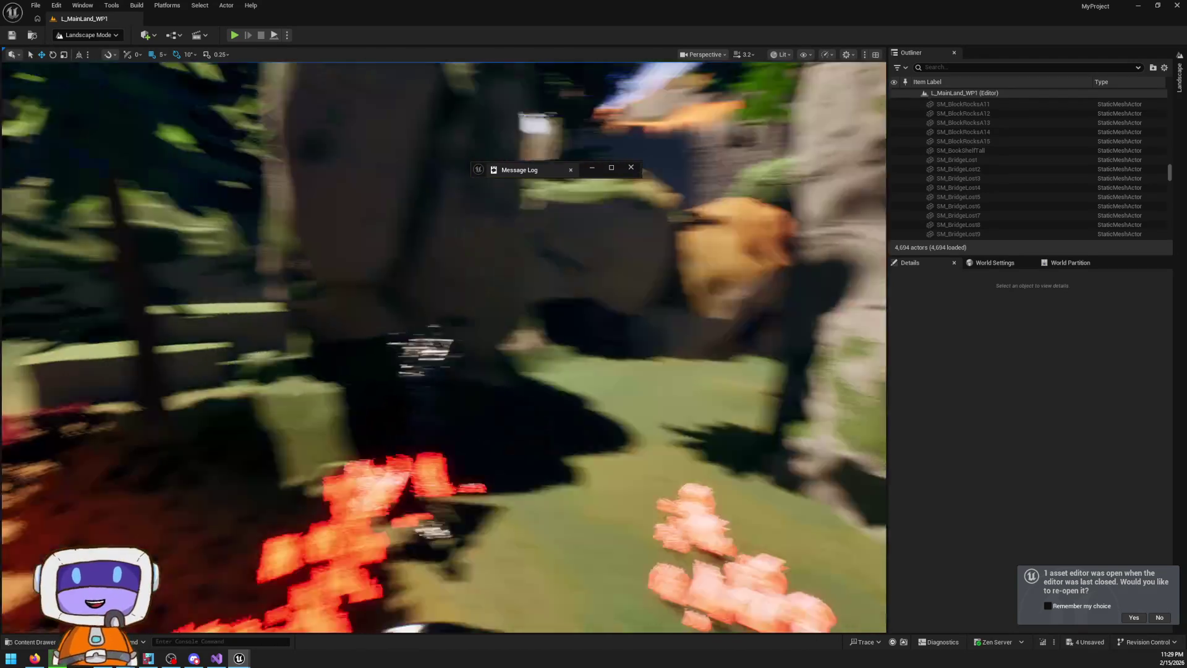
{"action": "right_click", "coordinate": [667, 358]}
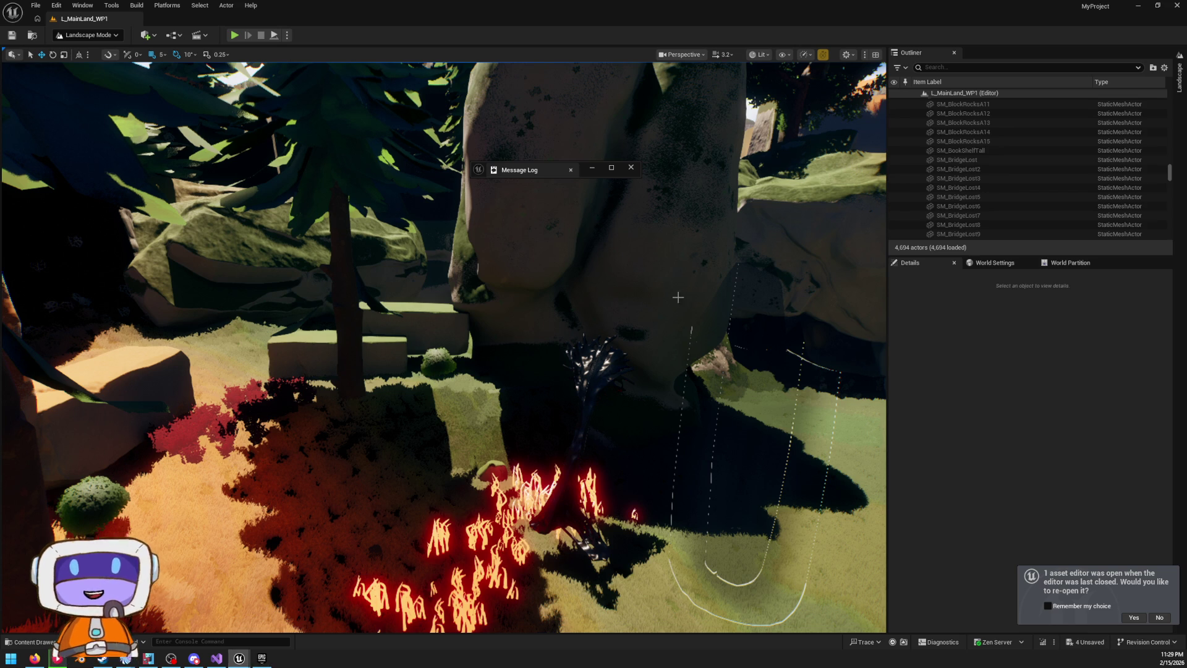
{"action": "left_click_drag", "start_coordinate": [678, 297], "coordinate": [678, 272]}
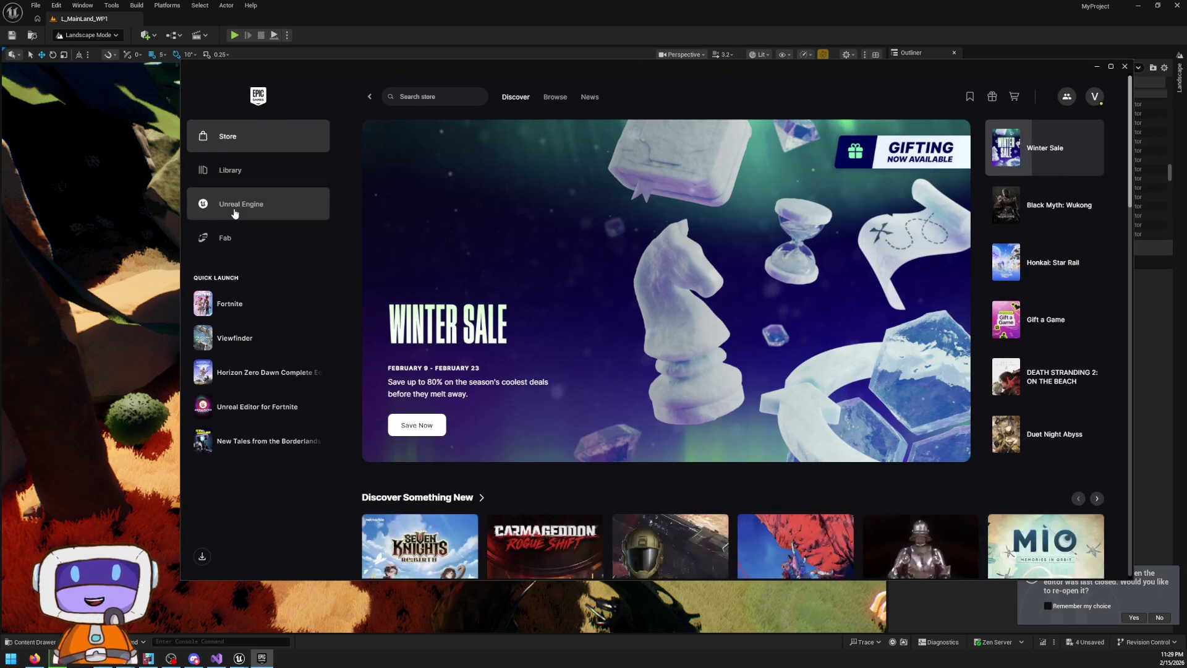
Browse the launcher's Unreal Engine, Library and Store pages, then launch Unreal Editor for Fortnite
{"action": "left_click", "coordinate": [239, 209]}
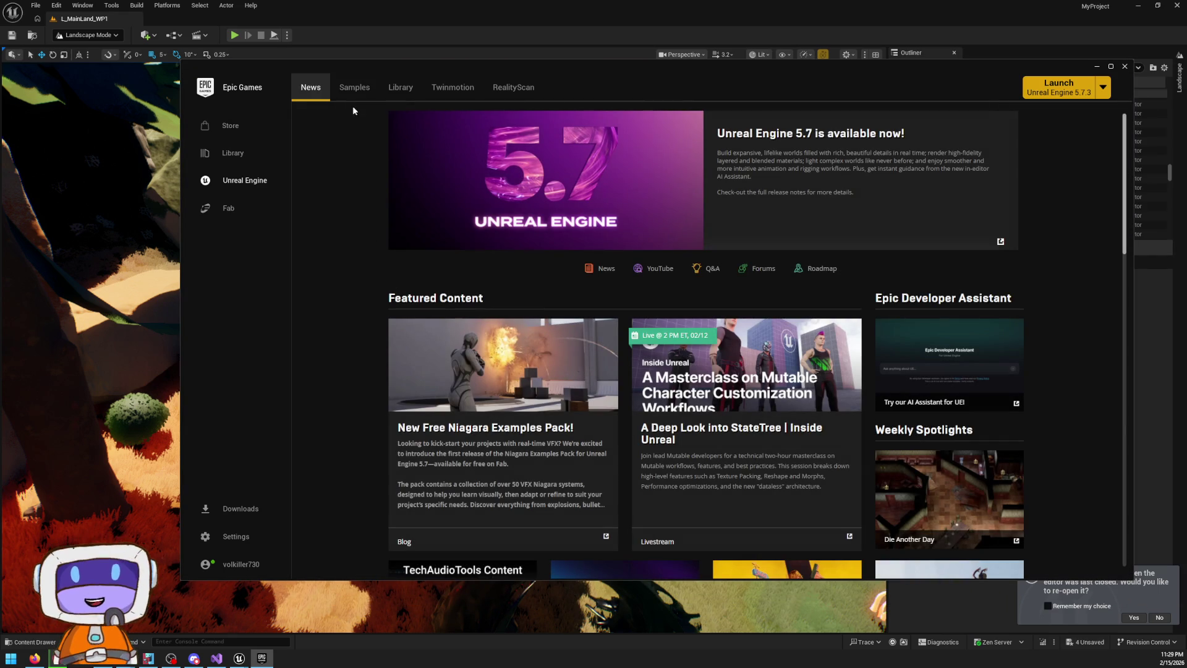
{"action": "left_click", "coordinate": [234, 154]}
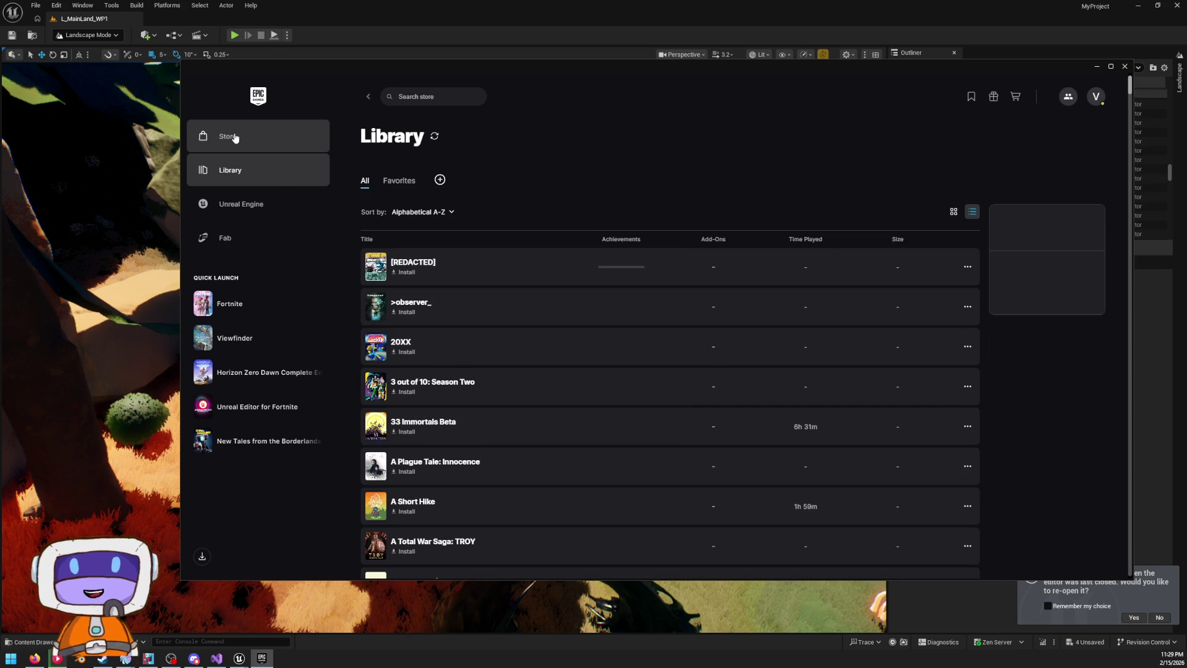
{"action": "left_click", "coordinate": [237, 139]}
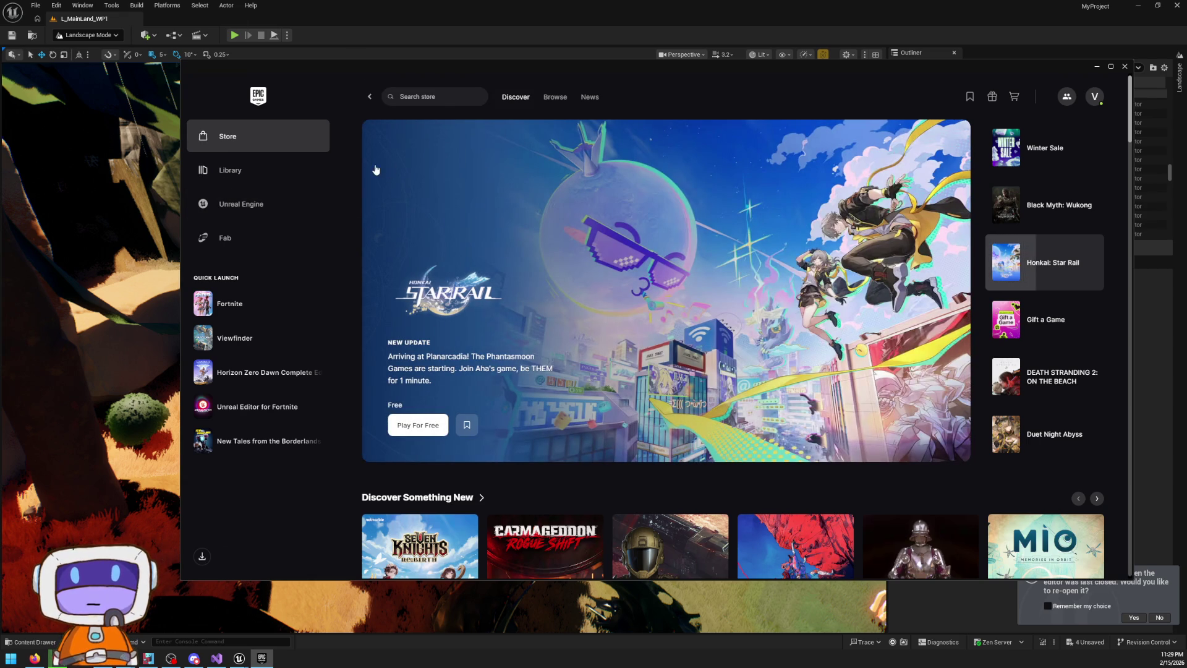
{"action": "left_click", "coordinate": [251, 175]}
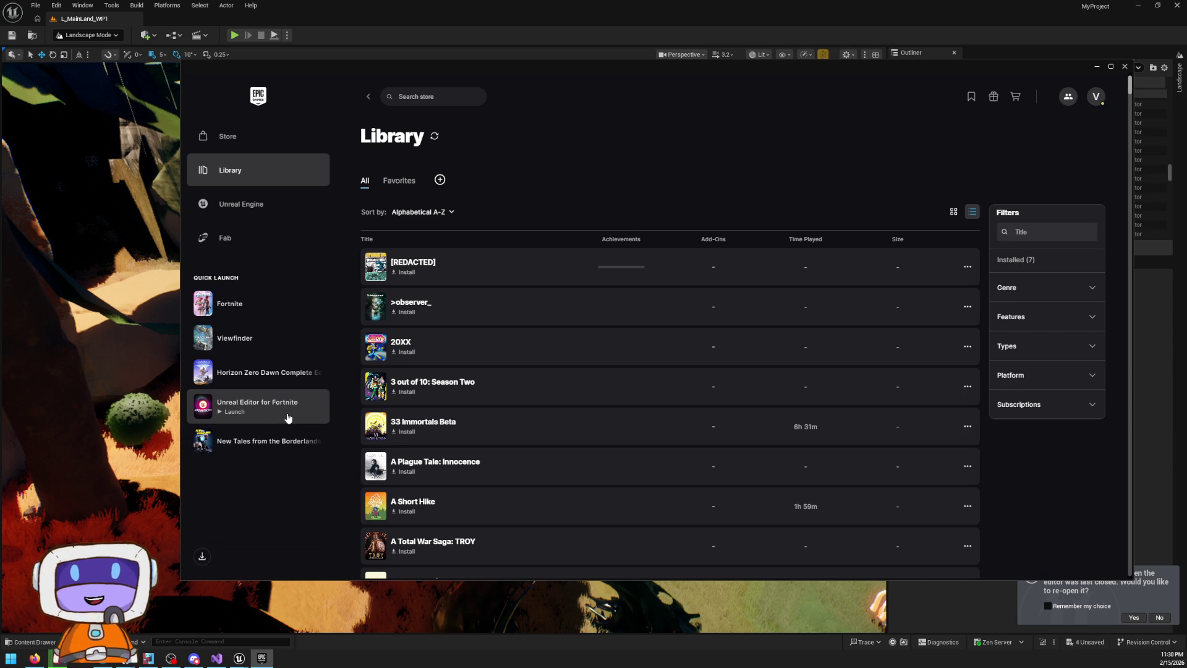
{"action": "left_click", "coordinate": [287, 418]}
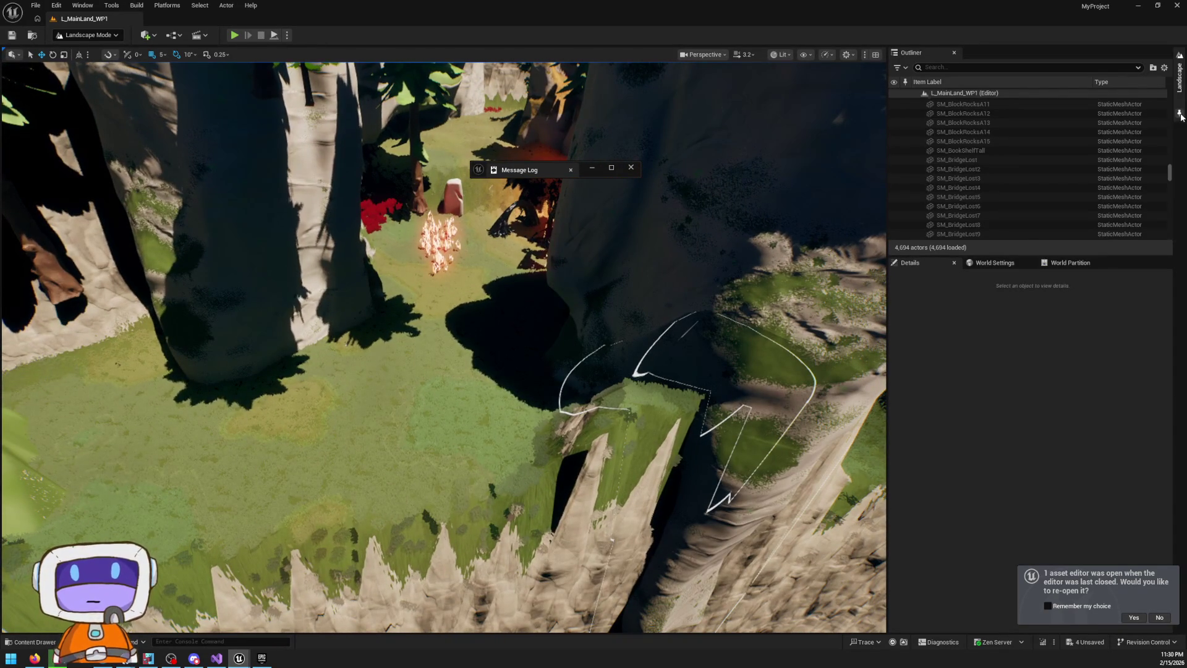
In the landscape sculpt tools, try Smooth and then settle on Flatten
{"action": "left_click", "coordinate": [1179, 114]}
{"action": "left_click", "coordinate": [948, 80]}
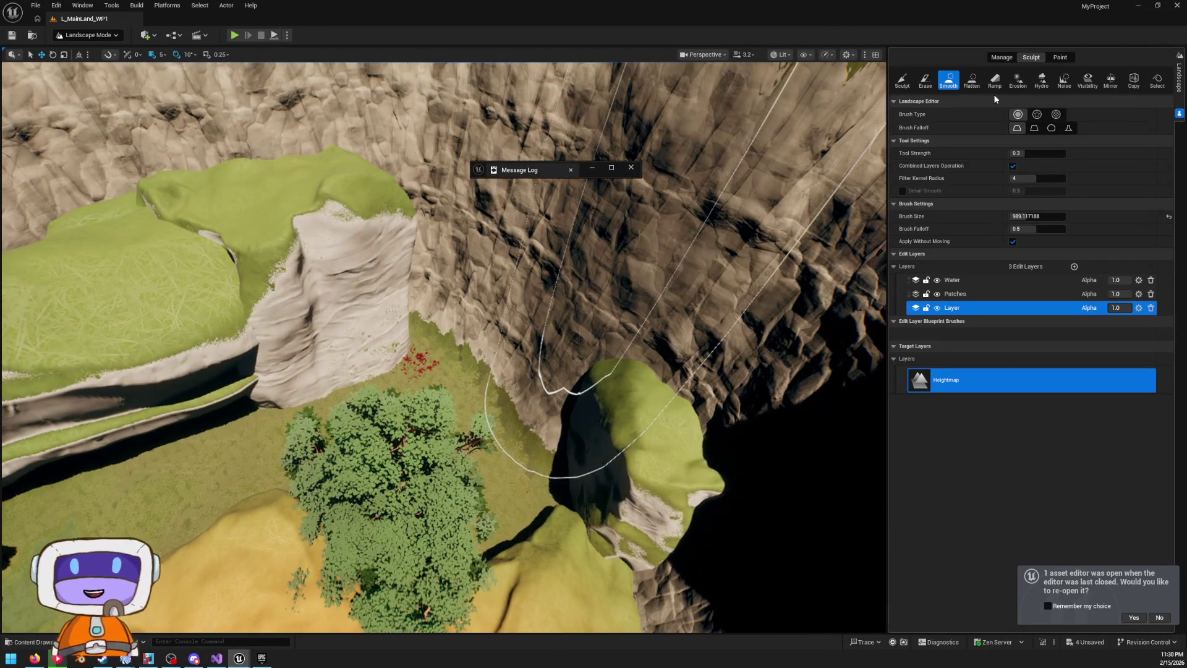
{"action": "left_click", "coordinate": [971, 81]}
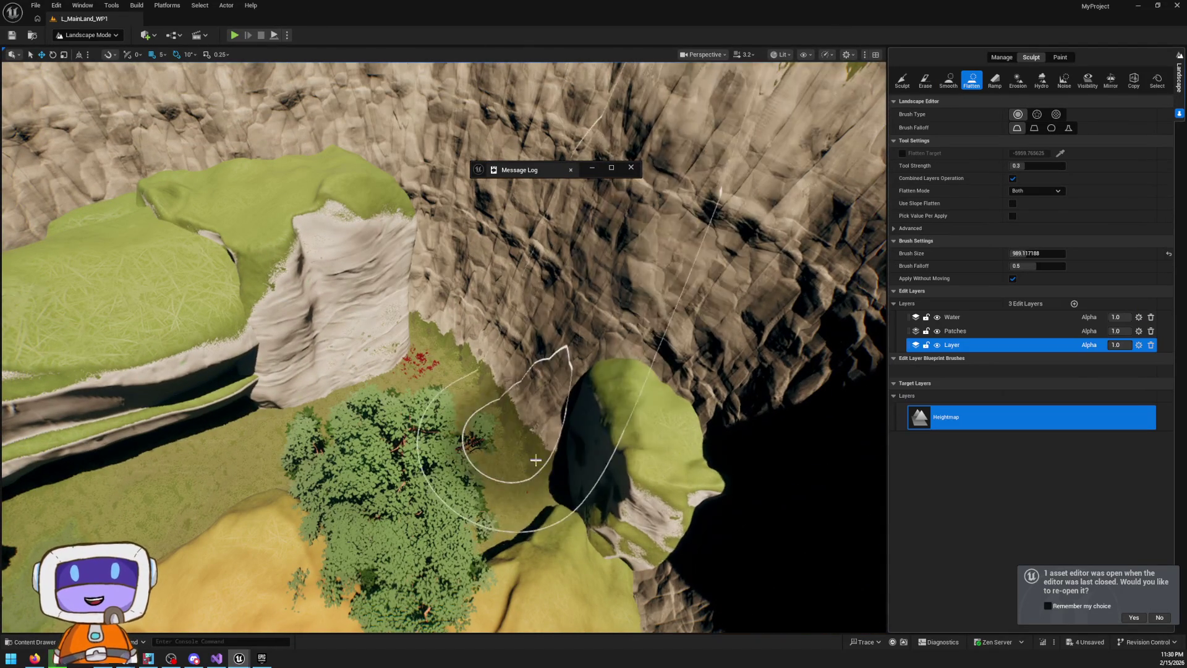
Flatten the cliff face beside the path, patches along the cliff edge, and the ground over the cave
{"action": "left_click_drag", "start_coordinate": [536, 460], "coordinate": [606, 347]}
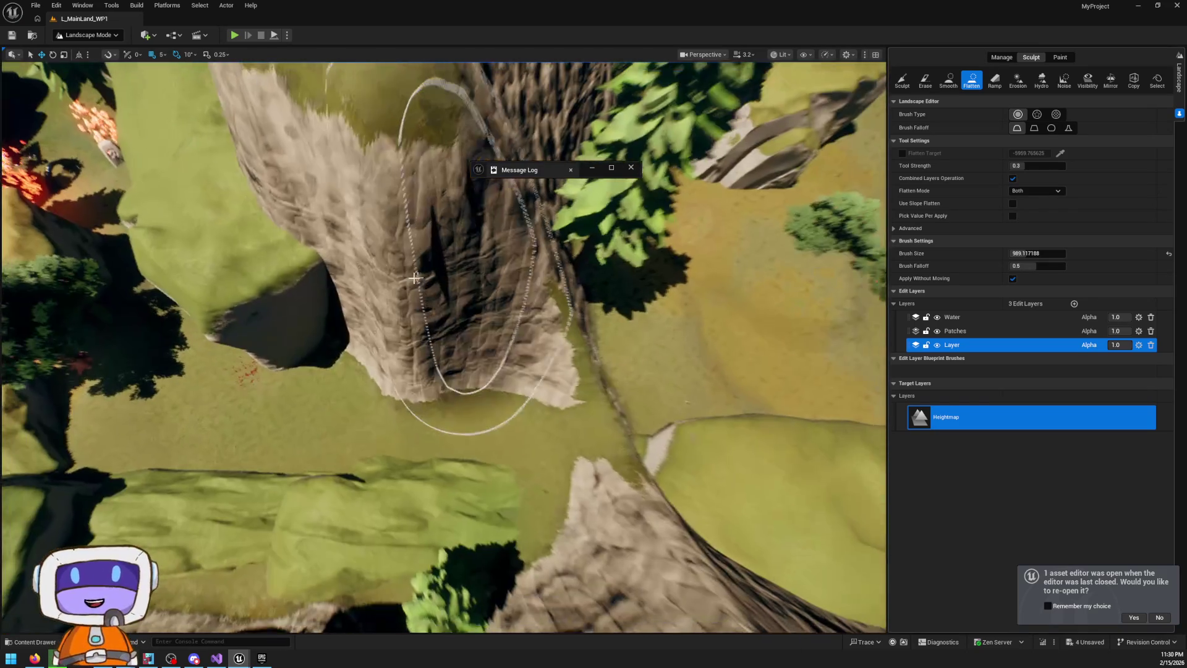
{"action": "mouse_move", "coordinate": [463, 238]}
{"action": "left_mouse_down"}
{"action": "mouse_move", "coordinate": [305, 331]}
{"action": "mouse_move", "coordinate": [530, 370]}
{"action": "mouse_move", "coordinate": [507, 217]}
{"action": "mouse_move", "coordinate": [544, 345]}
{"action": "mouse_move", "coordinate": [576, 319]}
{"action": "mouse_move", "coordinate": [402, 346]}
{"action": "mouse_move", "coordinate": [503, 185]}
{"action": "mouse_move", "coordinate": [381, 288]}
{"action": "left_mouse_up"}
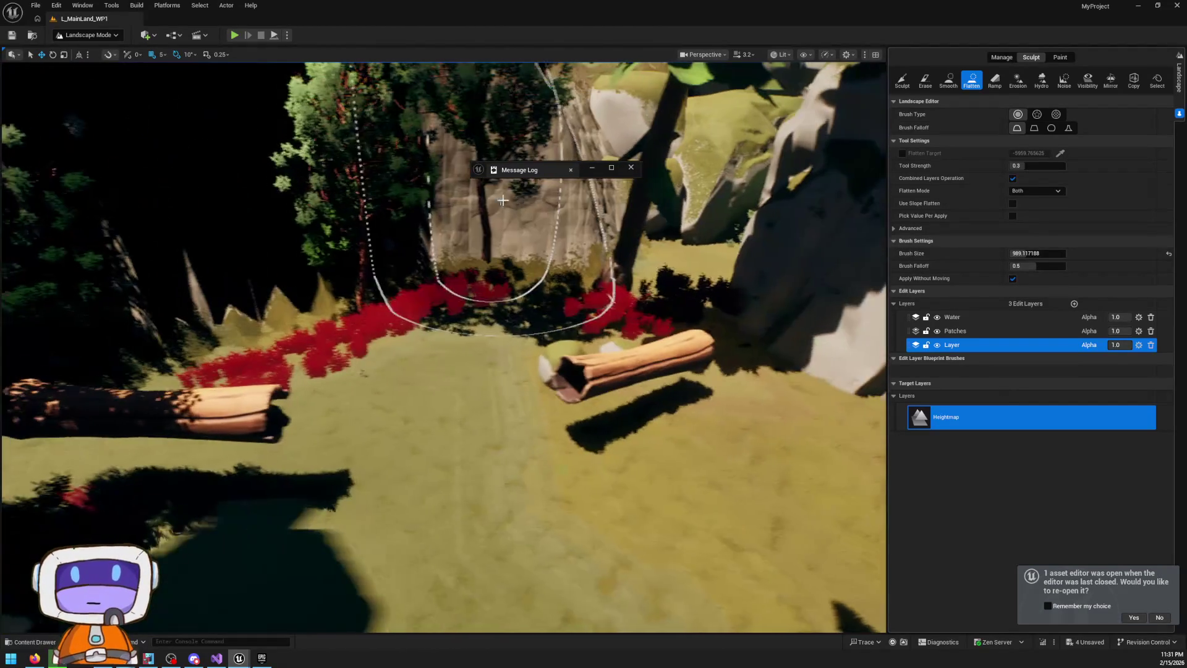
{"action": "mouse_move", "coordinate": [545, 332]}
{"action": "left_mouse_down"}
{"action": "mouse_move", "coordinate": [614, 355]}
{"action": "mouse_move", "coordinate": [445, 451]}
{"action": "mouse_move", "coordinate": [278, 377]}
{"action": "mouse_move", "coordinate": [537, 250]}
{"action": "mouse_move", "coordinate": [199, 283]}
{"action": "mouse_move", "coordinate": [517, 251]}
{"action": "mouse_move", "coordinate": [578, 232]}
{"action": "mouse_move", "coordinate": [217, 297]}
{"action": "left_mouse_up"}
{"action": "mouse_move", "coordinate": [500, 361]}
{"action": "left_mouse_down"}
{"action": "mouse_move", "coordinate": [512, 421]}
{"action": "mouse_move", "coordinate": [593, 427]}
{"action": "mouse_move", "coordinate": [451, 358]}
{"action": "mouse_move", "coordinate": [544, 396]}
{"action": "mouse_move", "coordinate": [465, 298]}
{"action": "mouse_move", "coordinate": [596, 393]}
{"action": "mouse_move", "coordinate": [556, 397]}
{"action": "mouse_move", "coordinate": [424, 331]}
{"action": "mouse_move", "coordinate": [651, 226]}
{"action": "left_mouse_up"}
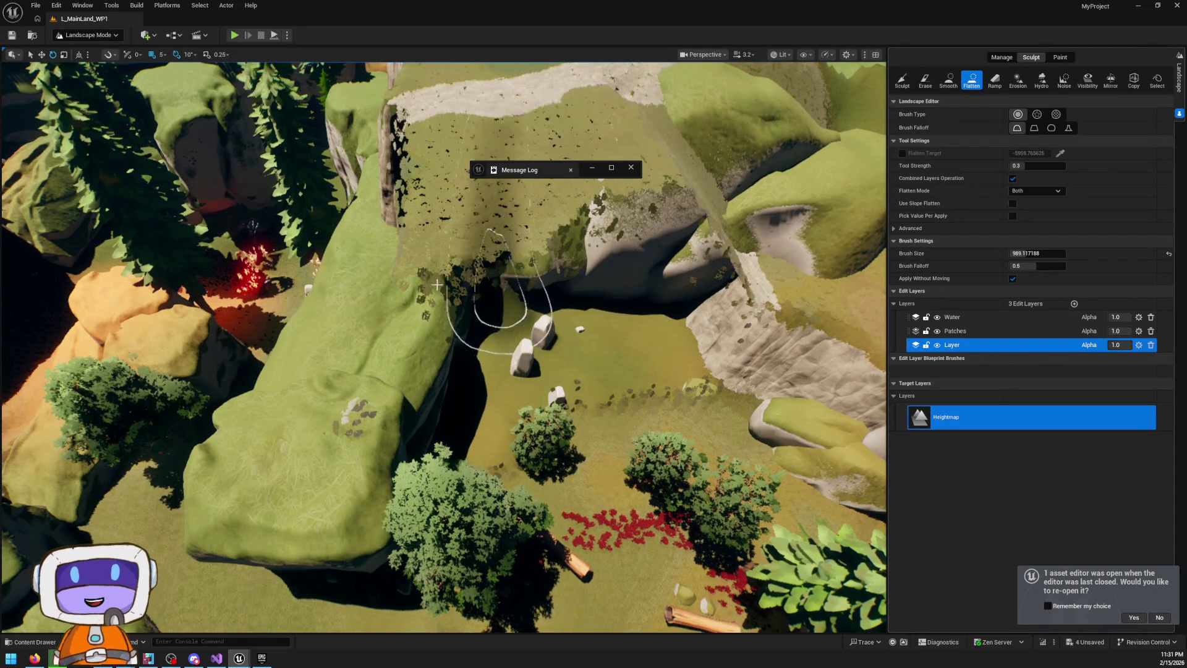
{"action": "left_click_drag", "start_coordinate": [517, 286], "coordinate": [433, 235]}
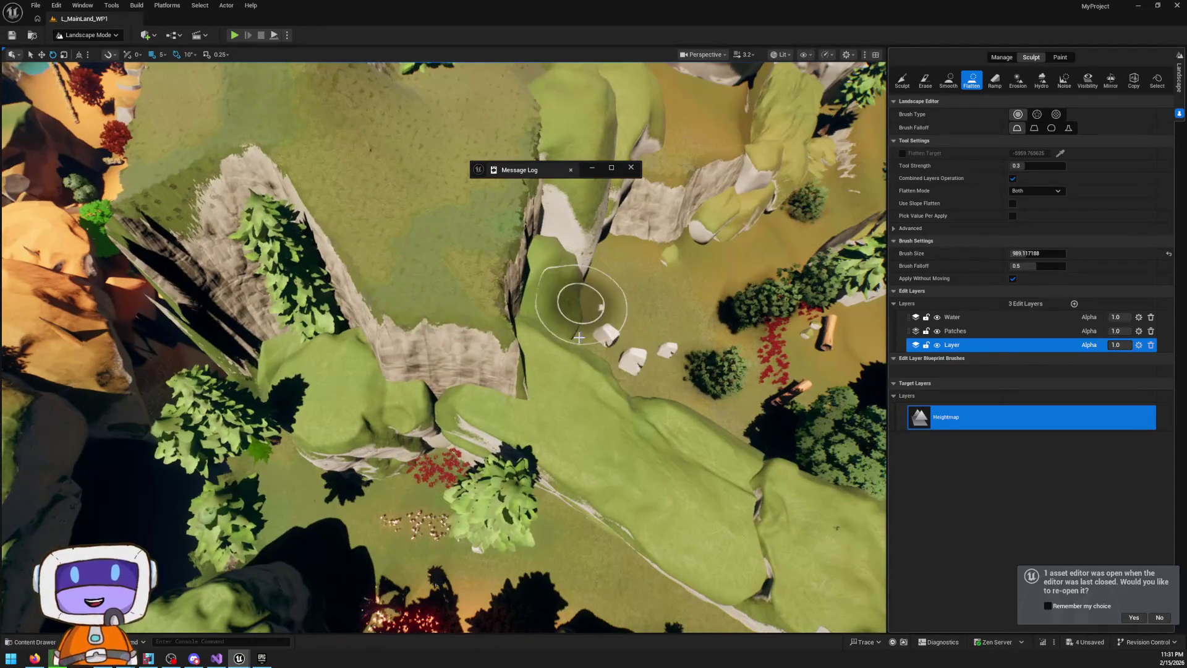
Flatten the patch above the cave, the central cliff and the rocky outcrop by the river into smooth ground
{"action": "mouse_move", "coordinate": [578, 303]}
{"action": "left_mouse_down"}
{"action": "mouse_move", "coordinate": [483, 266]}
{"action": "mouse_move", "coordinate": [447, 235]}
{"action": "left_mouse_up"}
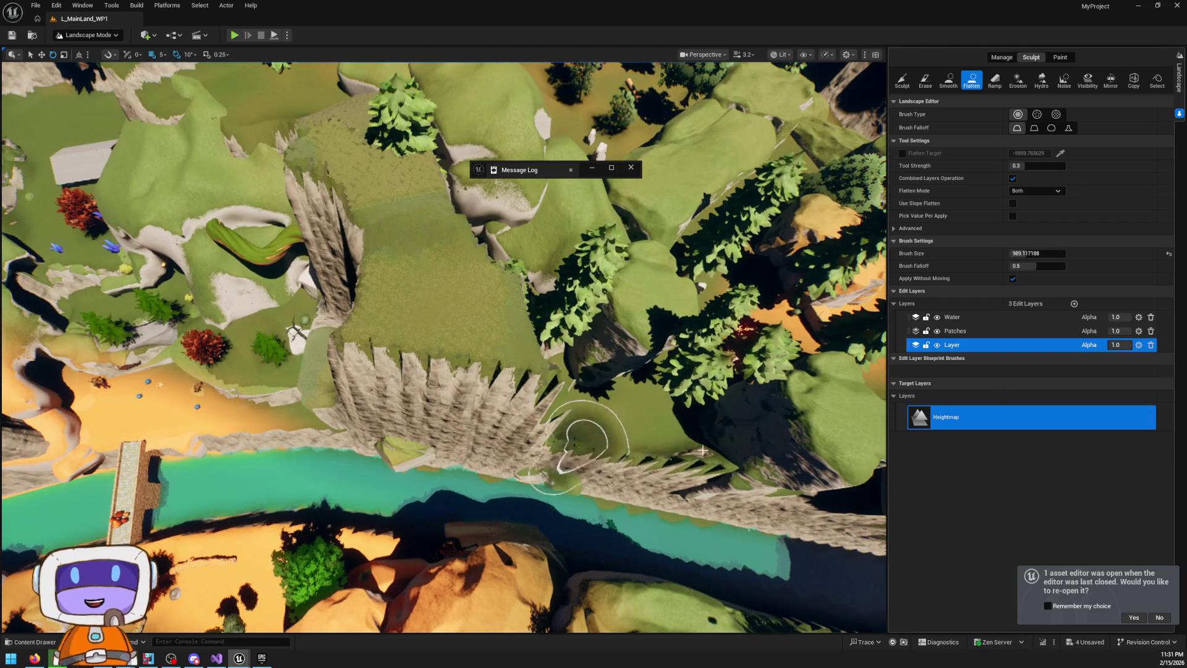
{"action": "mouse_move", "coordinate": [636, 458]}
{"action": "left_mouse_down"}
{"action": "mouse_move", "coordinate": [401, 296]}
{"action": "mouse_move", "coordinate": [587, 392]}
{"action": "mouse_move", "coordinate": [479, 235]}
{"action": "mouse_move", "coordinate": [432, 272]}
{"action": "mouse_move", "coordinate": [377, 253]}
{"action": "mouse_move", "coordinate": [364, 265]}
{"action": "mouse_move", "coordinate": [411, 244]}
{"action": "mouse_move", "coordinate": [359, 303]}
{"action": "mouse_move", "coordinate": [364, 290]}
{"action": "left_mouse_up"}
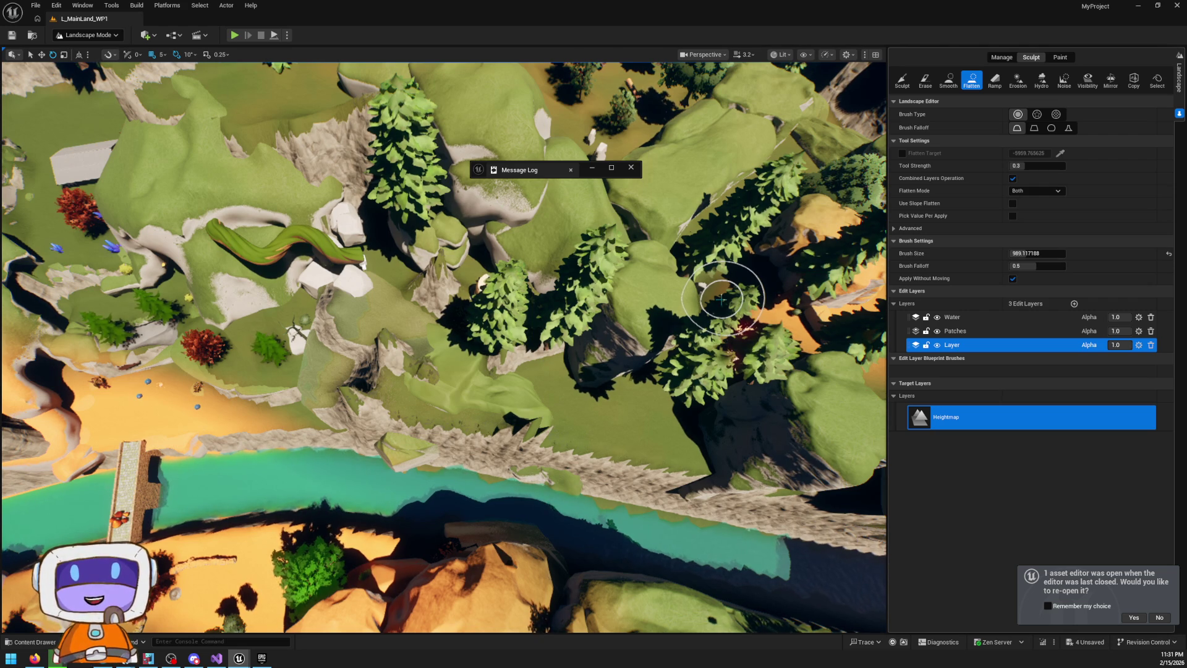
{"action": "scroll", "coordinate": [531, 210], "scroll_direction": "up", "scroll_amount": 3}
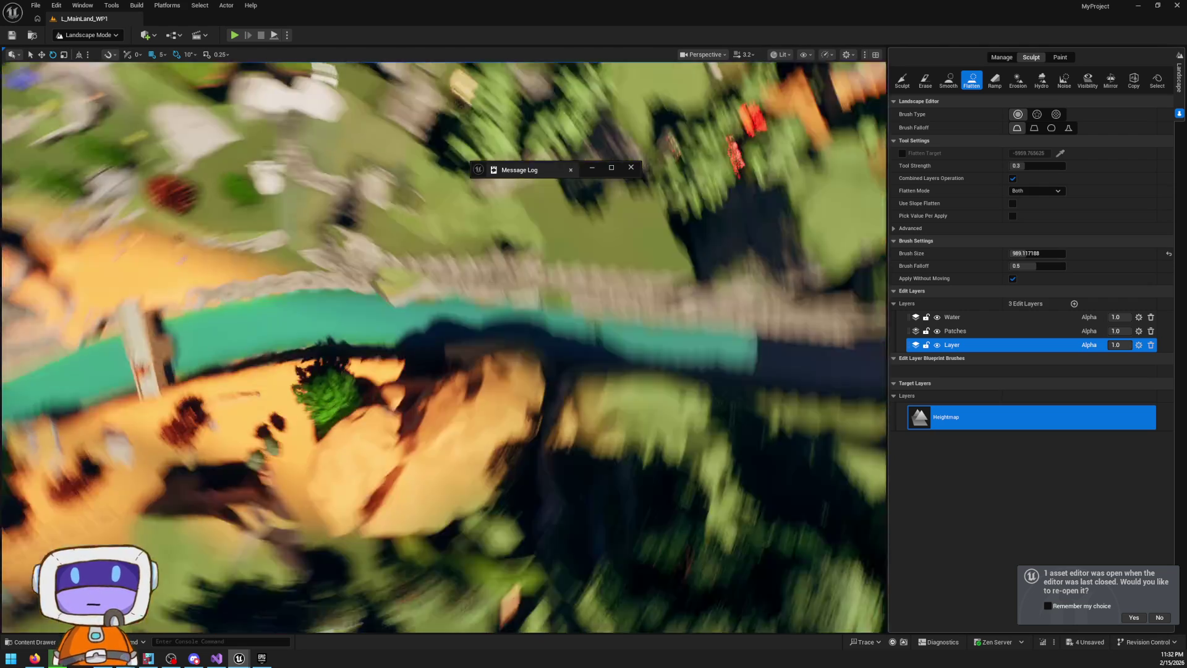
{"action": "scroll", "coordinate": [345, 178], "scroll_direction": "down", "scroll_amount": 3}
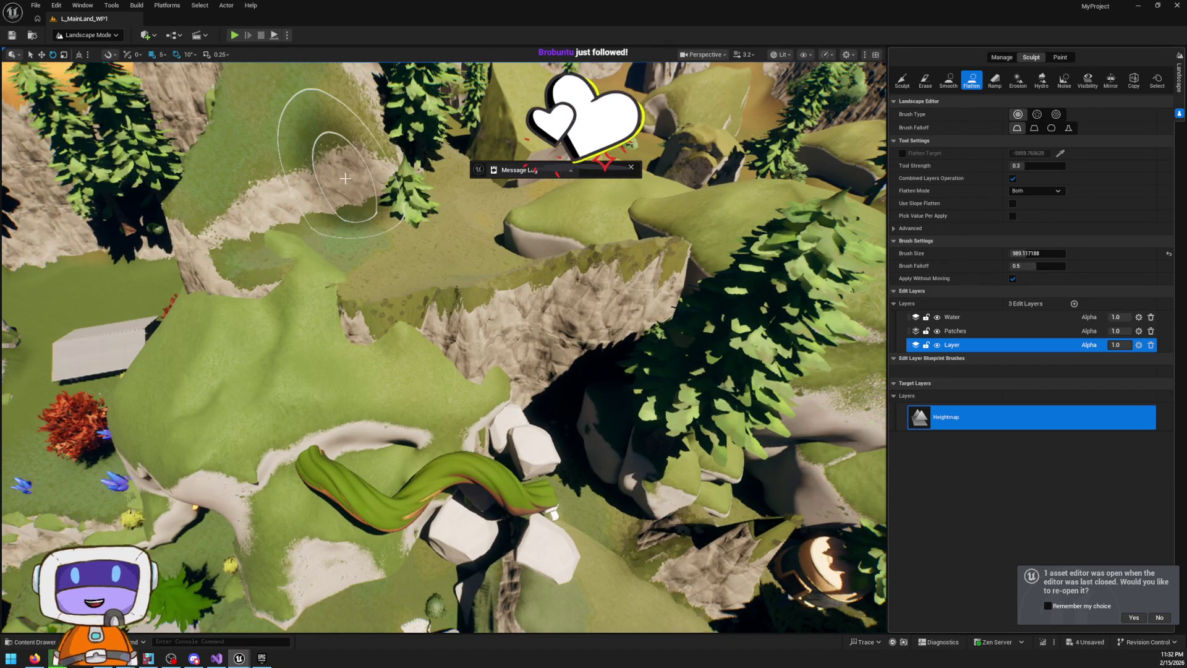
{"action": "scroll", "coordinate": [345, 178], "scroll_direction": "up", "scroll_amount": 5}
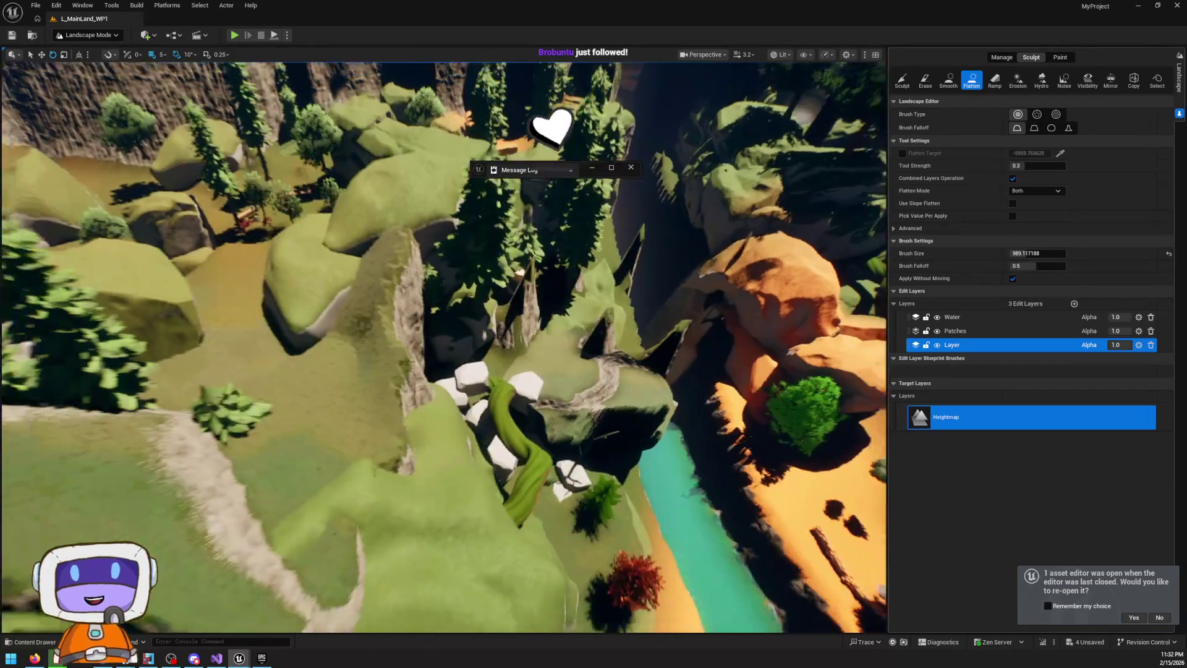
{"action": "scroll", "coordinate": [556, 350], "scroll_direction": "down", "scroll_amount": 5}
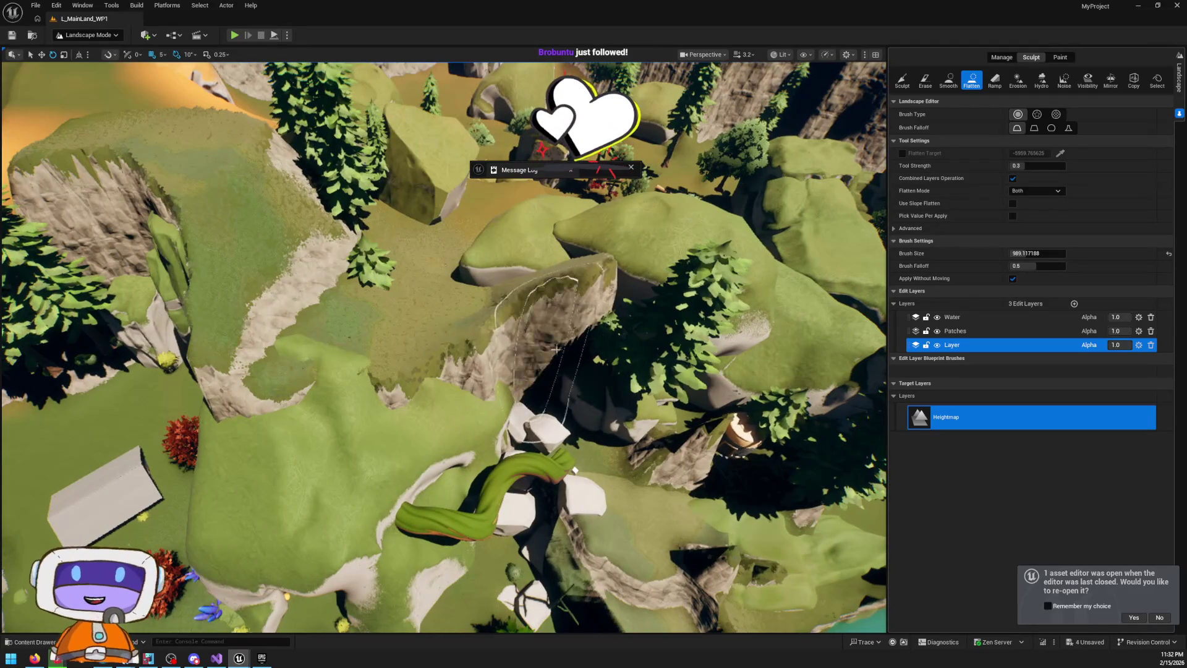
{"action": "mouse_move", "coordinate": [556, 349]}
{"action": "left_mouse_down"}
{"action": "mouse_move", "coordinate": [485, 335]}
{"action": "mouse_move", "coordinate": [414, 346]}
{"action": "mouse_move", "coordinate": [562, 287]}
{"action": "mouse_move", "coordinate": [500, 290]}
{"action": "mouse_move", "coordinate": [519, 291]}
{"action": "left_mouse_up"}
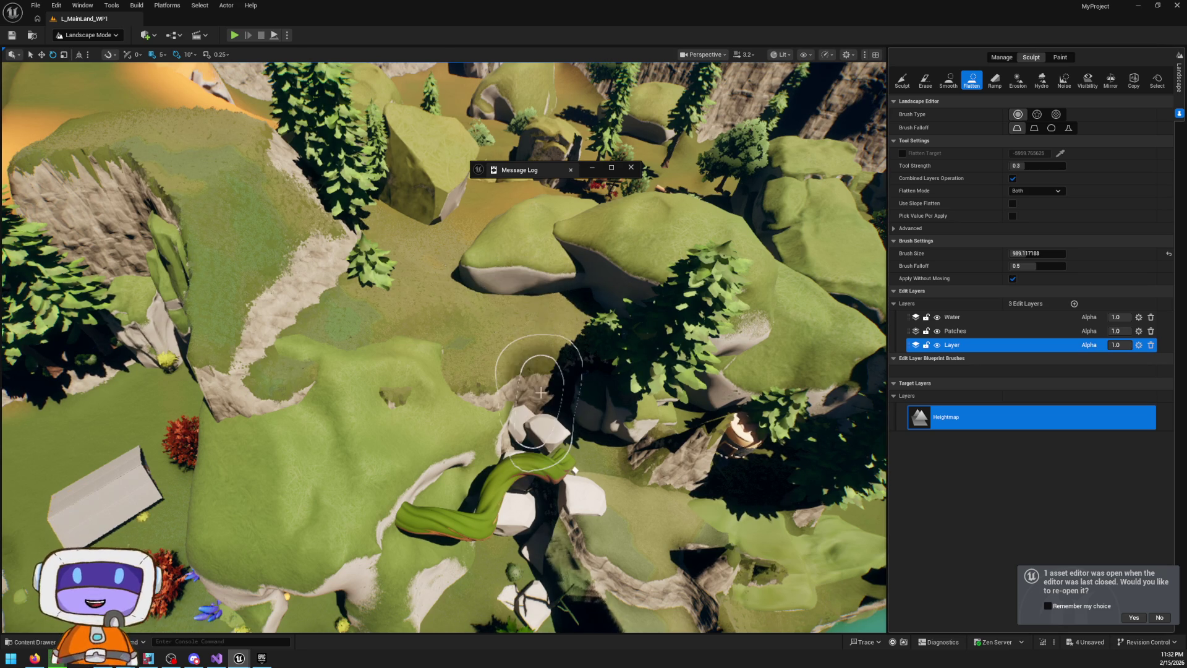
{"action": "scroll", "coordinate": [518, 291], "scroll_direction": "down", "scroll_amount": 5}
{"action": "scroll", "coordinate": [443, 347], "scroll_direction": "up", "scroll_amount": 6}
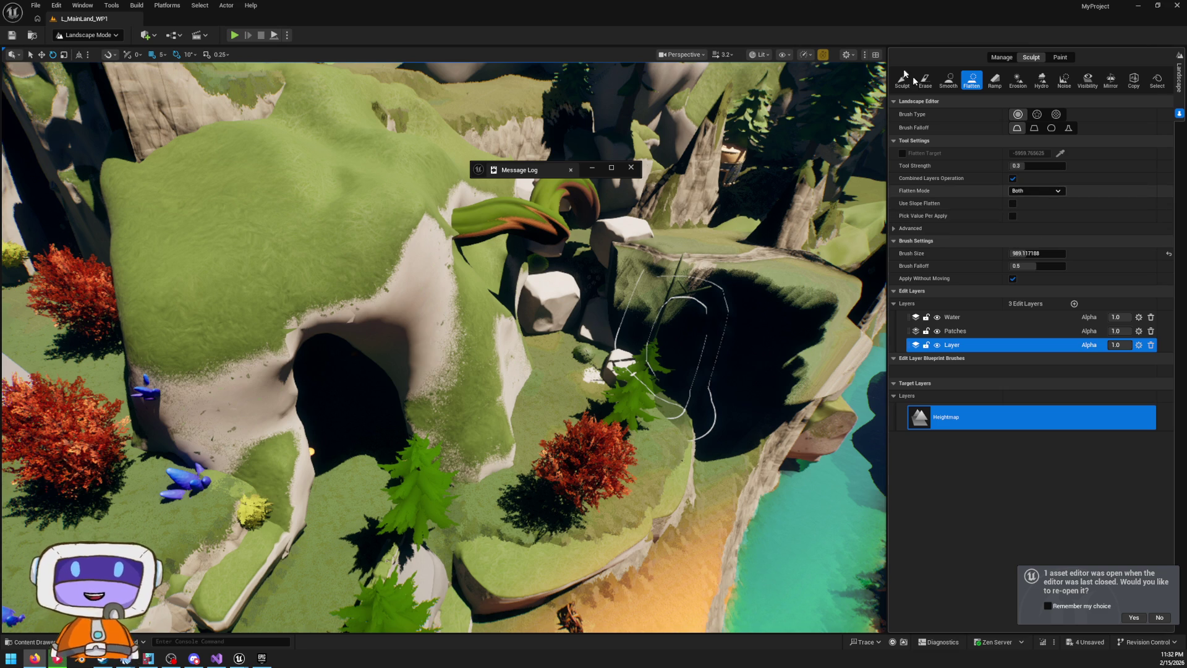
Reduce the brush size to 366.56 and flatten the rocky edge near the yellow bush
{"action": "key", "text": "w"}
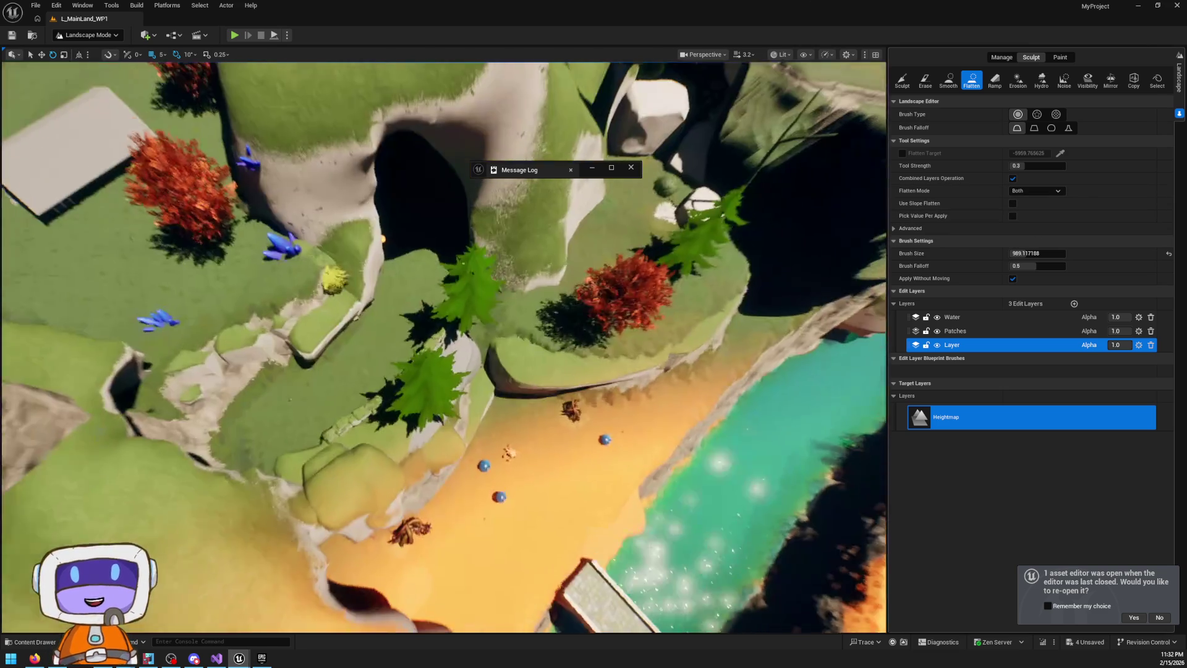
{"action": "key", "text": "w"}
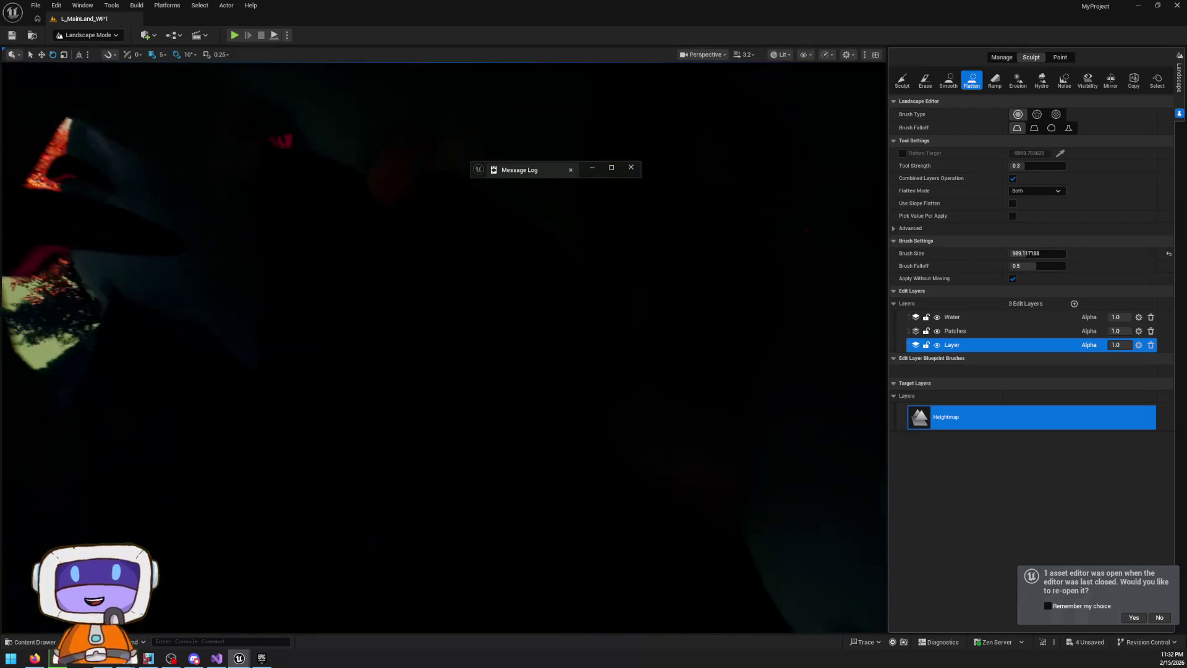
{"action": "key", "text": "w"}
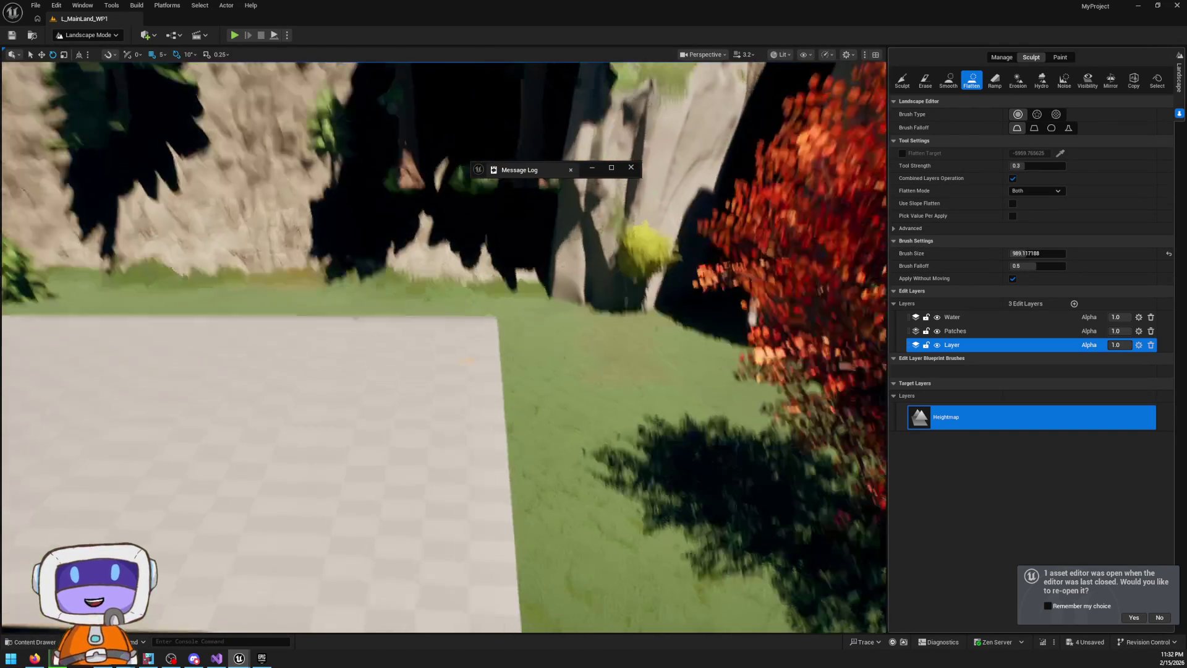
{"action": "key", "text": "w"}
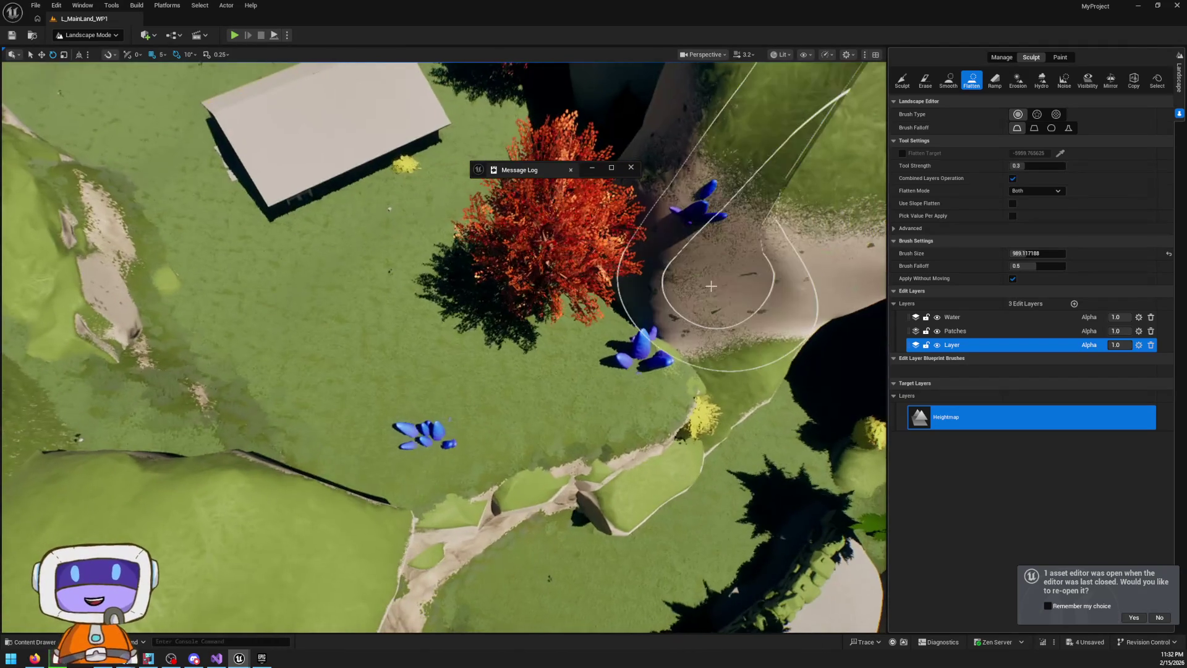
{"action": "key", "text": "s"}
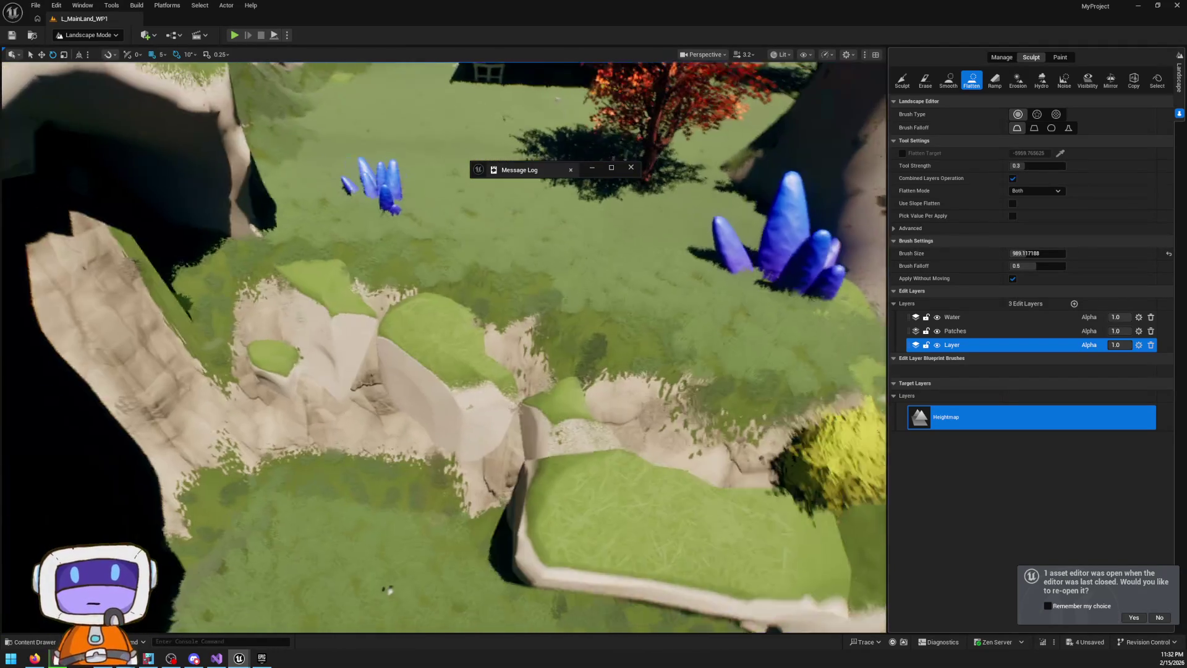
{"action": "left_click_drag", "start_coordinate": [1038, 253], "coordinate": [1013, 253]}
{"action": "mouse_move", "coordinate": [623, 273]}
{"action": "left_mouse_down"}
{"action": "mouse_move", "coordinate": [636, 424]}
{"action": "mouse_move", "coordinate": [610, 331]}
{"action": "left_mouse_up"}
{"action": "mouse_move", "coordinate": [544, 238]}
{"action": "left_mouse_down"}
{"action": "mouse_move", "coordinate": [754, 451]}
{"action": "mouse_move", "coordinate": [570, 397]}
{"action": "mouse_move", "coordinate": [530, 427]}
{"action": "mouse_move", "coordinate": [475, 280]}
{"action": "mouse_move", "coordinate": [424, 345]}
{"action": "mouse_move", "coordinate": [398, 331]}
{"action": "mouse_move", "coordinate": [410, 305]}
{"action": "mouse_move", "coordinate": [623, 332]}
{"action": "mouse_move", "coordinate": [525, 296]}
{"action": "mouse_move", "coordinate": [622, 265]}
{"action": "mouse_move", "coordinate": [763, 340]}
{"action": "mouse_move", "coordinate": [605, 241]}
{"action": "mouse_move", "coordinate": [377, 238]}
{"action": "mouse_move", "coordinate": [380, 185]}
{"action": "mouse_move", "coordinate": [612, 193]}
{"action": "left_mouse_up"}
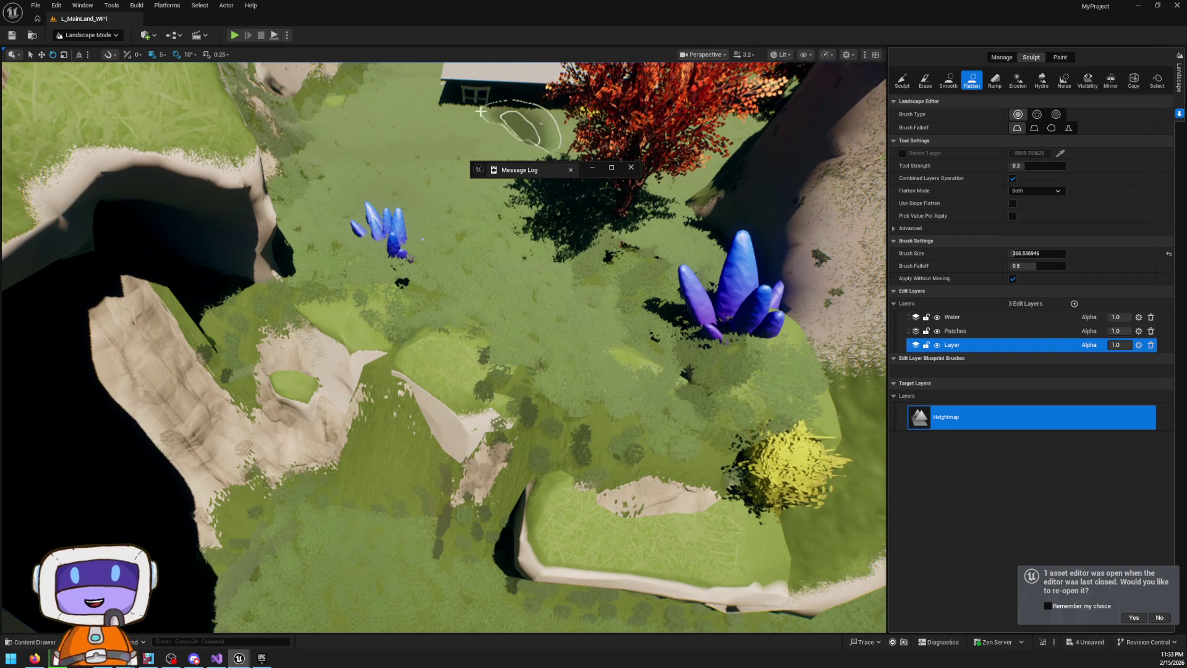
Enlarge the brush to about 933 and flatten the lawn left of the house
{"action": "key", "text": "w"}
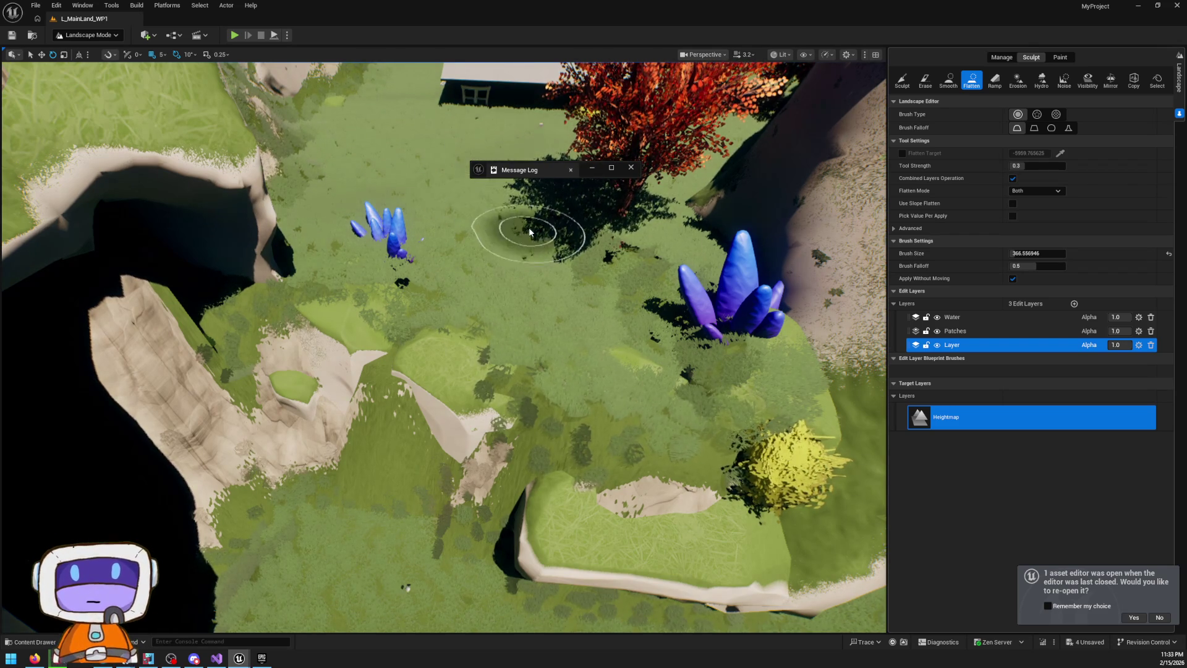
{"action": "key", "text": "s"}
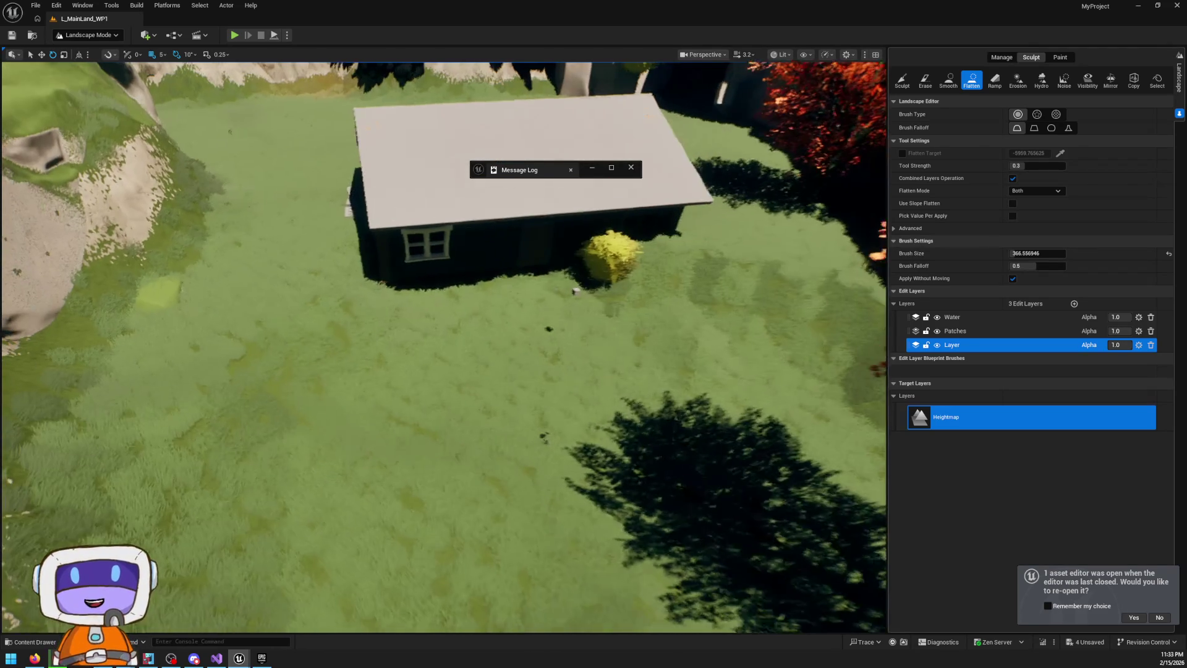
{"action": "key", "text": "bracketright"}
{"action": "key", "text": "bracketright"}
{"action": "key", "text": "bracketright"}
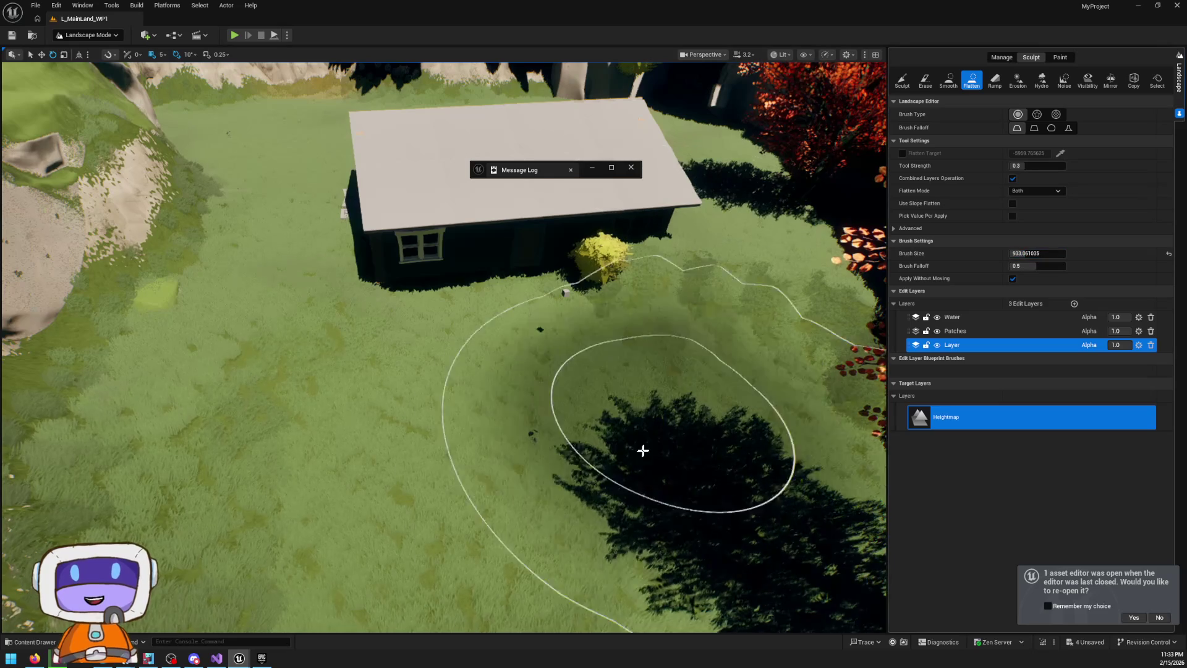
{"action": "key", "text": "bracketright"}
{"action": "mouse_move", "coordinate": [427, 185]}
{"action": "left_mouse_down"}
{"action": "mouse_move", "coordinate": [318, 405]}
{"action": "mouse_move", "coordinate": [331, 297]}
{"action": "mouse_move", "coordinate": [467, 214]}
{"action": "left_mouse_up"}
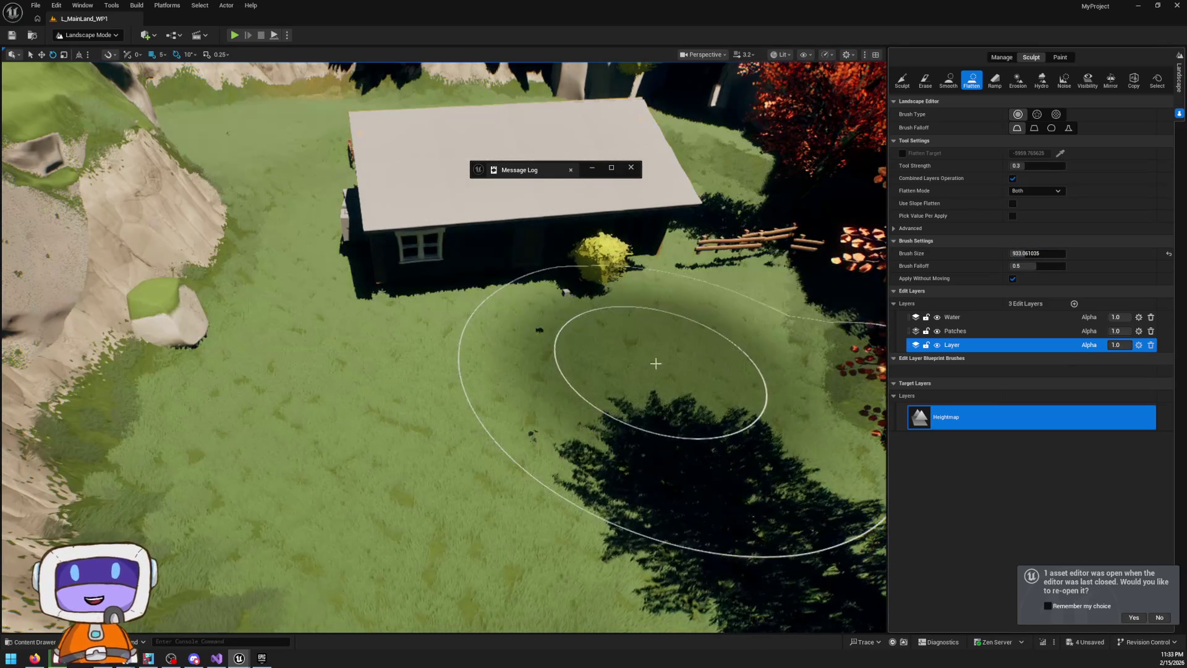
Exit landscape editing and return to Selection Mode with Shift+1
{"action": "key", "text": "w"}
{"action": "key", "text": "s"}
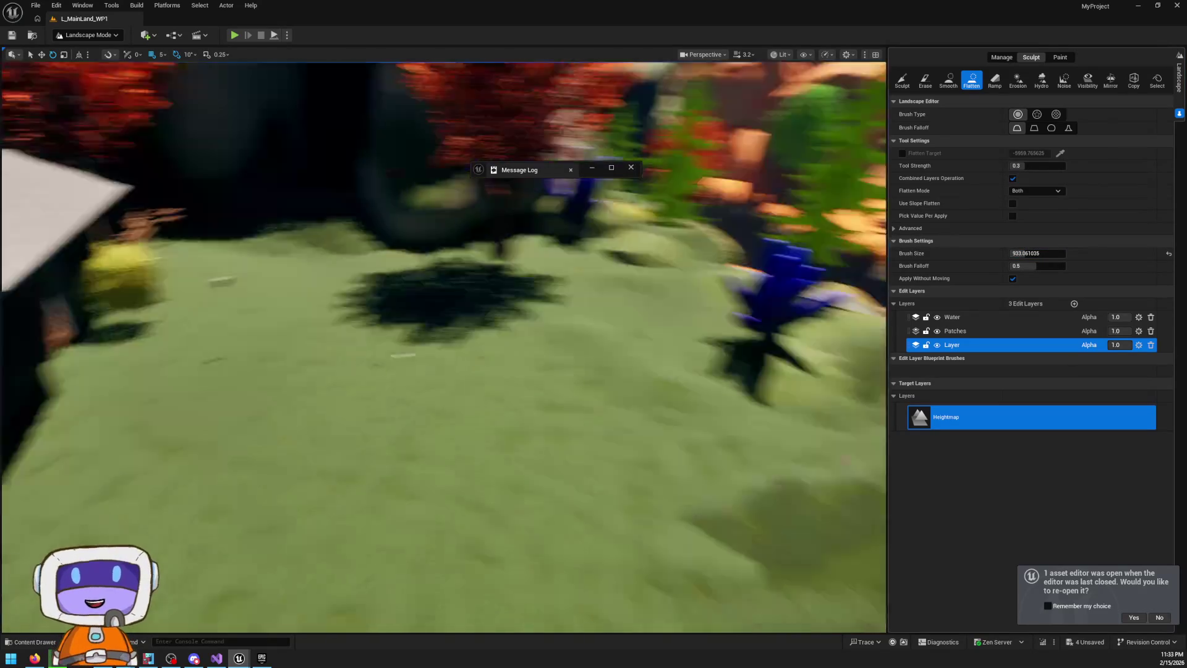
{"action": "key", "text": "shift+1"}
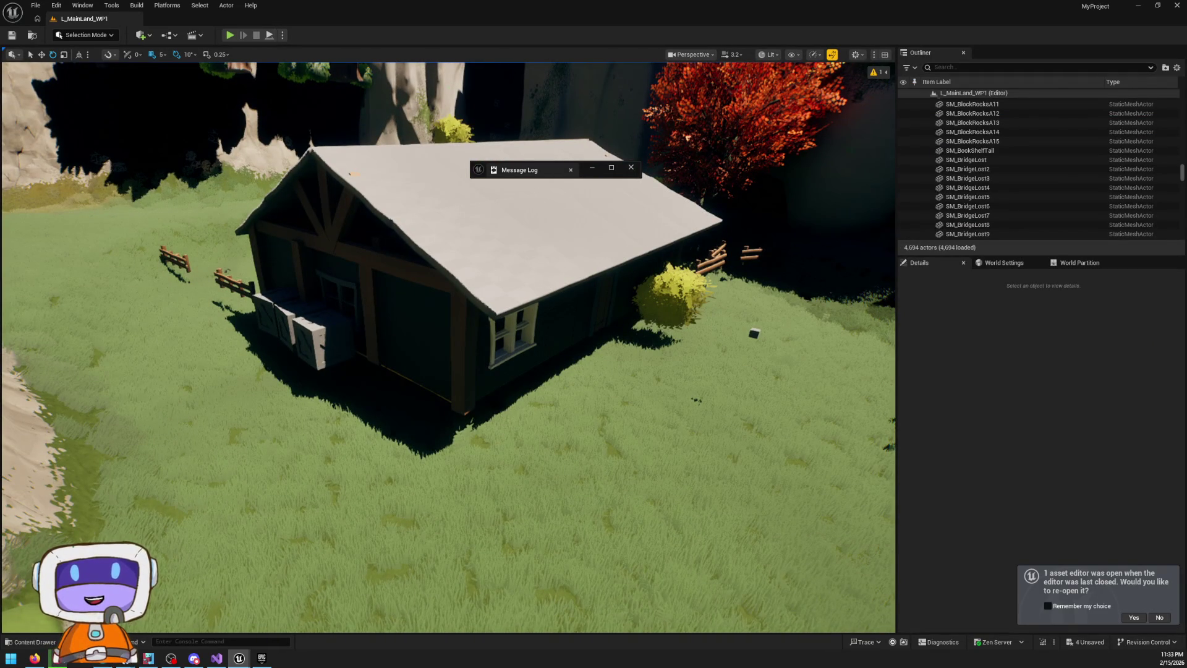
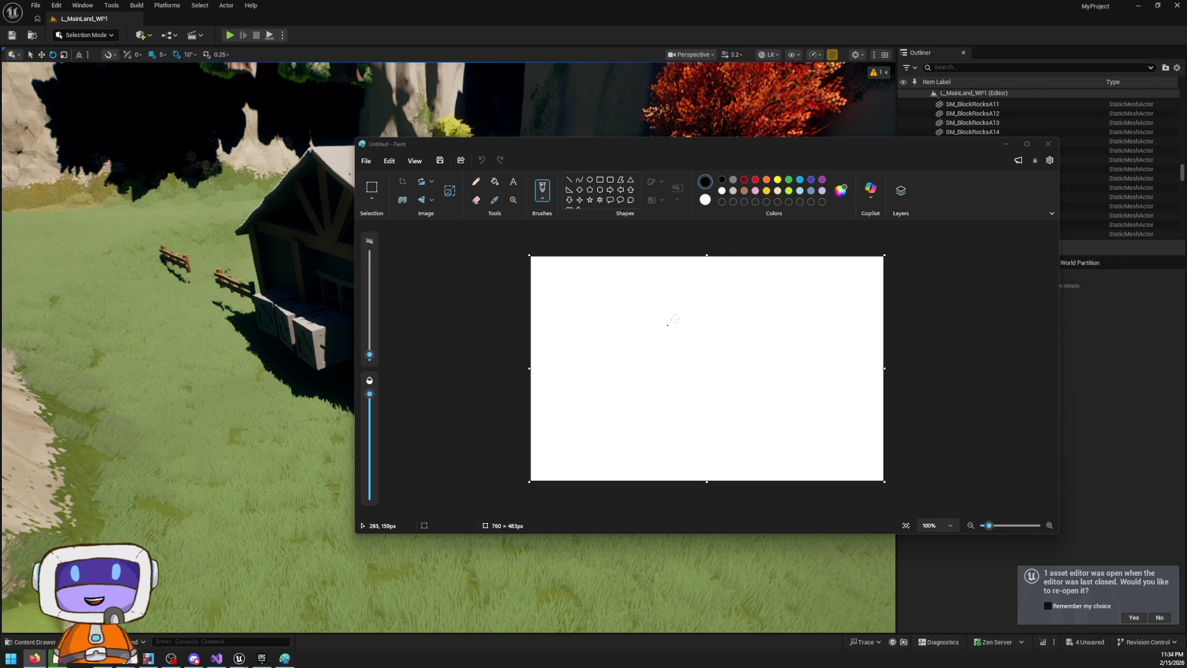
Draw a rectangle near the top of the Paint canvas and squash it into a thin bar
{"action": "left_click", "coordinate": [600, 180]}
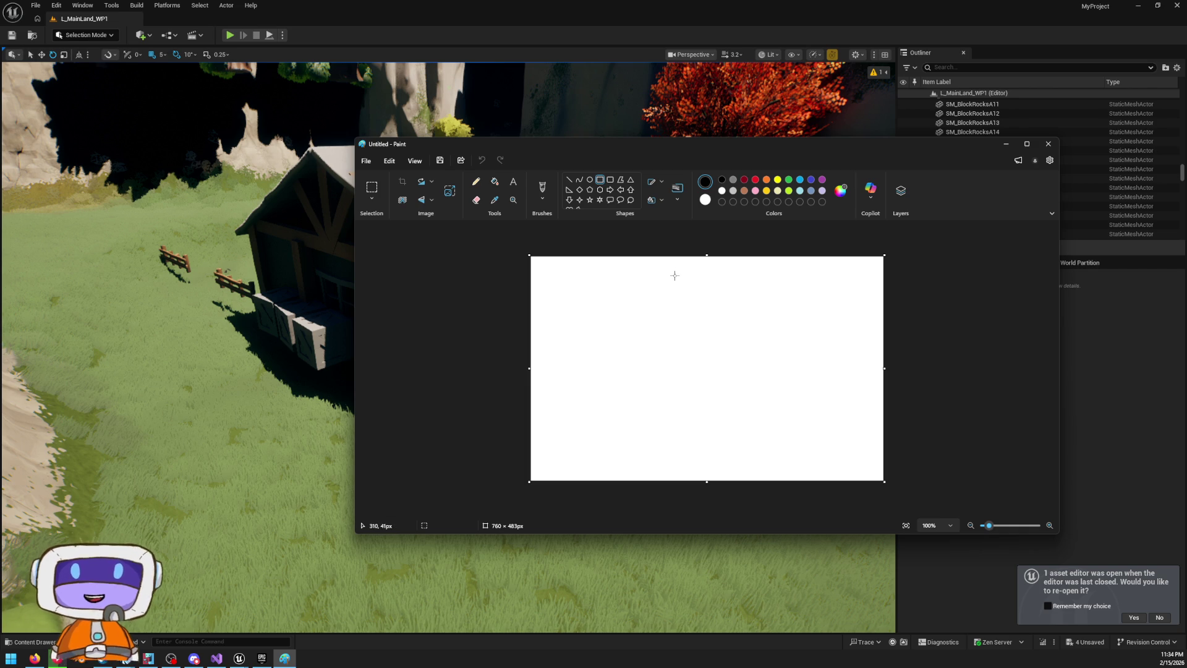
{"action": "mouse_move", "coordinate": [671, 274]}
{"action": "left_mouse_down"}
{"action": "mouse_move", "coordinate": [778, 317]}
{"action": "mouse_move", "coordinate": [735, 301]}
{"action": "left_mouse_up"}
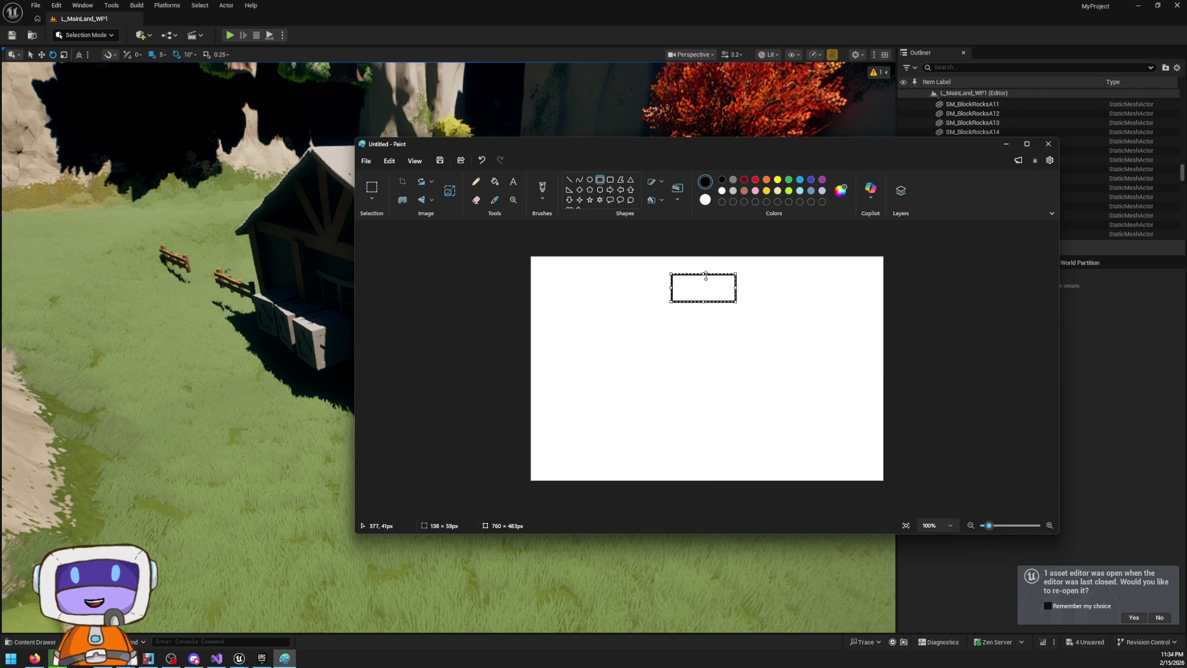
{"action": "mouse_move", "coordinate": [702, 274]}
{"action": "left_mouse_down"}
{"action": "mouse_move", "coordinate": [702, 296]}
{"action": "mouse_move", "coordinate": [703, 277]}
{"action": "left_mouse_up"}
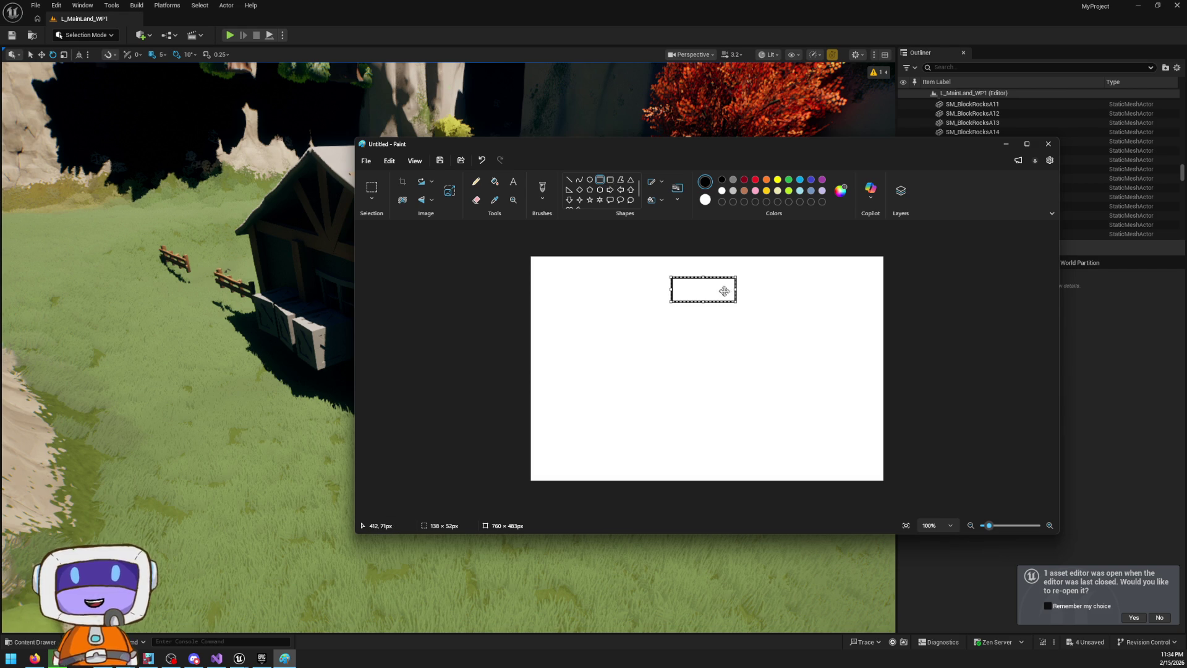
{"action": "mouse_move", "coordinate": [703, 301]}
{"action": "left_mouse_down"}
{"action": "mouse_move", "coordinate": [704, 288]}
{"action": "mouse_move", "coordinate": [652, 344]}
{"action": "mouse_move", "coordinate": [659, 328]}
{"action": "left_mouse_up"}
Add a short base line, undo the line across the bar, and close Paint without saving
{"action": "left_click", "coordinate": [568, 179]}
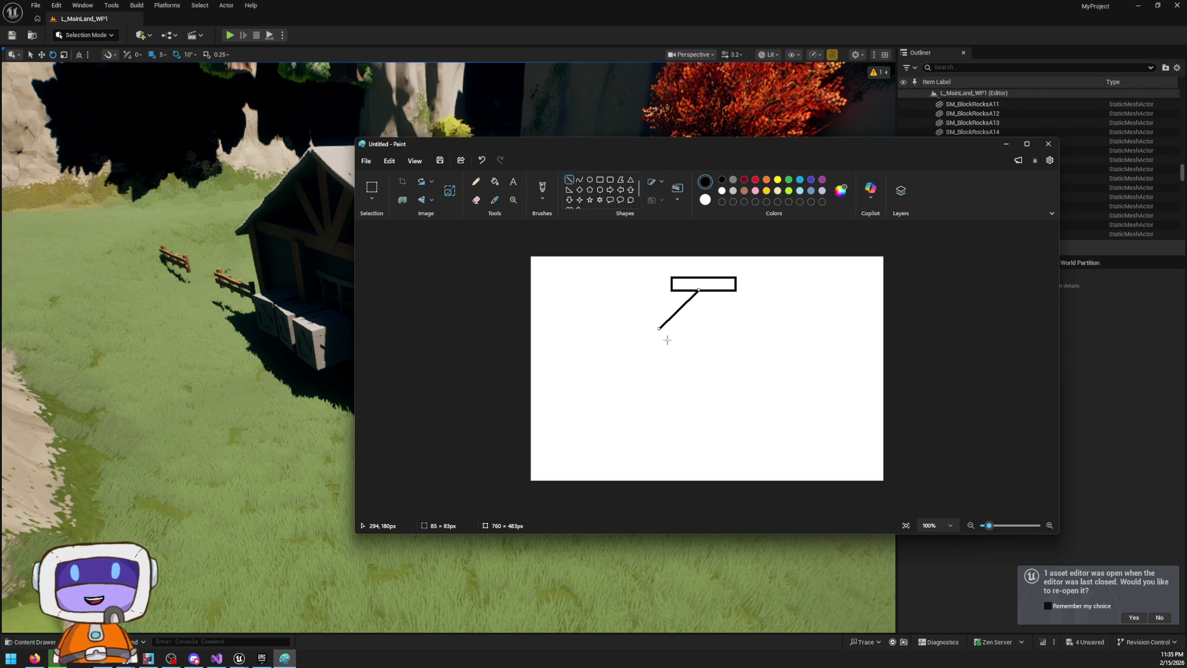
{"action": "left_click_drag", "start_coordinate": [645, 328], "coordinate": [677, 328]}
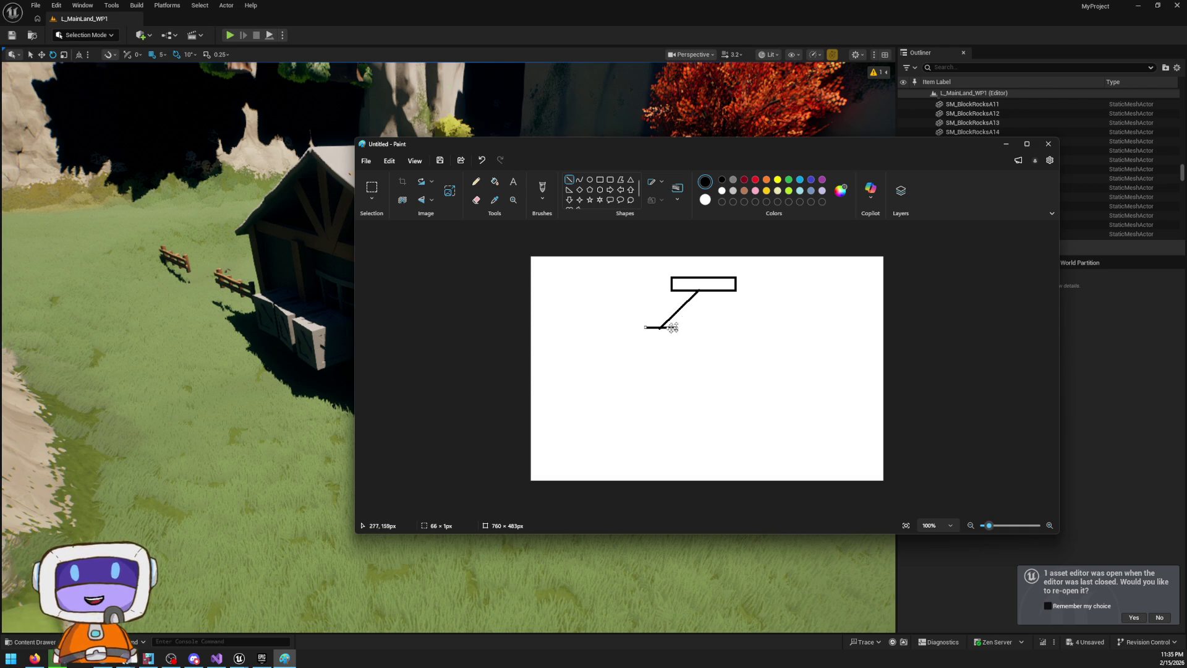
{"action": "mouse_move", "coordinate": [707, 293]}
{"action": "left_mouse_down"}
{"action": "mouse_move", "coordinate": [696, 318]}
{"action": "mouse_move", "coordinate": [705, 327]}
{"action": "mouse_move", "coordinate": [705, 280]}
{"action": "mouse_move", "coordinate": [743, 291]}
{"action": "left_mouse_up"}
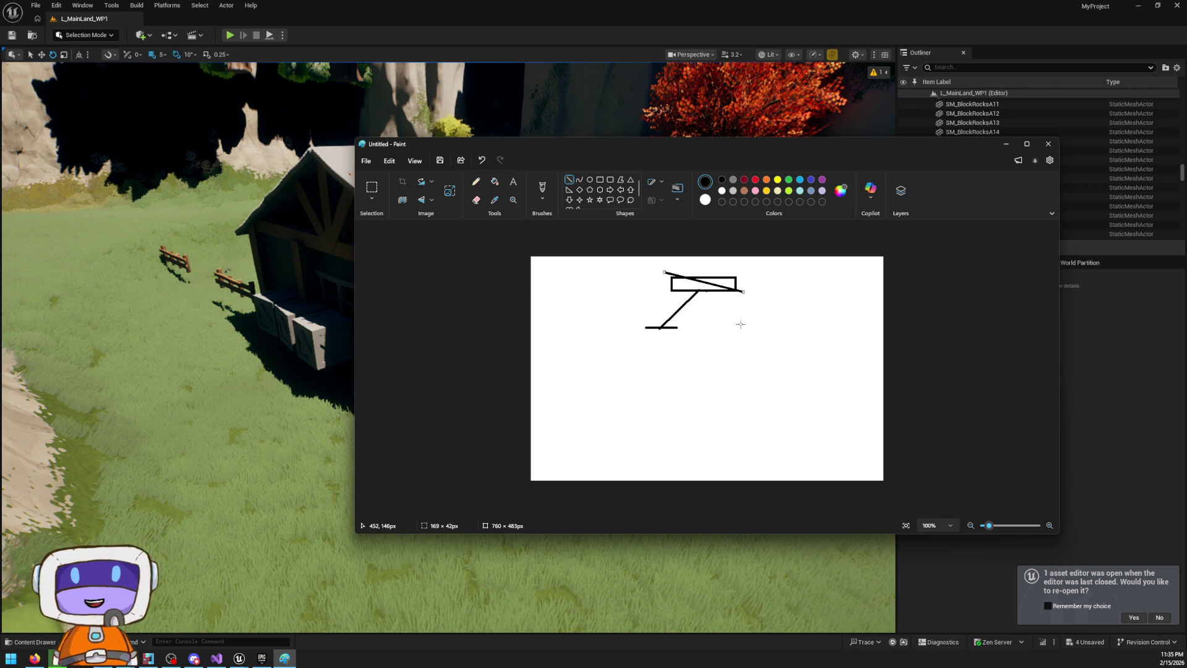
{"action": "key", "text": "ctrl+z"}
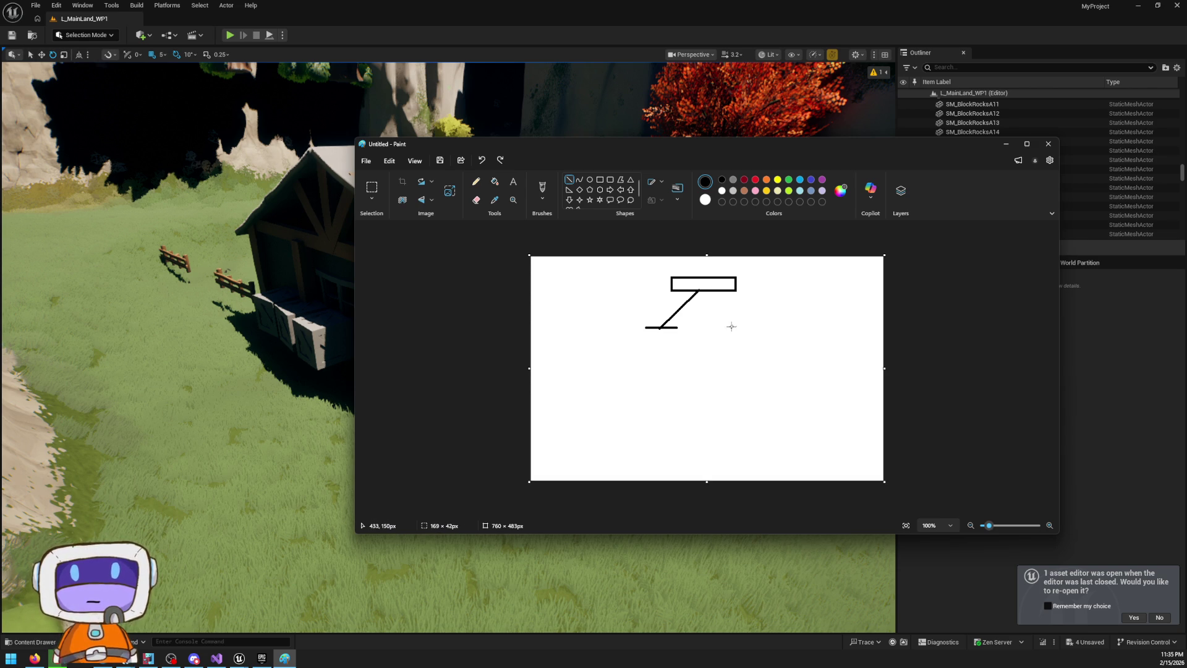
{"action": "left_click", "coordinate": [1048, 145]}
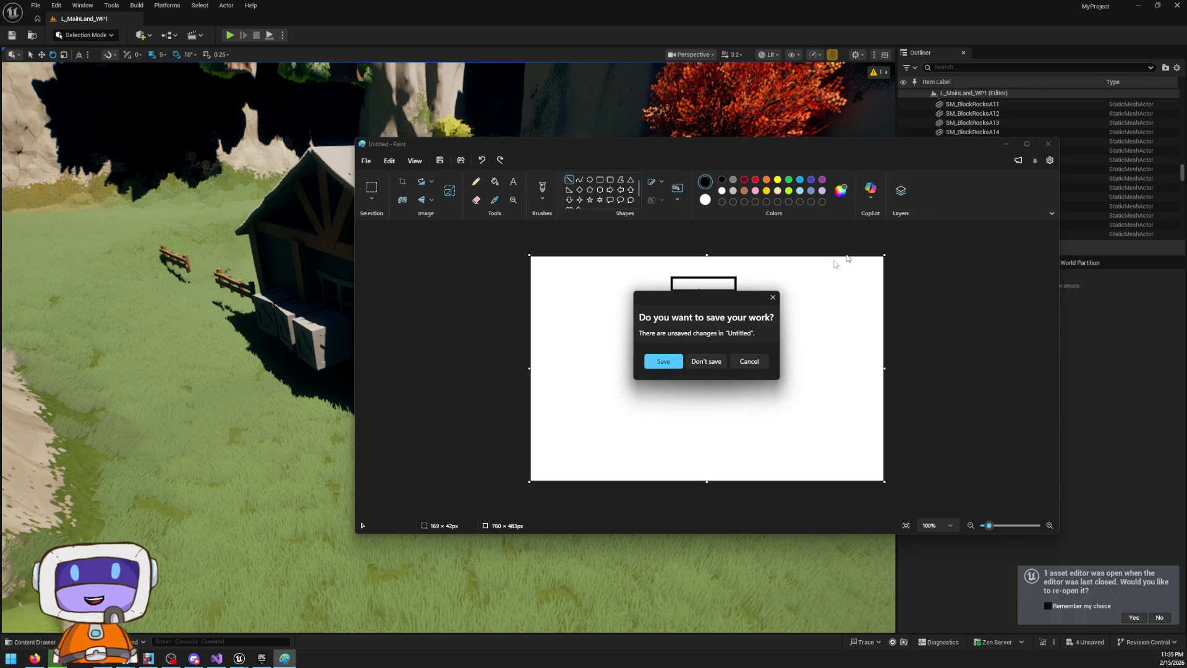
{"action": "left_click", "coordinate": [707, 362]}
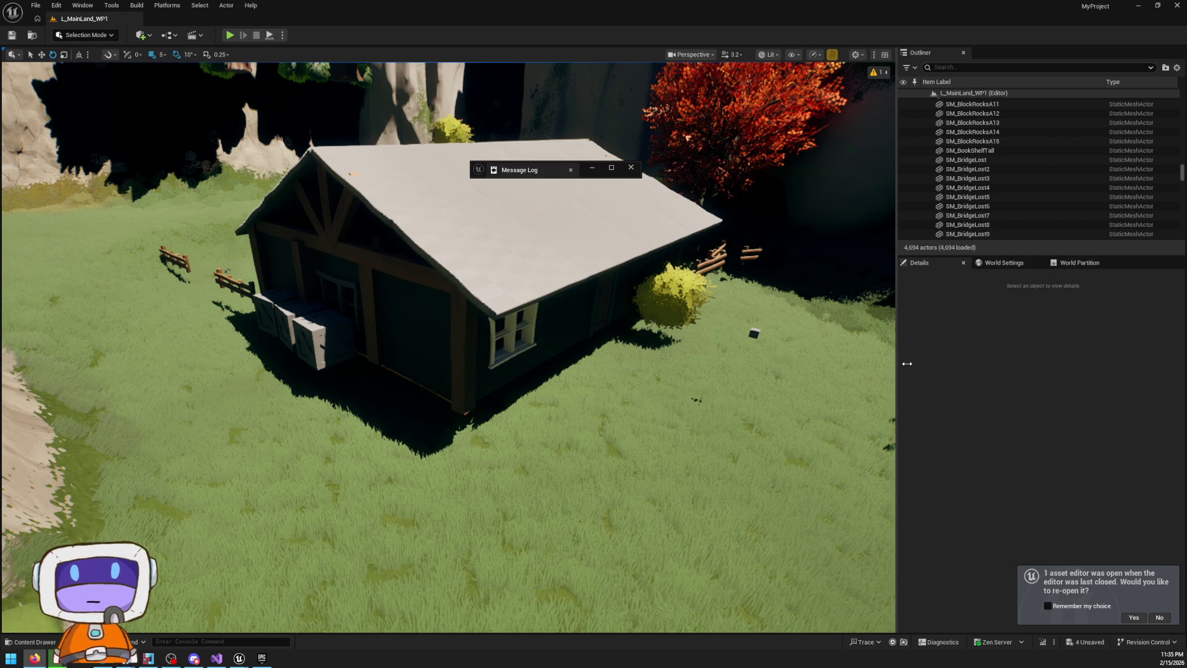
Fly the viewport over to the cliffs and open the Selection Mode dropdown
{"action": "mouse_move", "coordinate": [708, 358]}
{"action": "left_mouse_down"}
{"action": "mouse_move", "coordinate": [562, 347]}
{"action": "mouse_move", "coordinate": [550, 368]}
{"action": "mouse_move", "coordinate": [540, 340]}
{"action": "mouse_move", "coordinate": [518, 362]}
{"action": "mouse_move", "coordinate": [553, 358]}
{"action": "mouse_move", "coordinate": [532, 324]}
{"action": "left_mouse_up"}
{"action": "scroll", "coordinate": [618, 346], "scroll_direction": "up", "scroll_amount": 2}
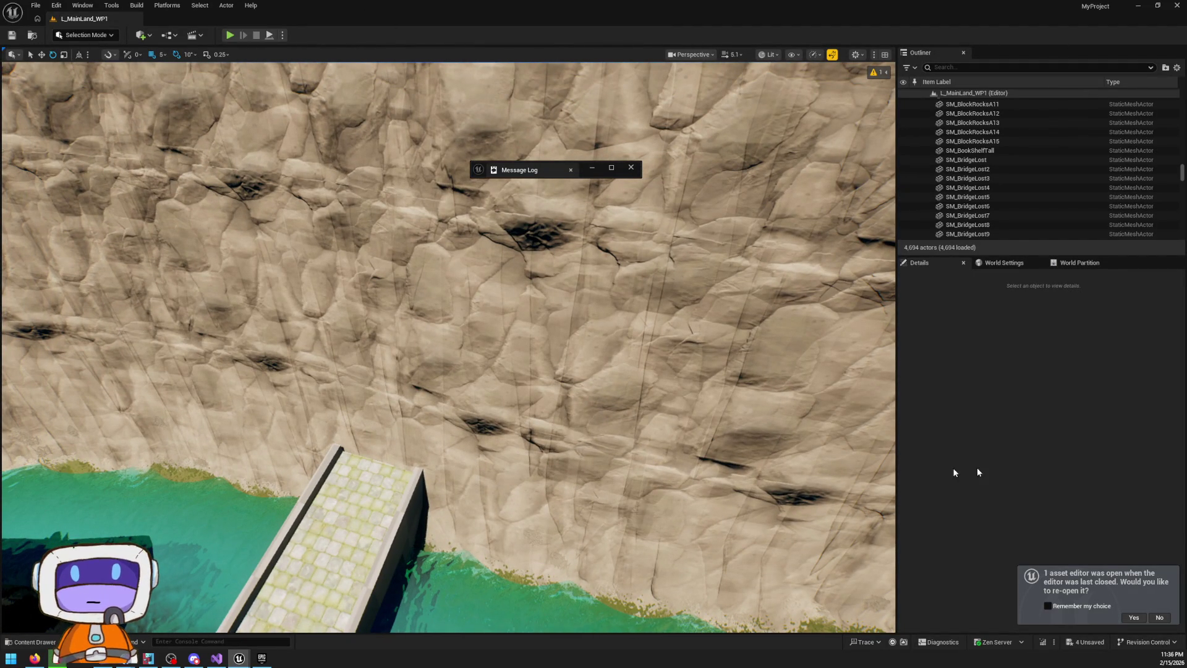
{"action": "scroll", "coordinate": [839, 361], "scroll_direction": "down", "scroll_amount": 5}
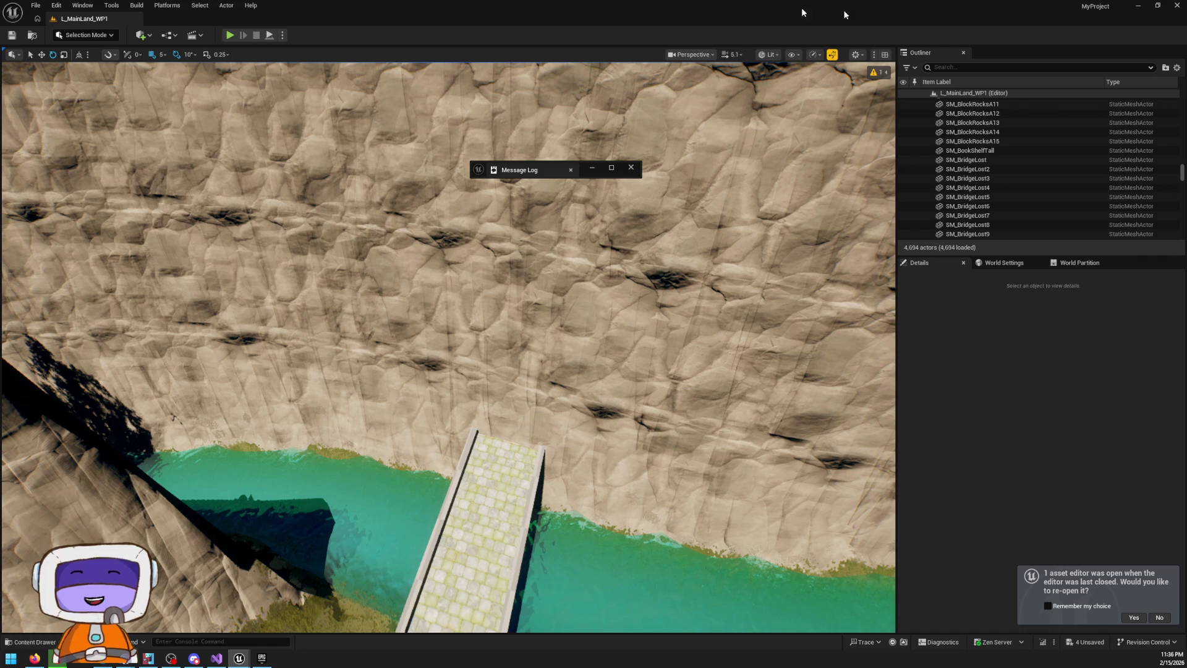
{"action": "left_click", "coordinate": [86, 34]}
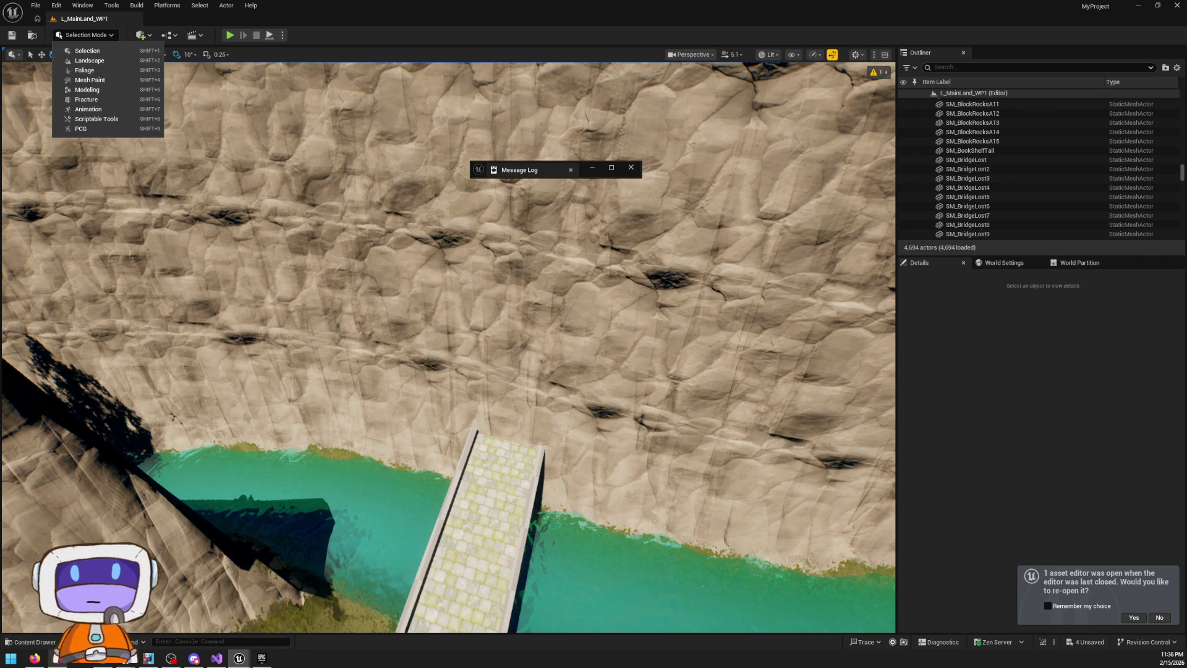
Switch to Landscape mode and flatten the ground and rock at the bridge end into grass
{"action": "left_click", "coordinate": [141, 61]}
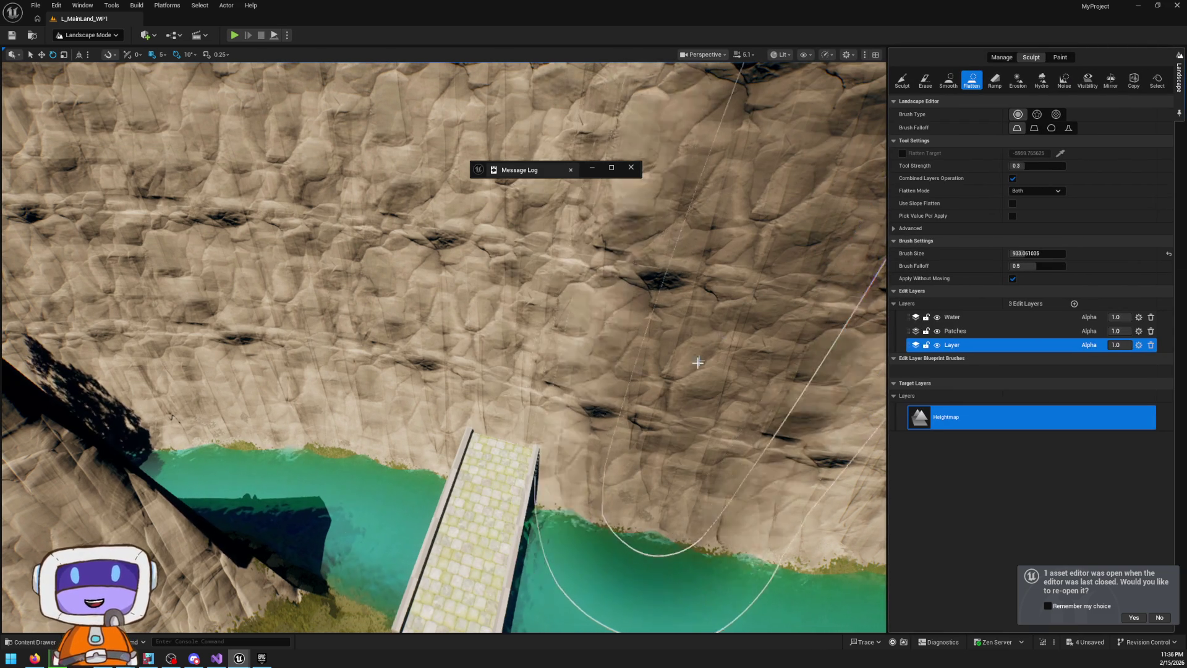
{"action": "left_click_drag", "start_coordinate": [503, 409], "coordinate": [495, 376]}
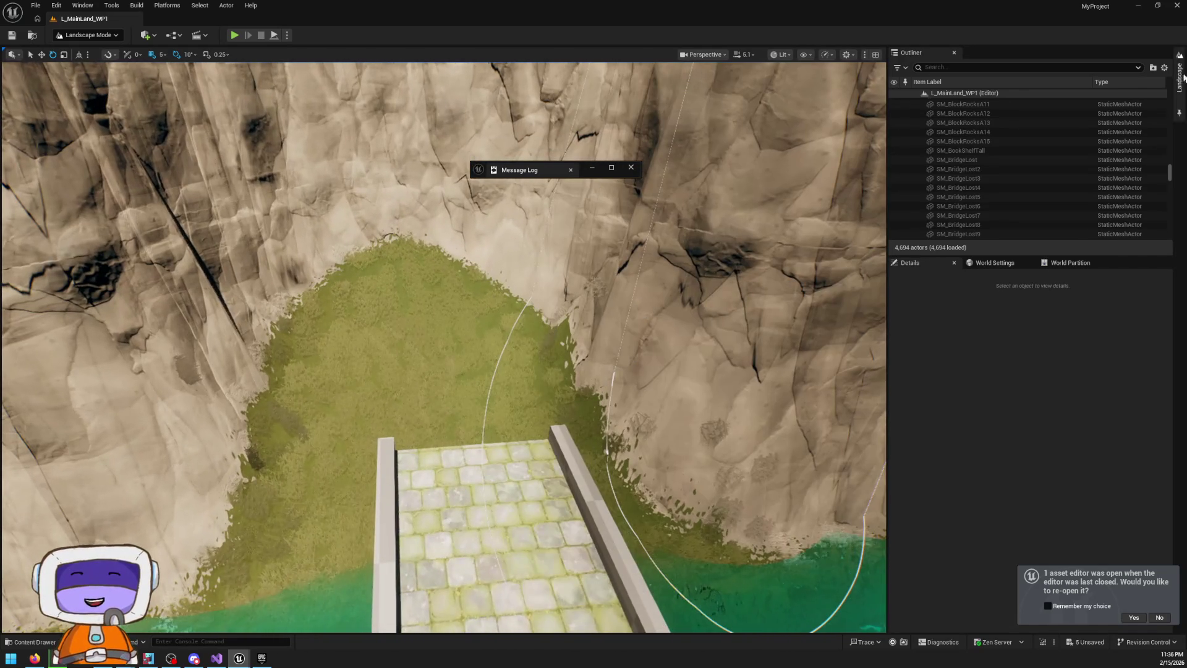
{"action": "left_click", "coordinate": [1179, 78]}
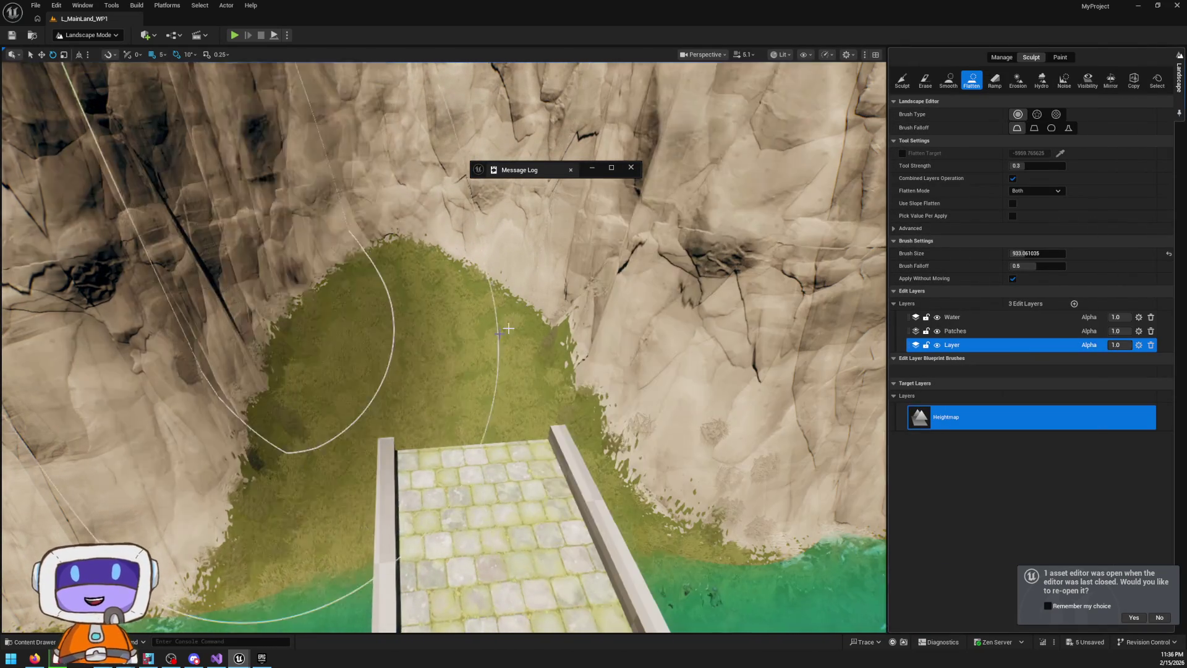
{"action": "mouse_move", "coordinate": [296, 331]}
{"action": "left_mouse_down"}
{"action": "mouse_move", "coordinate": [397, 259]}
{"action": "mouse_move", "coordinate": [407, 346]}
{"action": "left_mouse_up"}
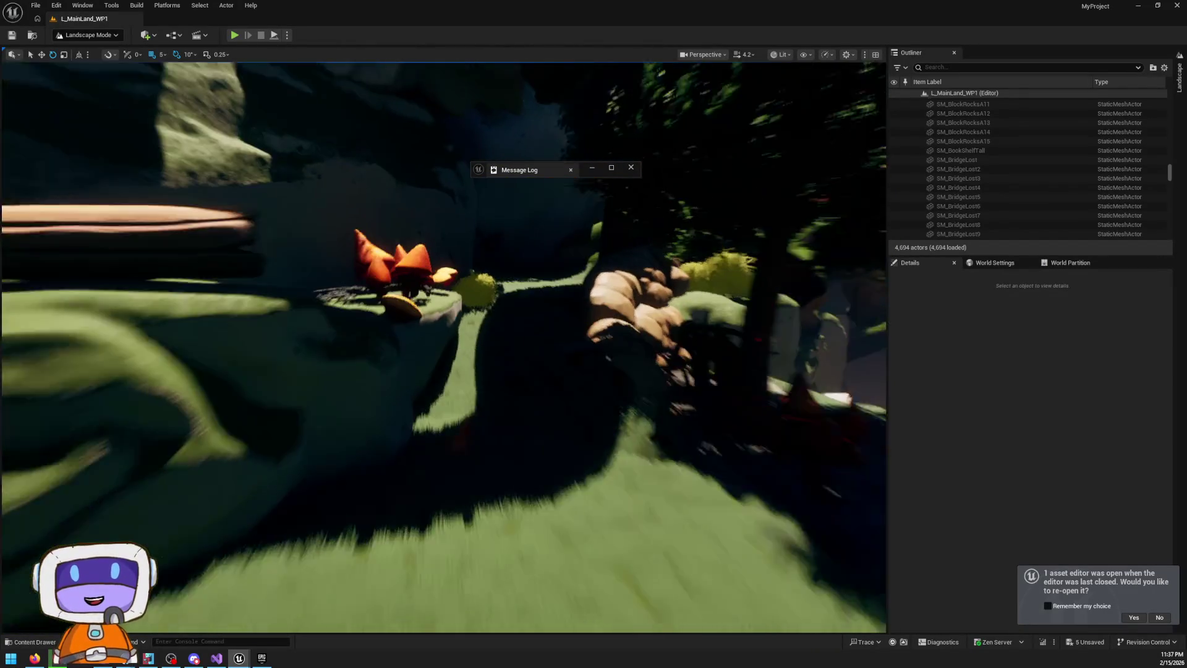
Duplicate the glowing egg plant onto the grass, scale the copy to about 2.26, and play the level
{"action": "key", "text": "shift+1"}
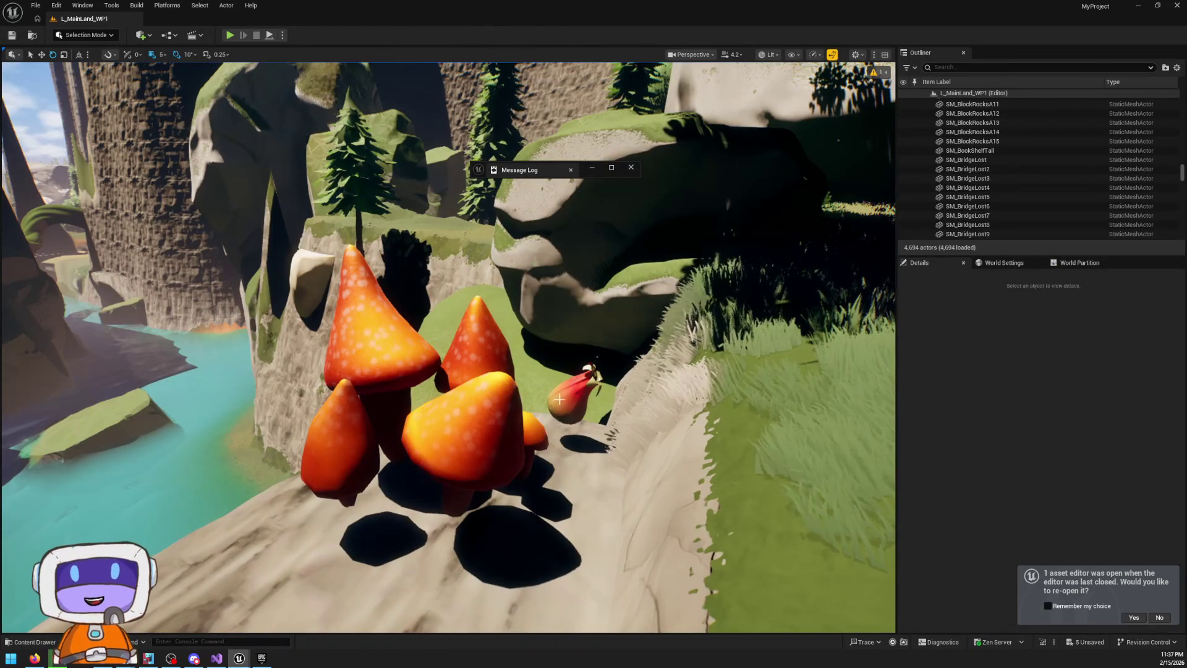
{"action": "left_click", "coordinate": [559, 400]}
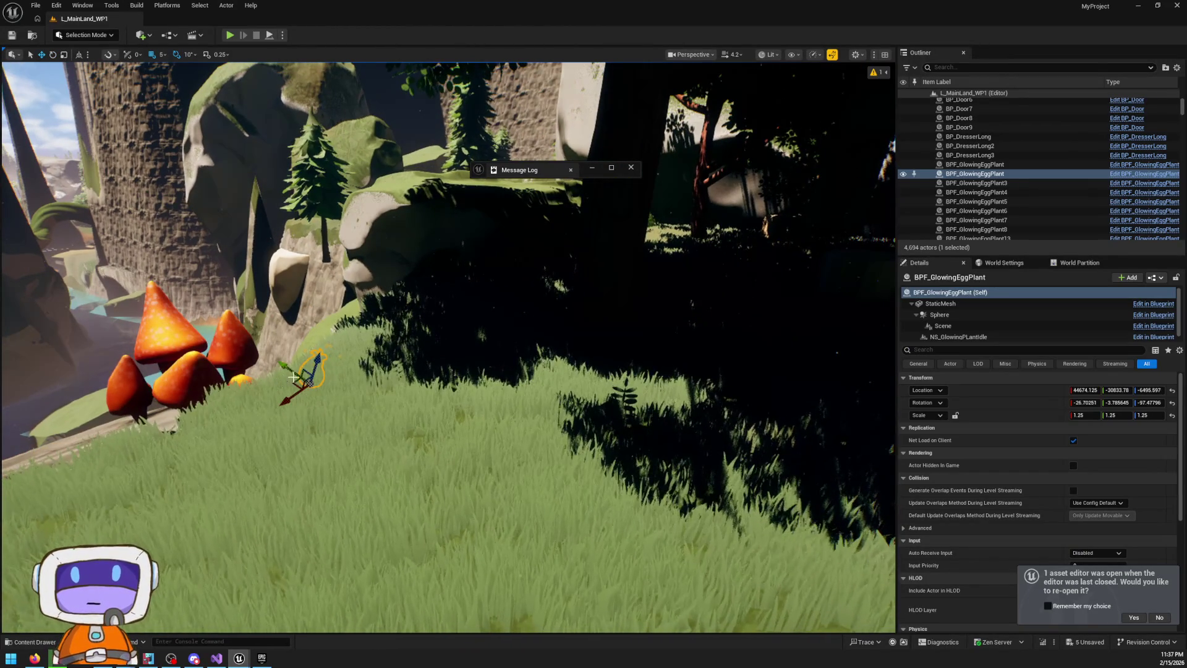
{"action": "mouse_move", "coordinate": [306, 369]}
{"action": "left_mouse_down"}
{"action": "mouse_move", "coordinate": [615, 264]}
{"action": "mouse_move", "coordinate": [595, 273]}
{"action": "left_mouse_up"}
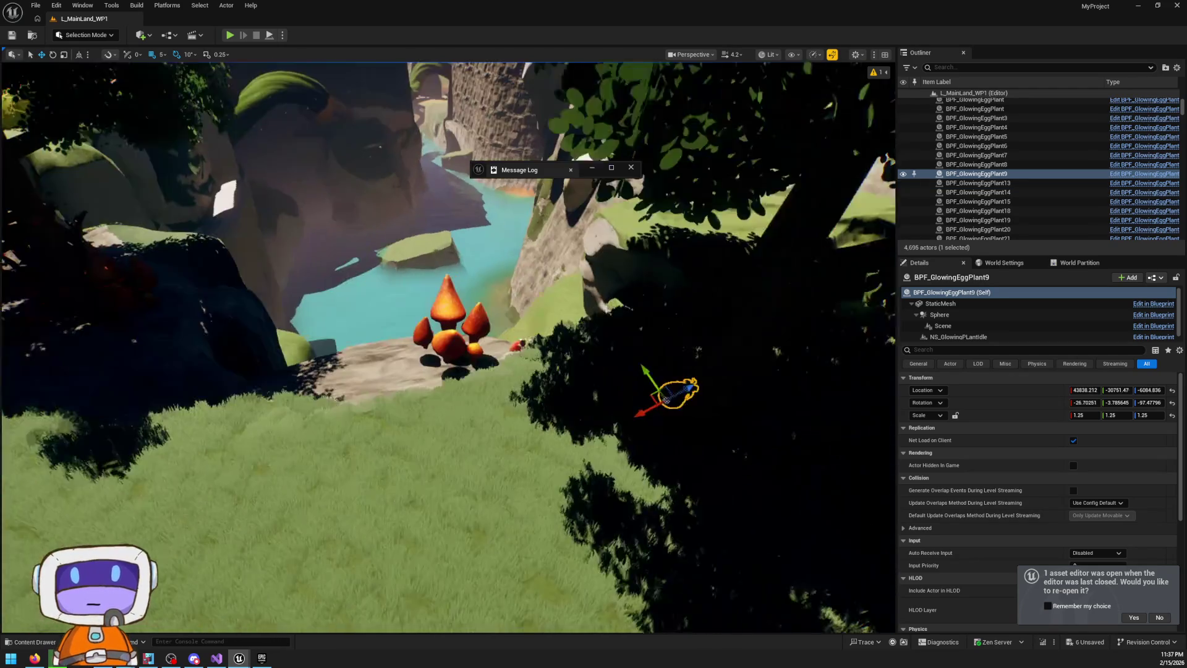
{"action": "mouse_move", "coordinate": [666, 396]}
{"action": "left_mouse_down"}
{"action": "mouse_move", "coordinate": [777, 265]}
{"action": "mouse_move", "coordinate": [770, 277]}
{"action": "mouse_move", "coordinate": [453, 368]}
{"action": "mouse_move", "coordinate": [477, 383]}
{"action": "mouse_move", "coordinate": [553, 377]}
{"action": "mouse_move", "coordinate": [564, 370]}
{"action": "mouse_move", "coordinate": [532, 353]}
{"action": "mouse_move", "coordinate": [543, 315]}
{"action": "left_mouse_up"}
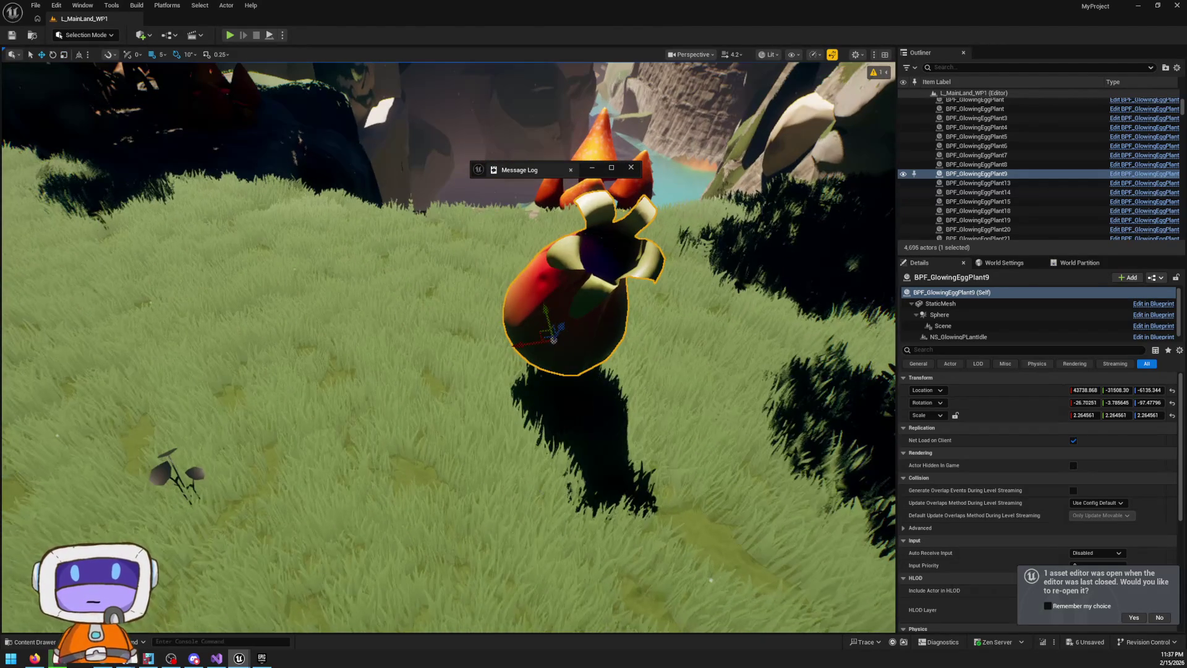
{"action": "right_click", "coordinate": [559, 526]}
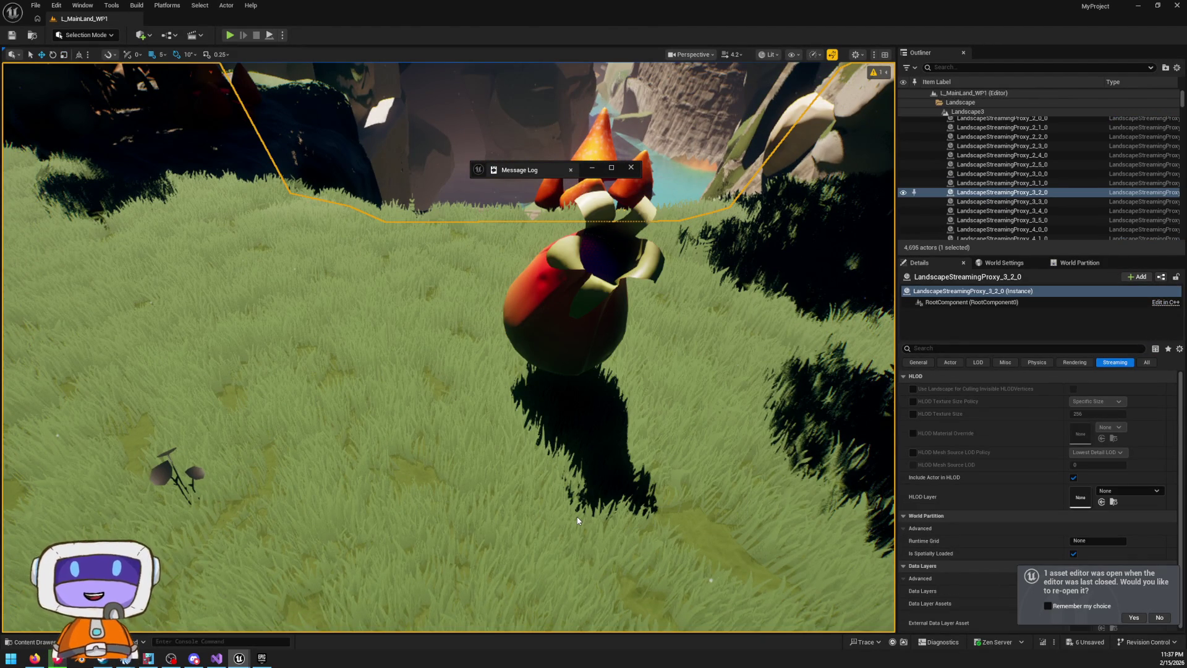
{"action": "key", "text": "alt+p"}
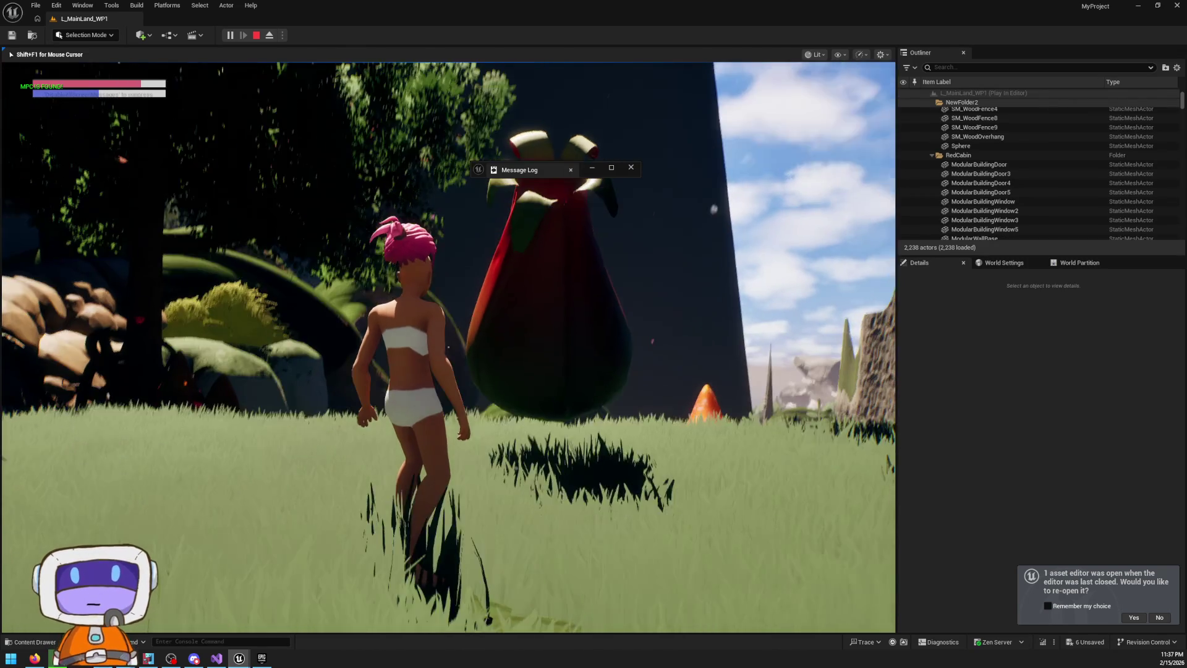
{"action": "key", "text": "w"}
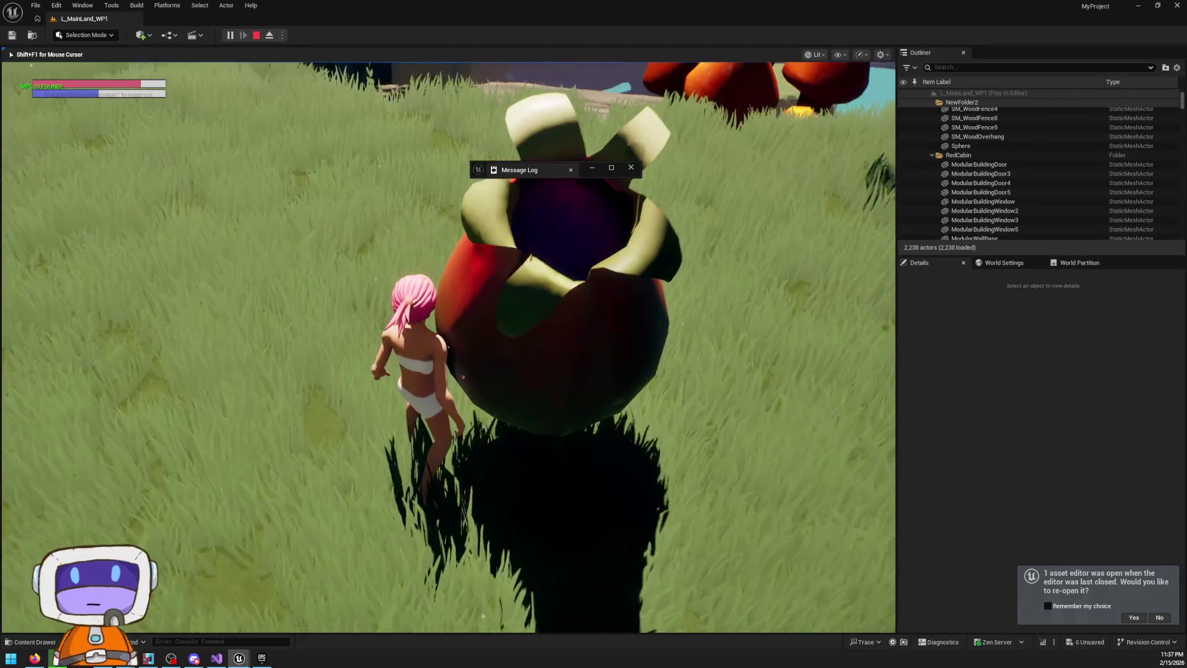
{"action": "key", "text": "s"}
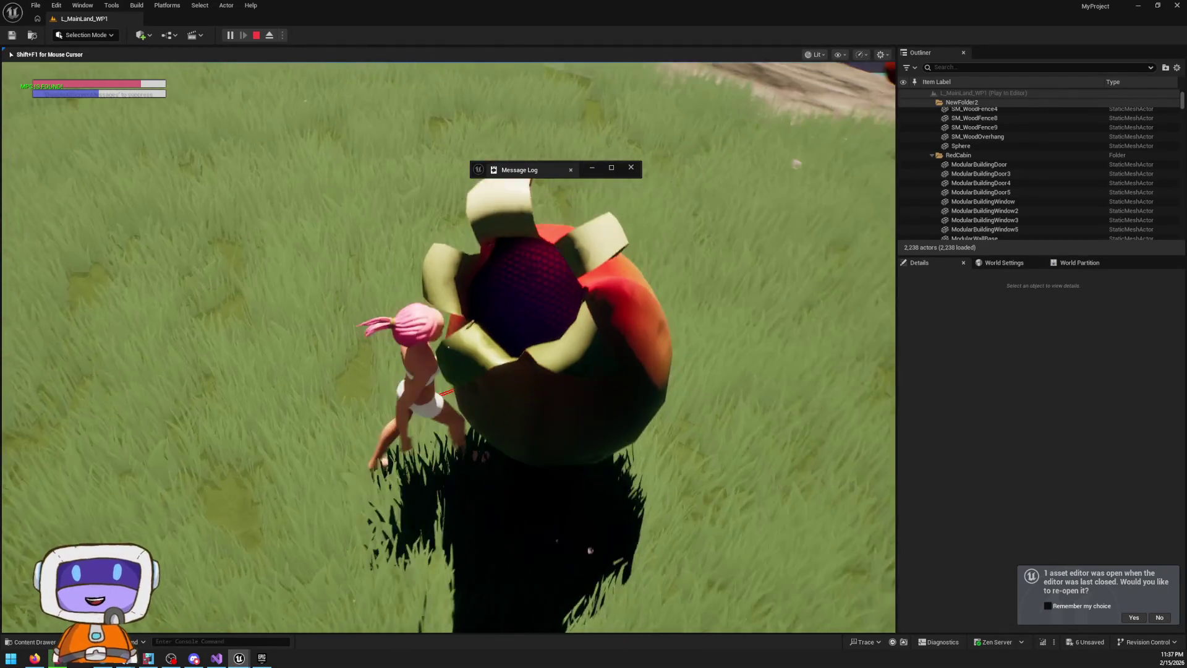
{"action": "key", "text": "w"}
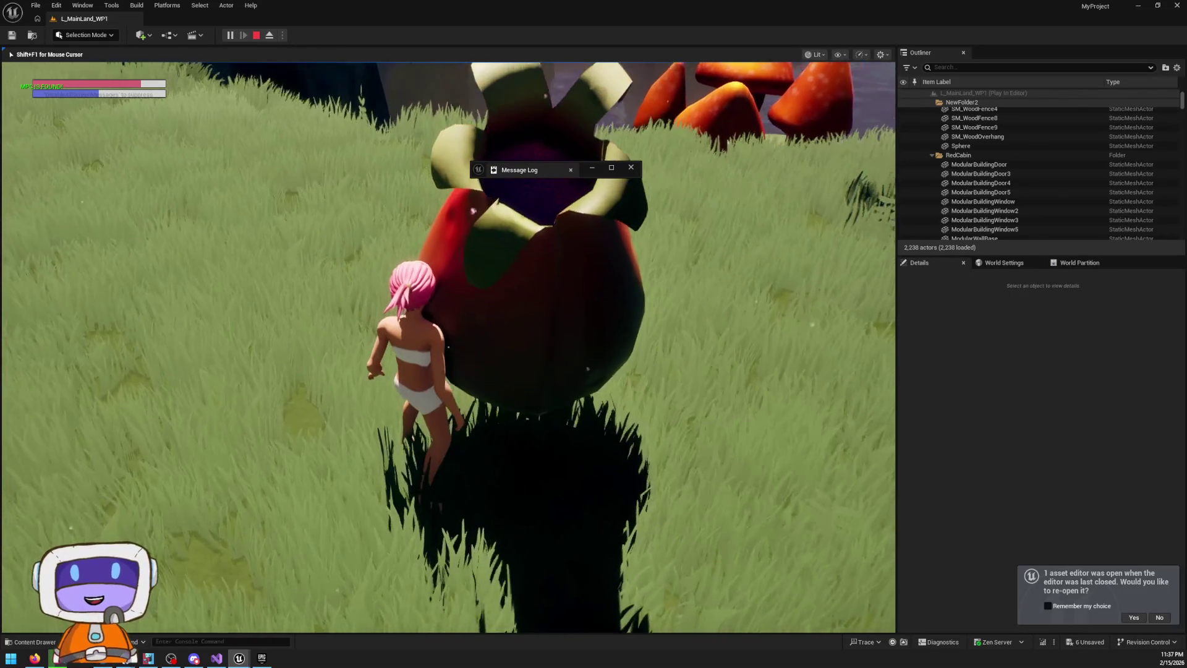
{"action": "key", "text": "Escape"}
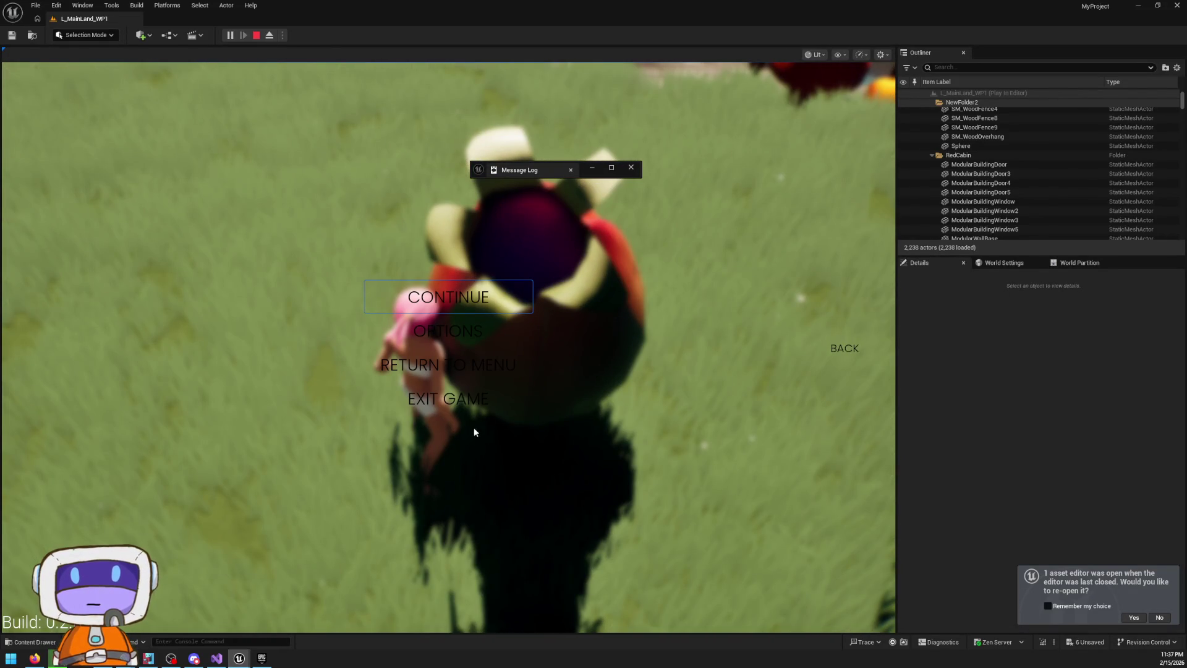
{"action": "left_click", "coordinate": [485, 399]}
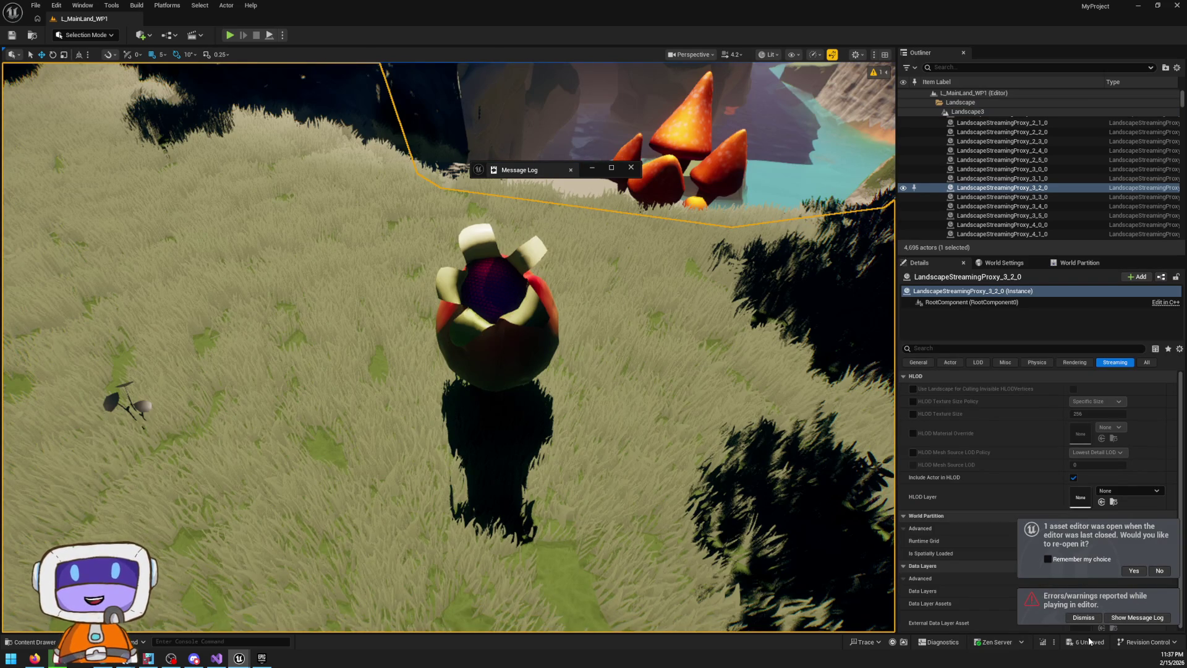
{"action": "left_click", "coordinate": [1083, 617]}
{"action": "left_click", "coordinate": [1055, 642]}
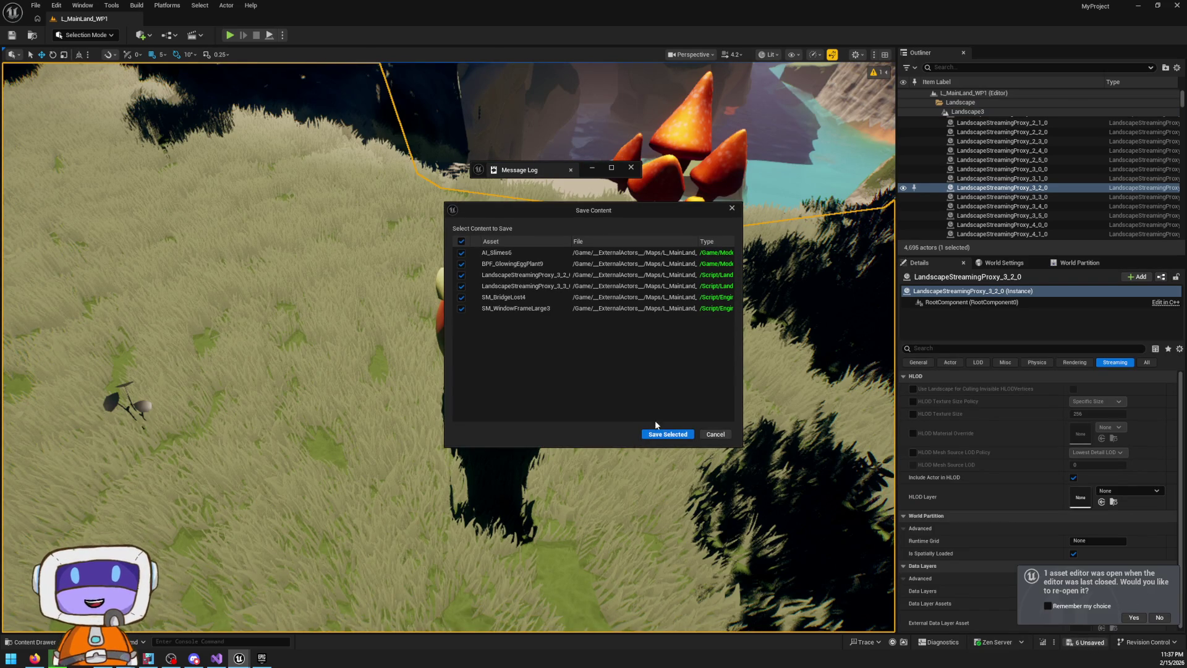
{"action": "left_click", "coordinate": [666, 430]}
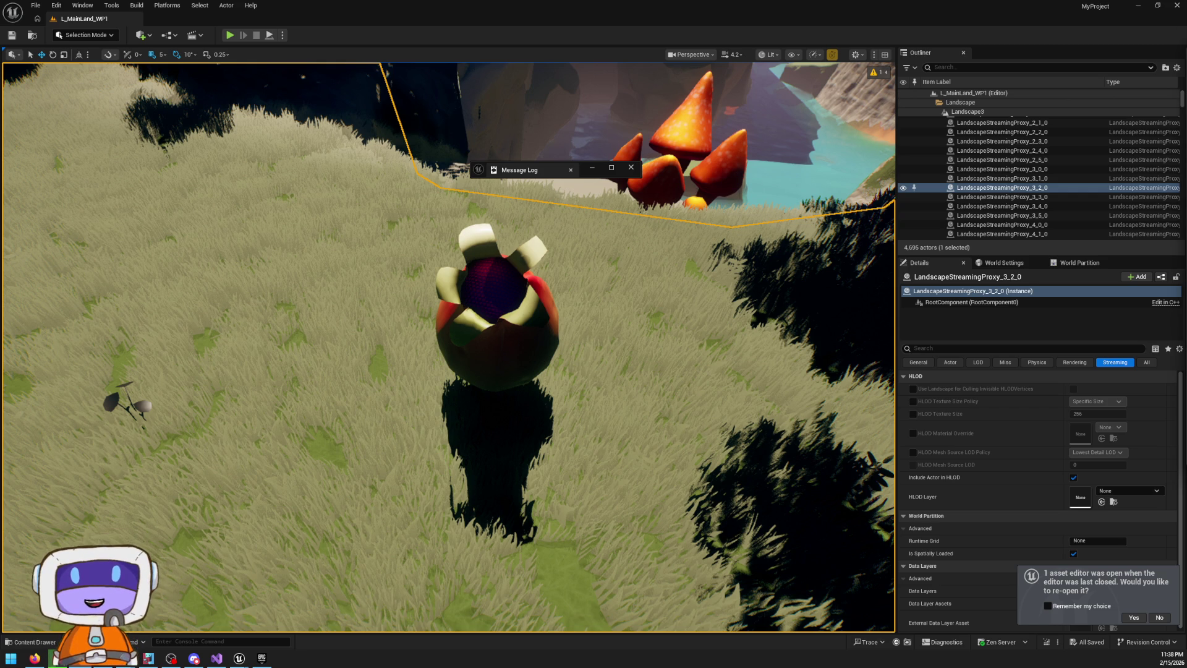
{"action": "mouse_move", "coordinate": [594, 24]}
{"action": "left_mouse_down"}
{"action": "mouse_move", "coordinate": [482, 13]}
{"action": "mouse_move", "coordinate": [526, 3]}
{"action": "left_mouse_up"}
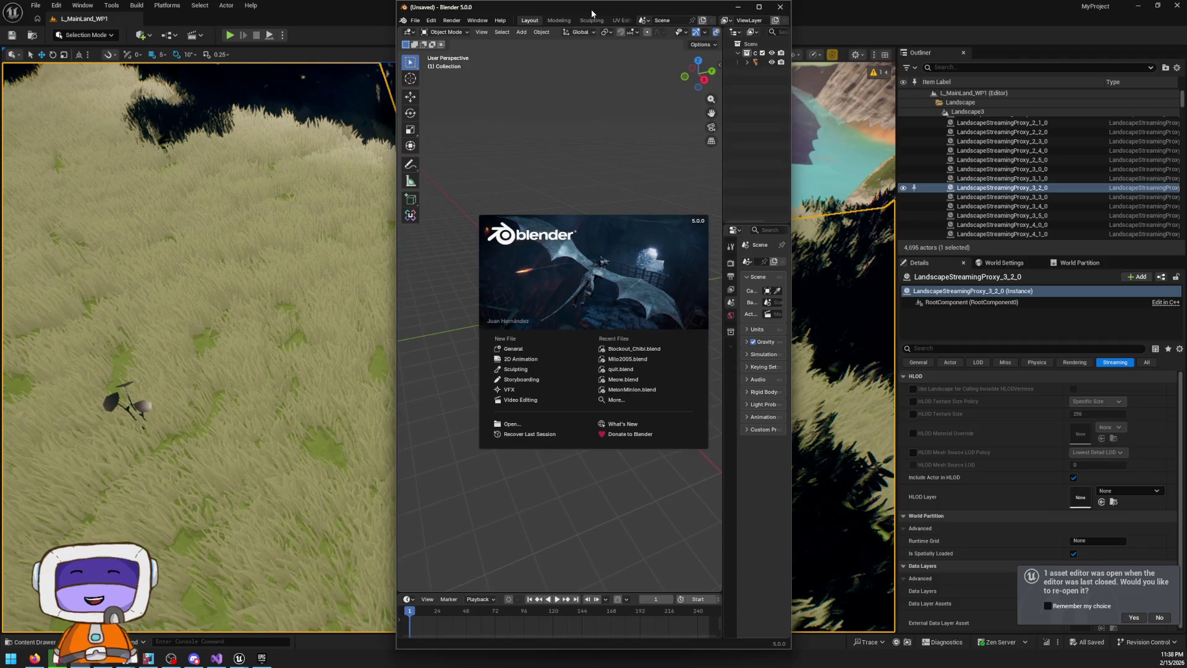
Maximize Blender, dismiss the splash, check top and front views, and delete the default cube
{"action": "double_click", "coordinate": [526, 3]}
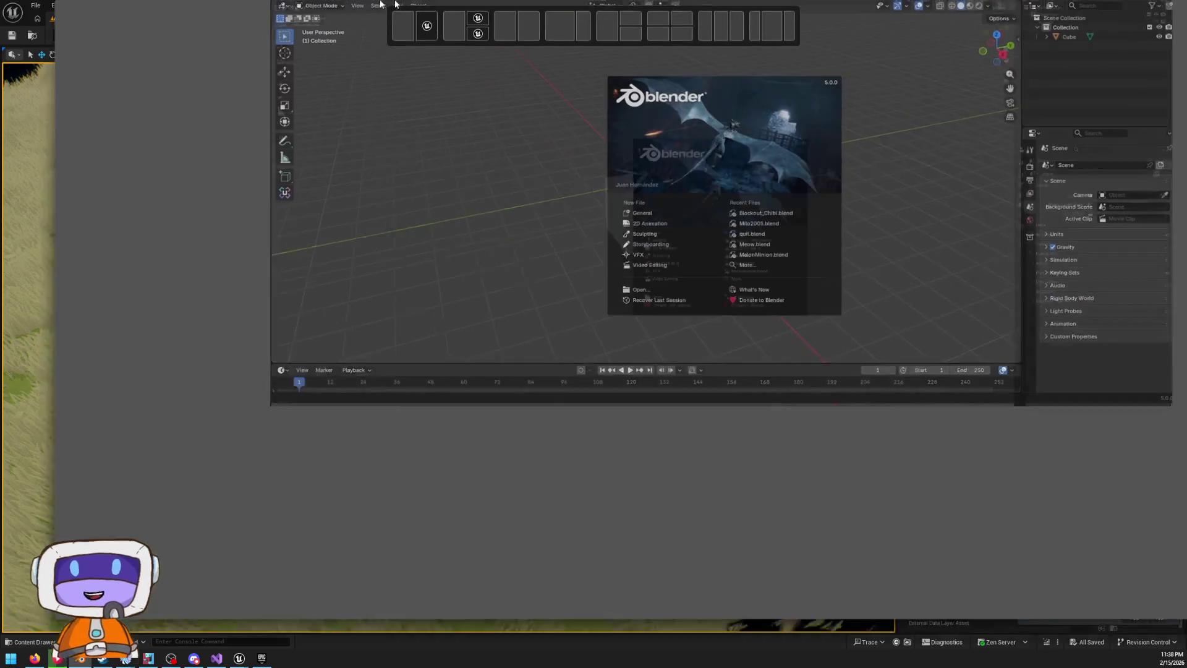
{"action": "left_click", "coordinate": [765, 310]}
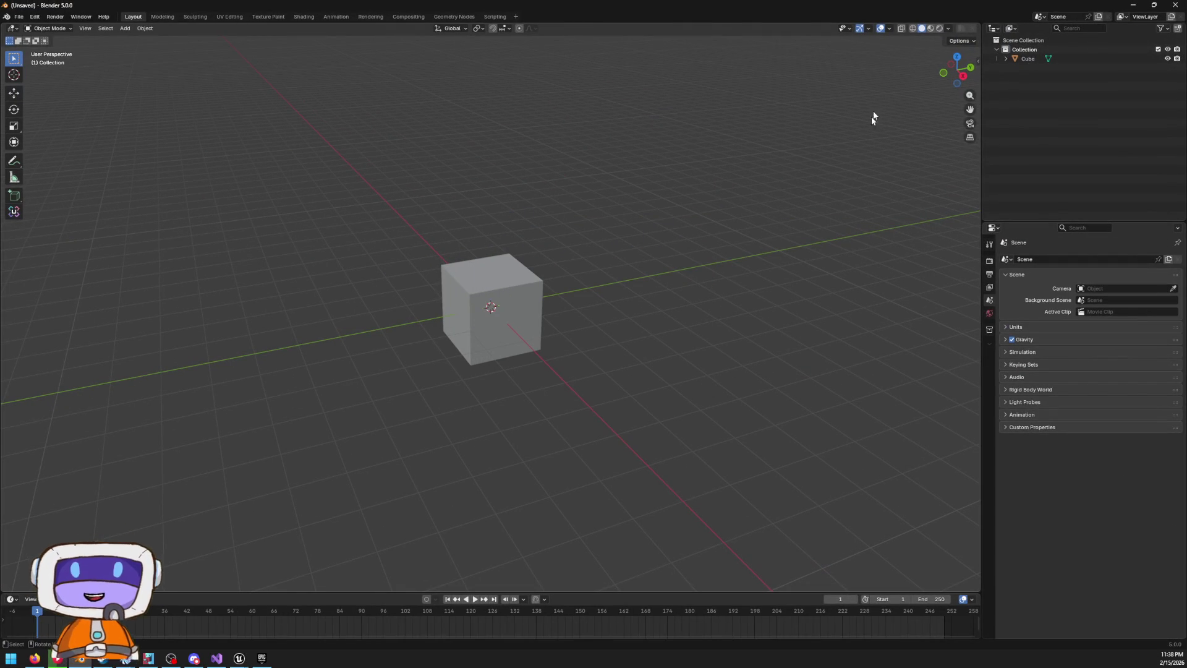
{"action": "left_click", "coordinate": [958, 57]}
{"action": "left_click", "coordinate": [959, 87]}
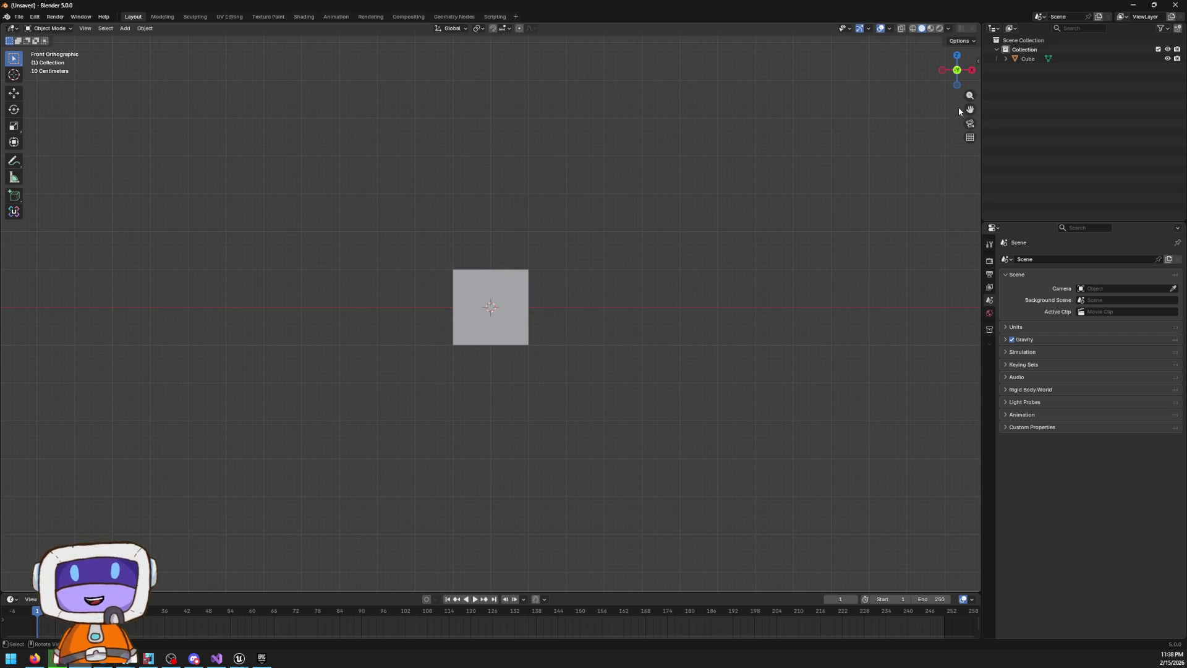
{"action": "key", "text": "Delete"}
{"action": "key", "text": "KP_3"}
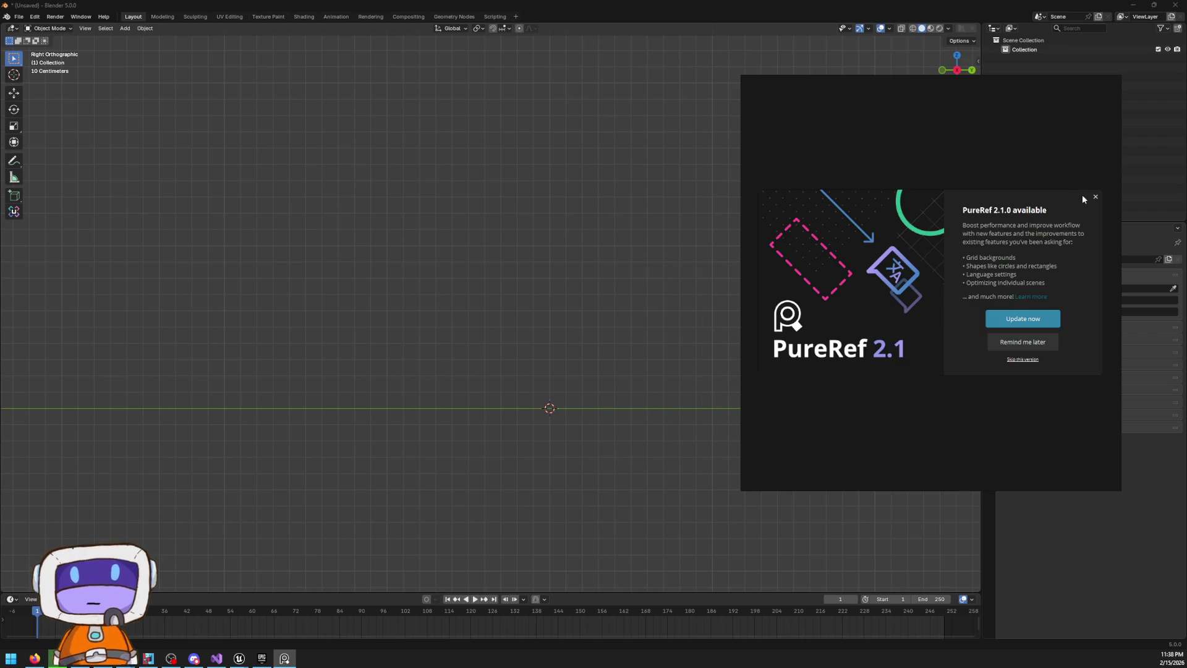
Dismiss the PureRef update notice and open the recent bedroom and interior reference board
{"action": "left_click", "coordinate": [1095, 196]}
{"action": "mouse_move", "coordinate": [896, 161]}
{"action": "left_mouse_down"}
{"action": "mouse_move", "coordinate": [977, 185]}
{"action": "mouse_move", "coordinate": [688, 113]}
{"action": "mouse_move", "coordinate": [492, 217]}
{"action": "mouse_move", "coordinate": [371, 159]}
{"action": "mouse_move", "coordinate": [670, 173]}
{"action": "mouse_move", "coordinate": [898, 314]}
{"action": "left_mouse_up"}
{"action": "right_click", "coordinate": [980, 259]}
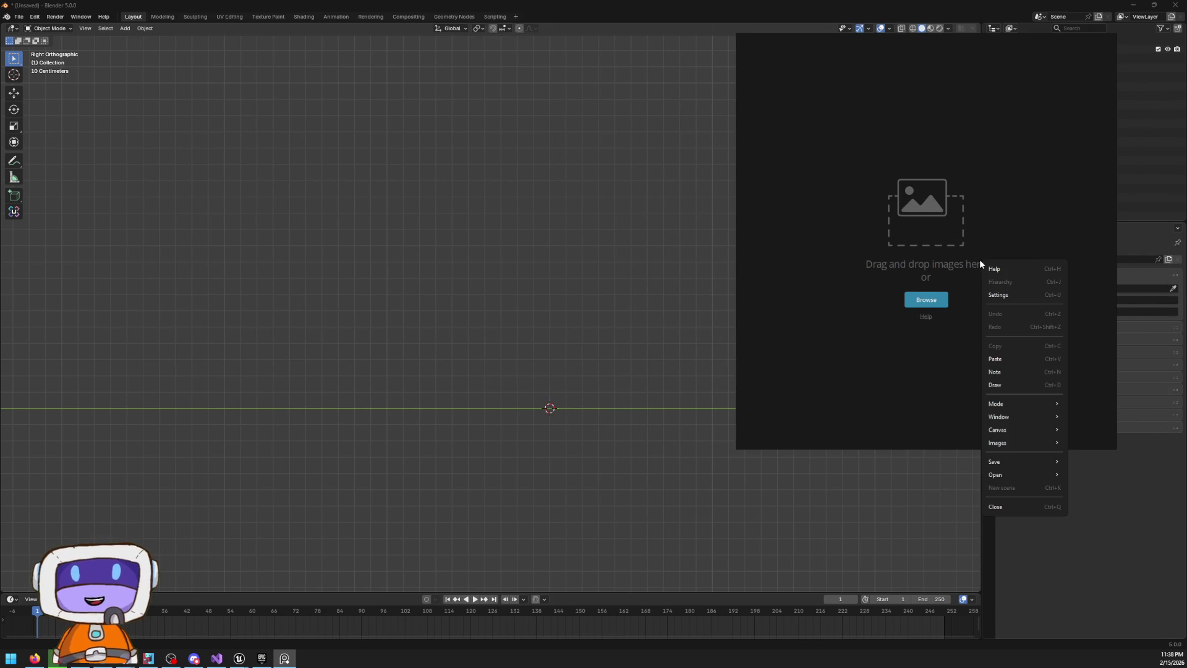
{"action": "mouse_move", "coordinate": [1039, 429]}
{"action": "mouse_move", "coordinate": [1045, 474]}
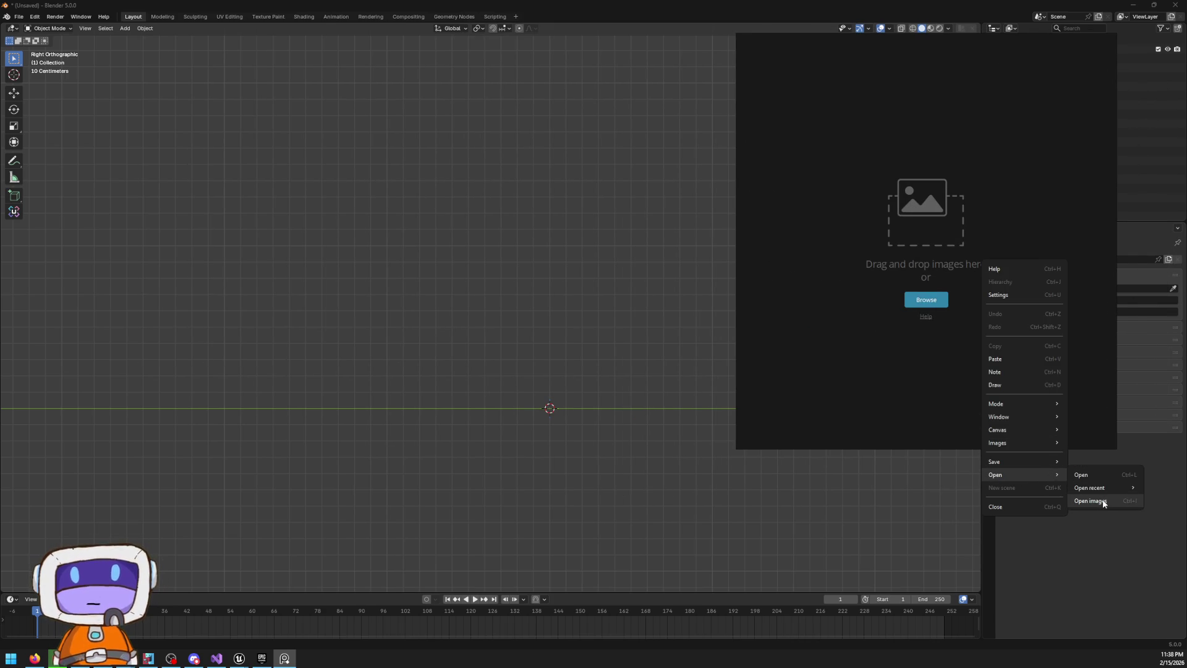
{"action": "mouse_move", "coordinate": [1124, 487]}
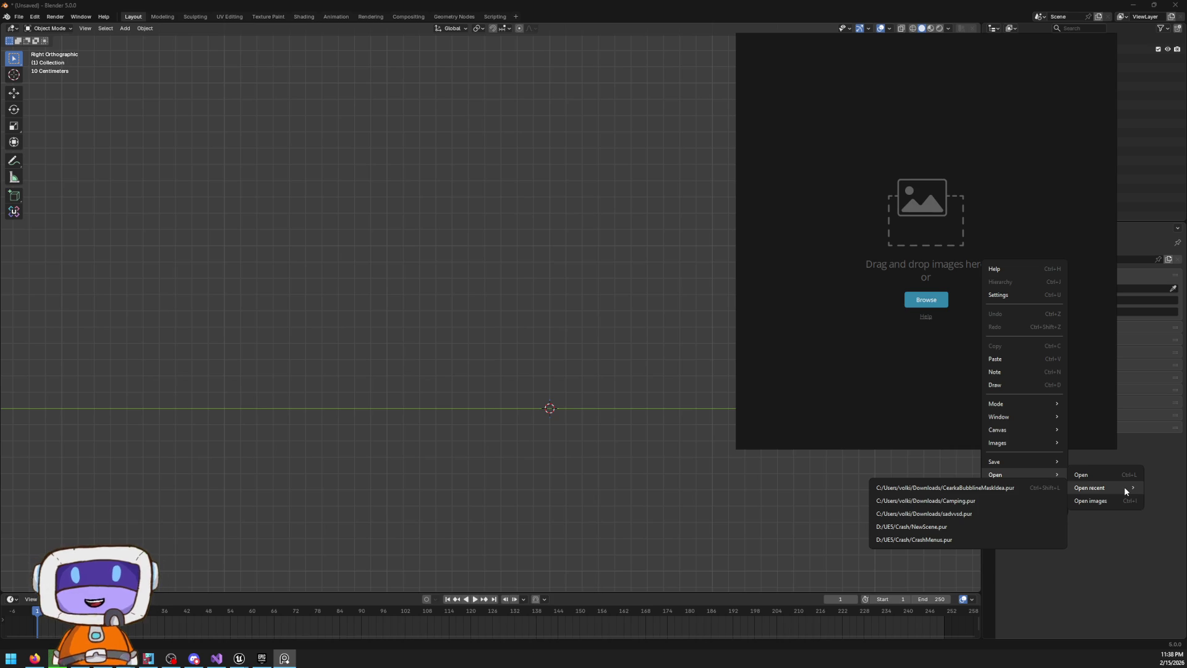
{"action": "left_click", "coordinate": [977, 490]}
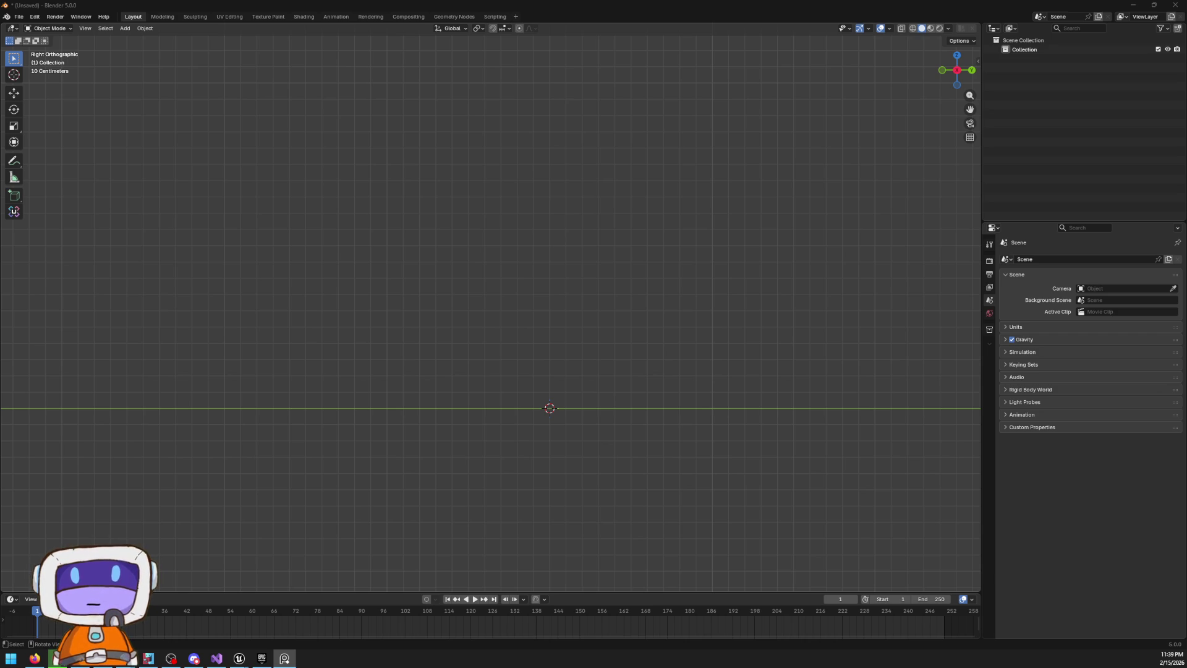
Zoom in and out across the bedroom and interior reference images
{"action": "scroll", "coordinate": [821, 217], "scroll_direction": "up", "scroll_amount": 5}
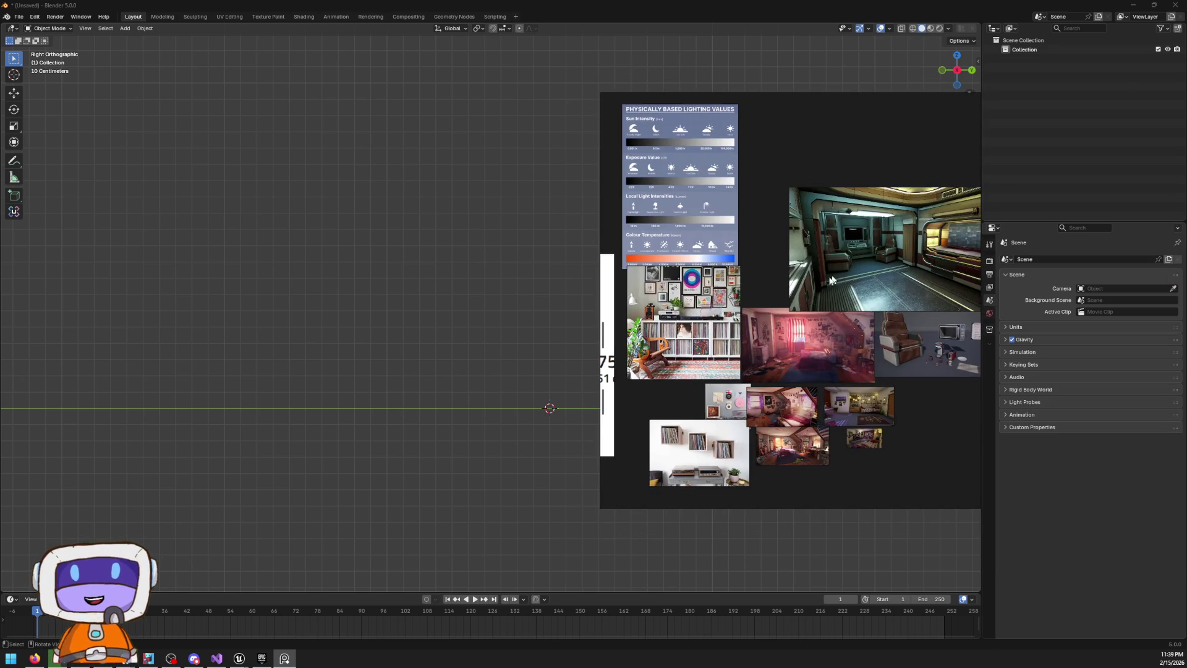
{"action": "scroll", "coordinate": [788, 217], "scroll_direction": "down", "scroll_amount": 4}
{"action": "scroll", "coordinate": [952, 119], "scroll_direction": "up", "scroll_amount": 4}
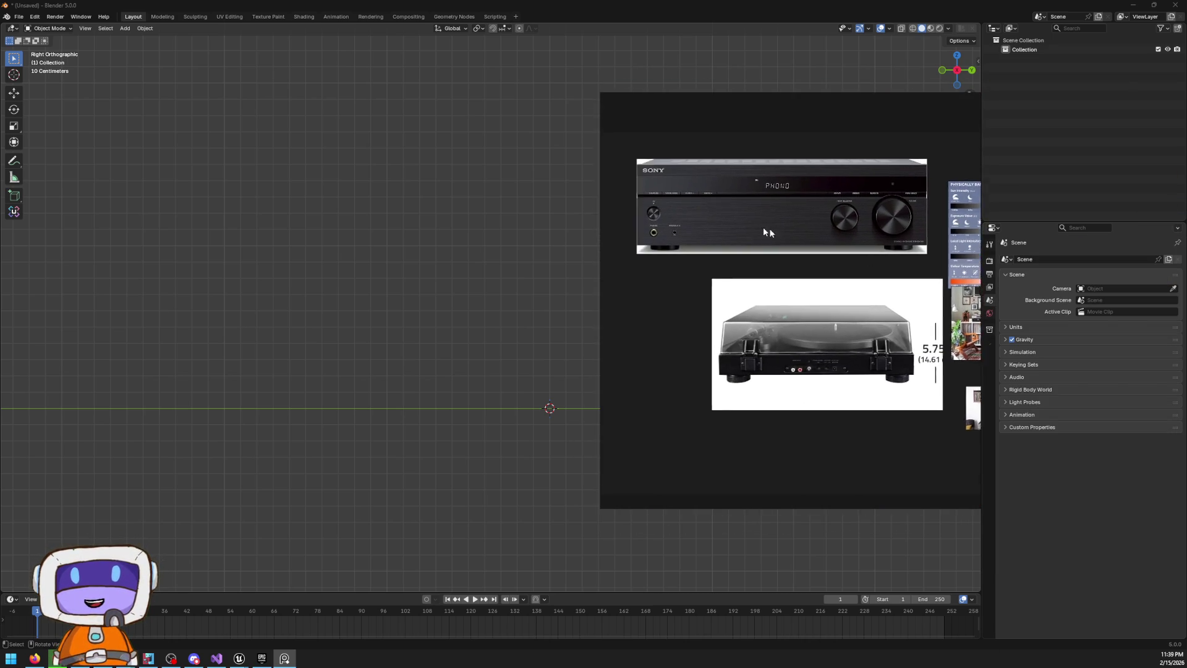
{"action": "scroll", "coordinate": [655, 221], "scroll_direction": "down", "scroll_amount": 2}
{"action": "scroll", "coordinate": [896, 278], "scroll_direction": "up", "scroll_amount": 4}
{"action": "scroll", "coordinate": [921, 317], "scroll_direction": "down", "scroll_amount": 1}
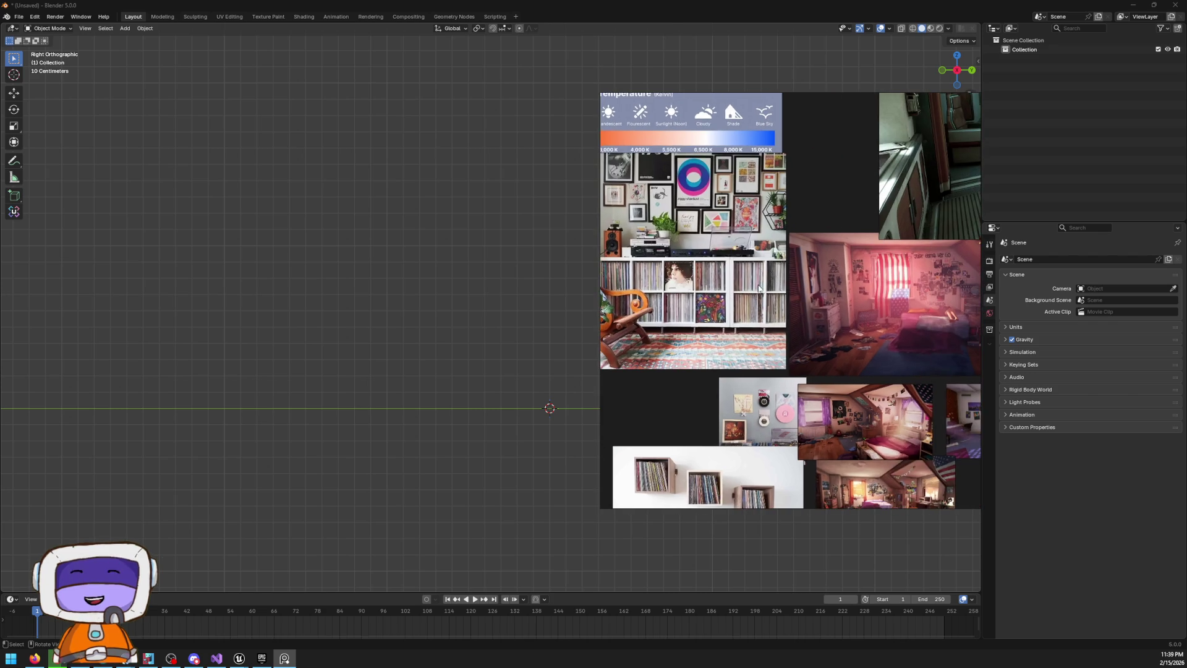
{"action": "scroll", "coordinate": [909, 303], "scroll_direction": "up", "scroll_amount": 4}
{"action": "scroll", "coordinate": [877, 278], "scroll_direction": "down", "scroll_amount": 1}
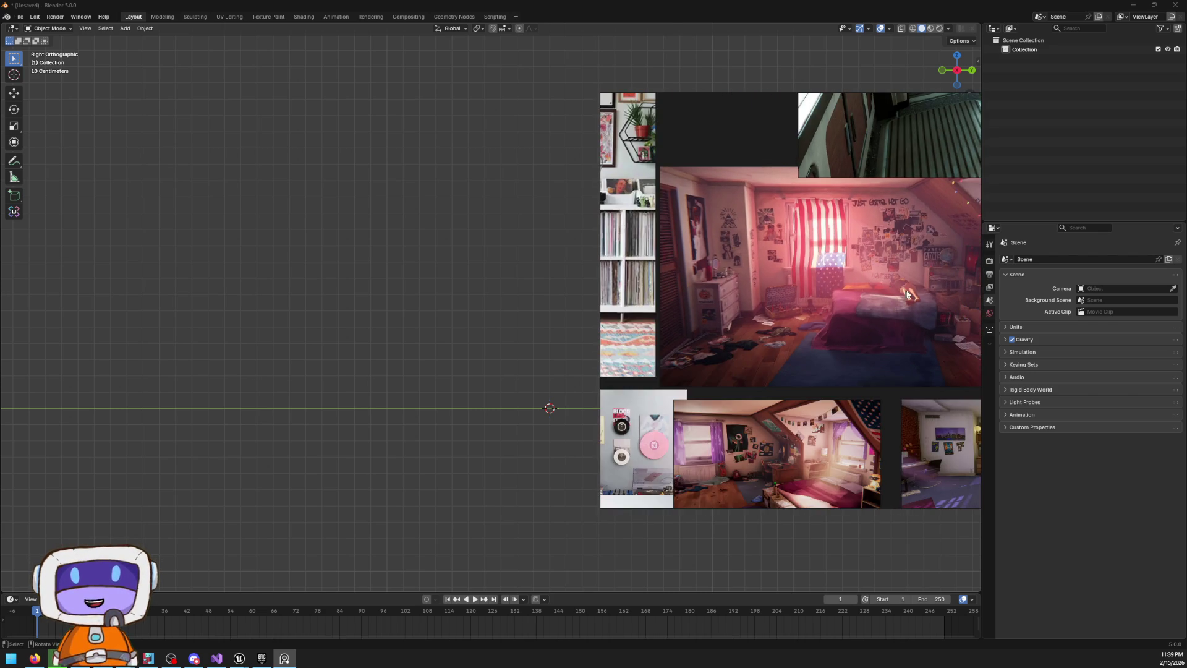
{"action": "scroll", "coordinate": [875, 274], "scroll_direction": "up", "scroll_amount": 1}
{"action": "scroll", "coordinate": [865, 272], "scroll_direction": "down", "scroll_amount": 3}
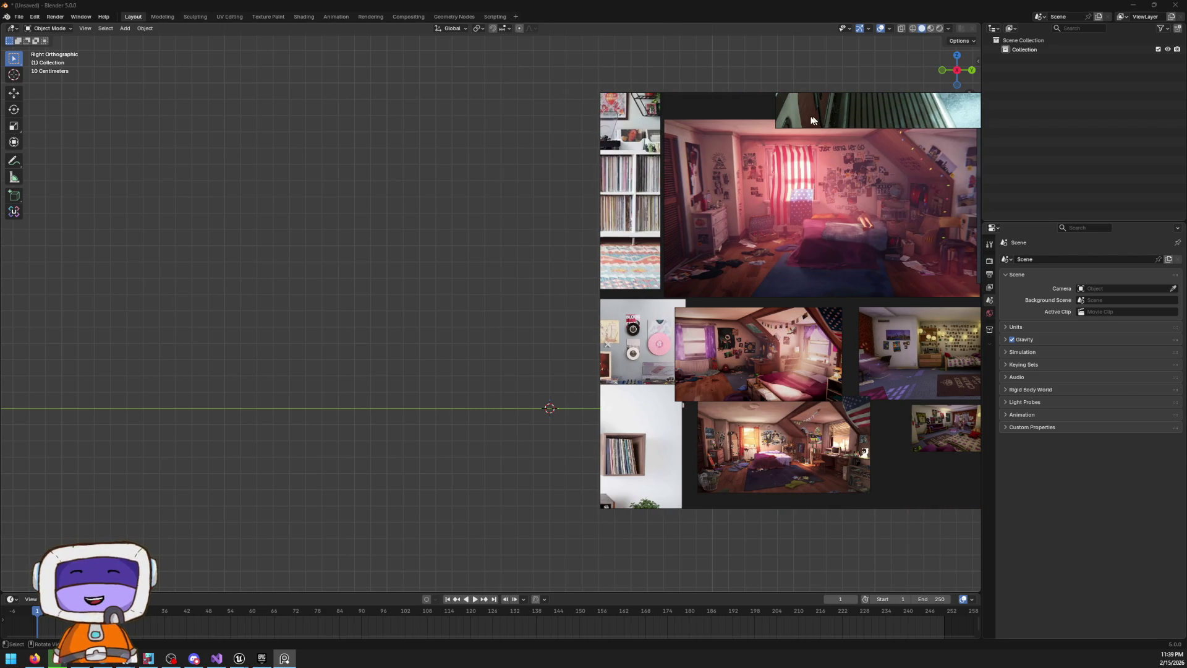
{"action": "scroll", "coordinate": [803, 309], "scroll_direction": "up", "scroll_amount": 10}
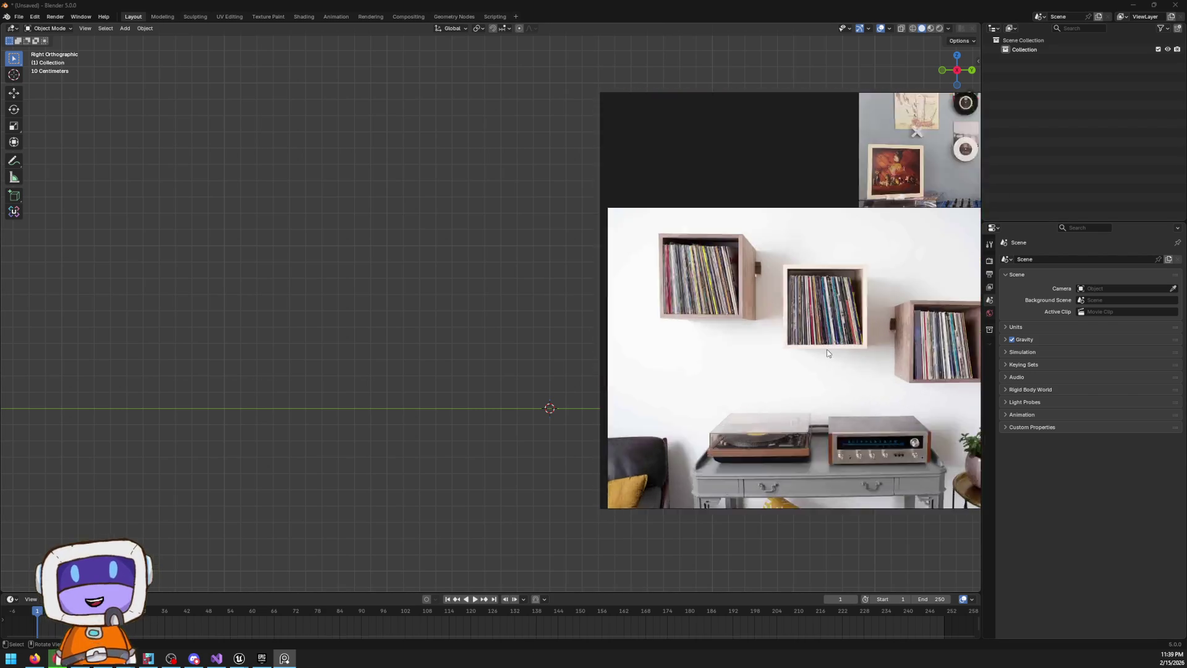
{"action": "scroll", "coordinate": [819, 229], "scroll_direction": "down", "scroll_amount": 8}
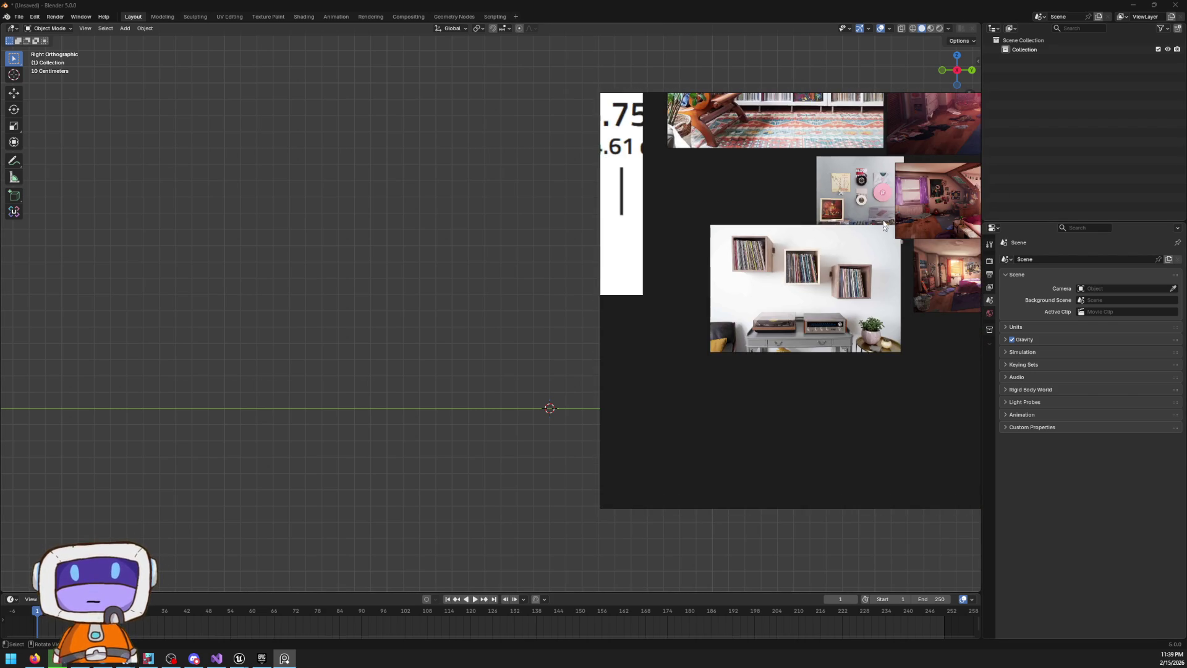
{"action": "scroll", "coordinate": [886, 181], "scroll_direction": "down", "scroll_amount": 4}
{"action": "scroll", "coordinate": [905, 321], "scroll_direction": "up", "scroll_amount": 8}
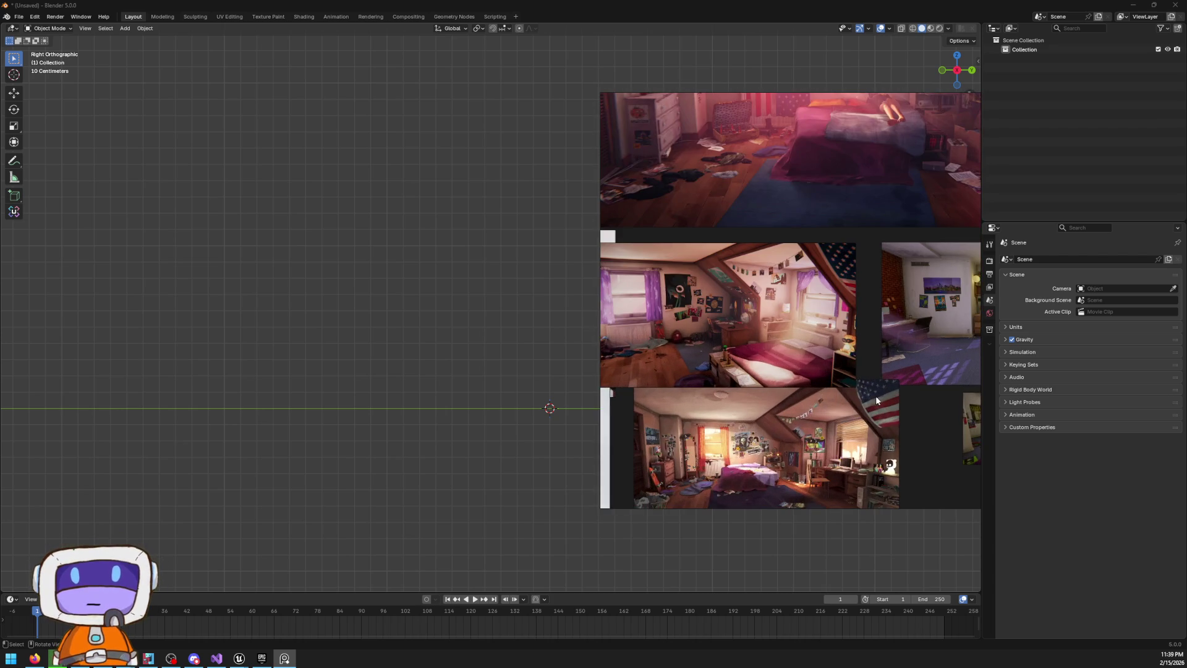
{"action": "scroll", "coordinate": [757, 318], "scroll_direction": "down", "scroll_amount": 4}
{"action": "scroll", "coordinate": [810, 339], "scroll_direction": "up", "scroll_amount": 8}
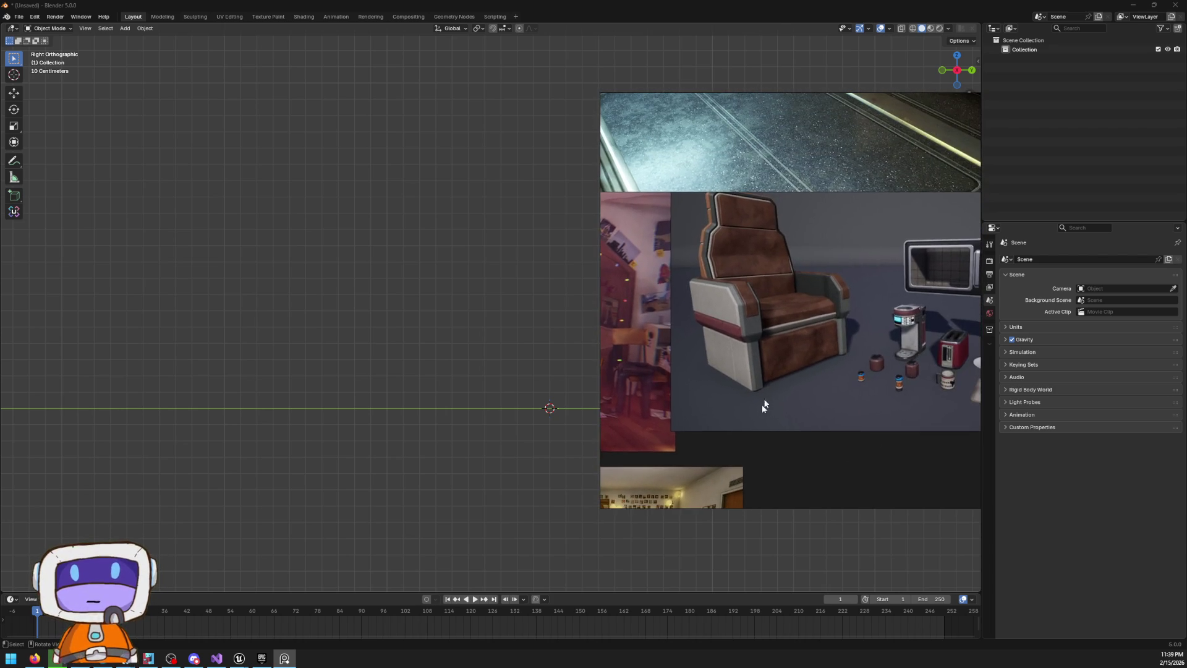
{"action": "scroll", "coordinate": [751, 376], "scroll_direction": "down", "scroll_amount": 10}
Move the reference board window to the lower-right corner and hide it
{"action": "left_click_drag", "start_coordinate": [826, 95], "coordinate": [1054, 71]}
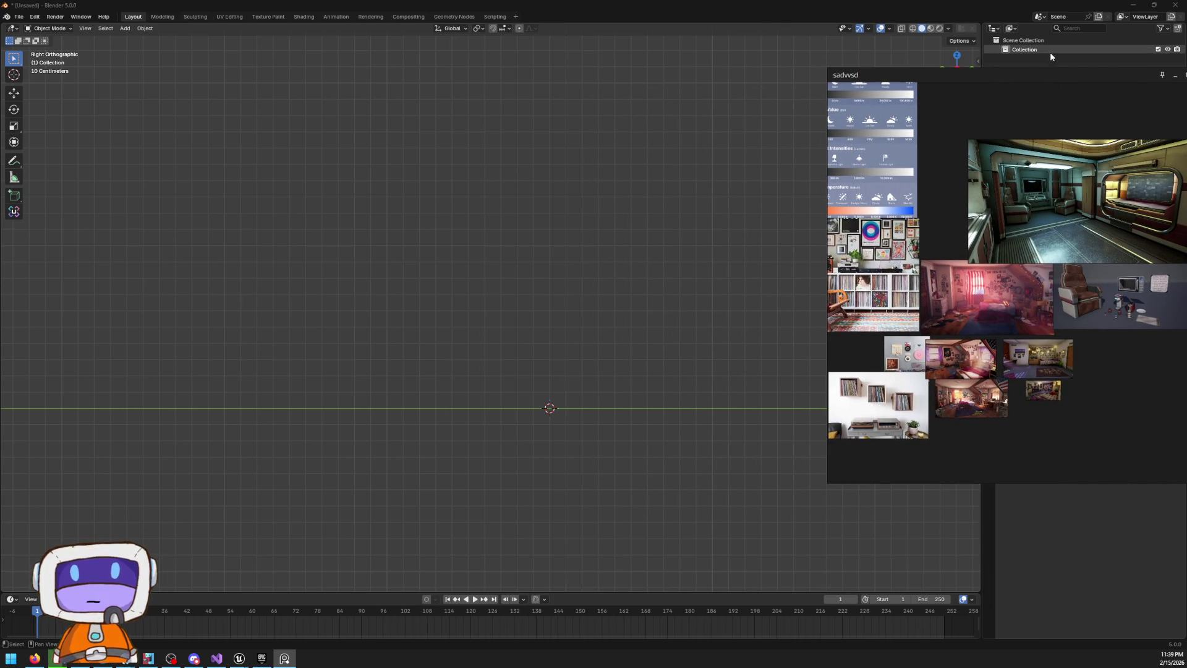
{"action": "mouse_move", "coordinate": [1045, 75]}
{"action": "left_mouse_down"}
{"action": "mouse_move", "coordinate": [852, 179]}
{"action": "mouse_move", "coordinate": [1013, 514]}
{"action": "mouse_move", "coordinate": [1029, 417]}
{"action": "mouse_move", "coordinate": [1027, 58]}
{"action": "left_mouse_up"}
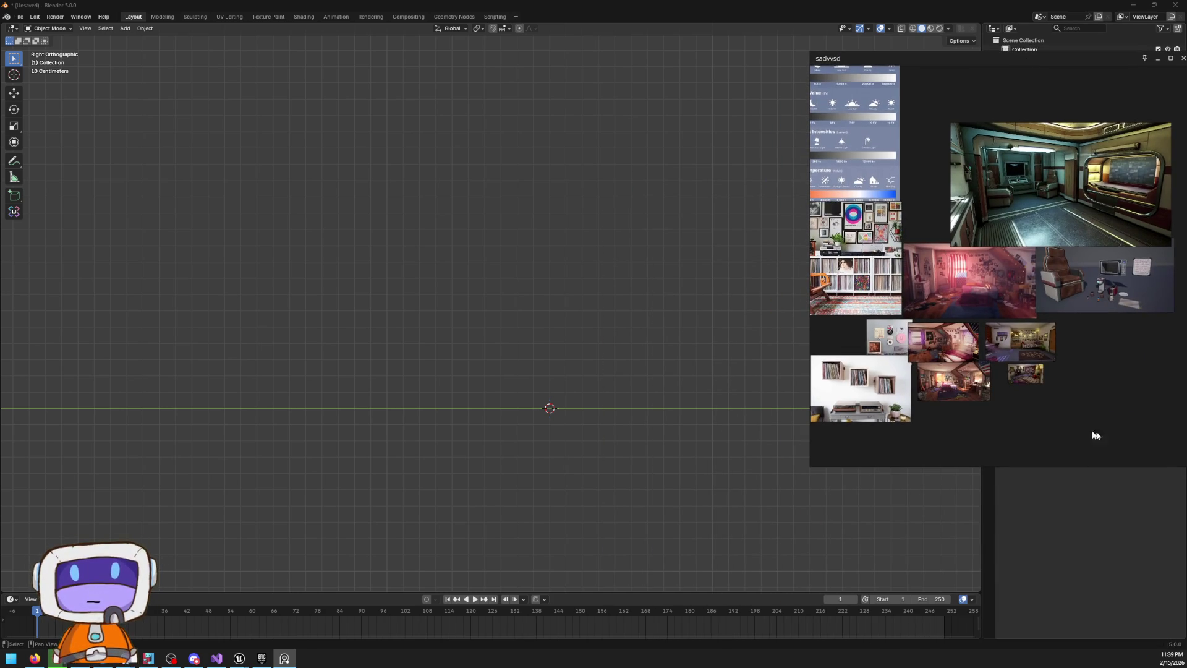
{"action": "scroll", "coordinate": [1051, 396], "scroll_direction": "up", "scroll_amount": 5}
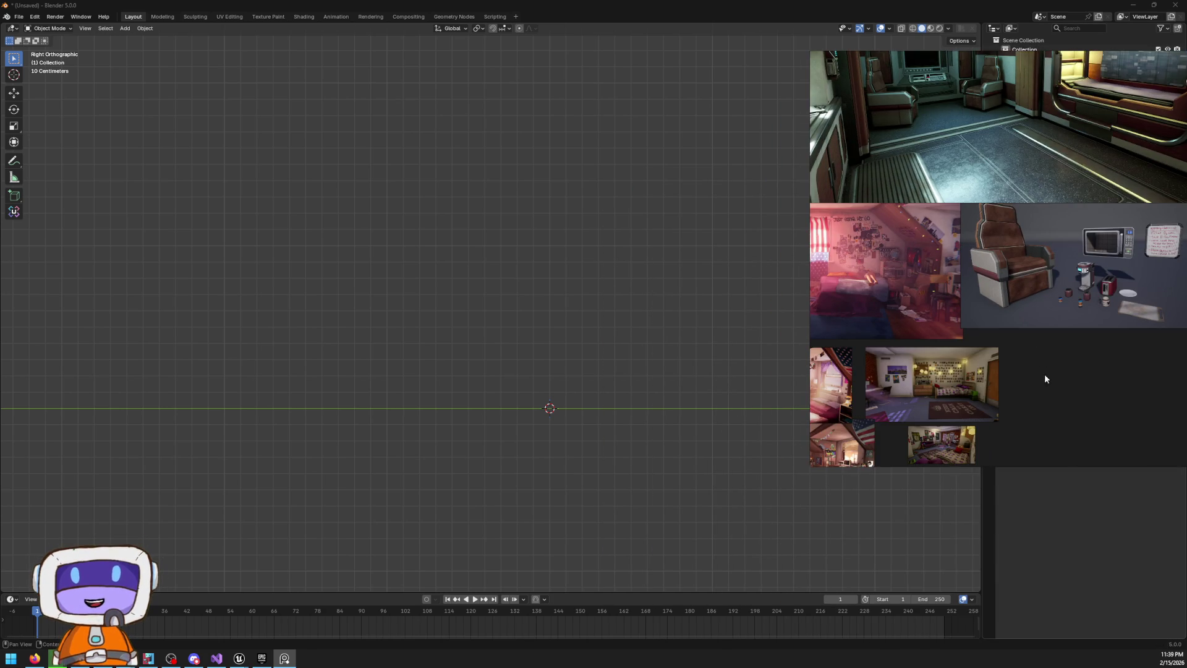
{"action": "key", "text": "alt+Tab"}
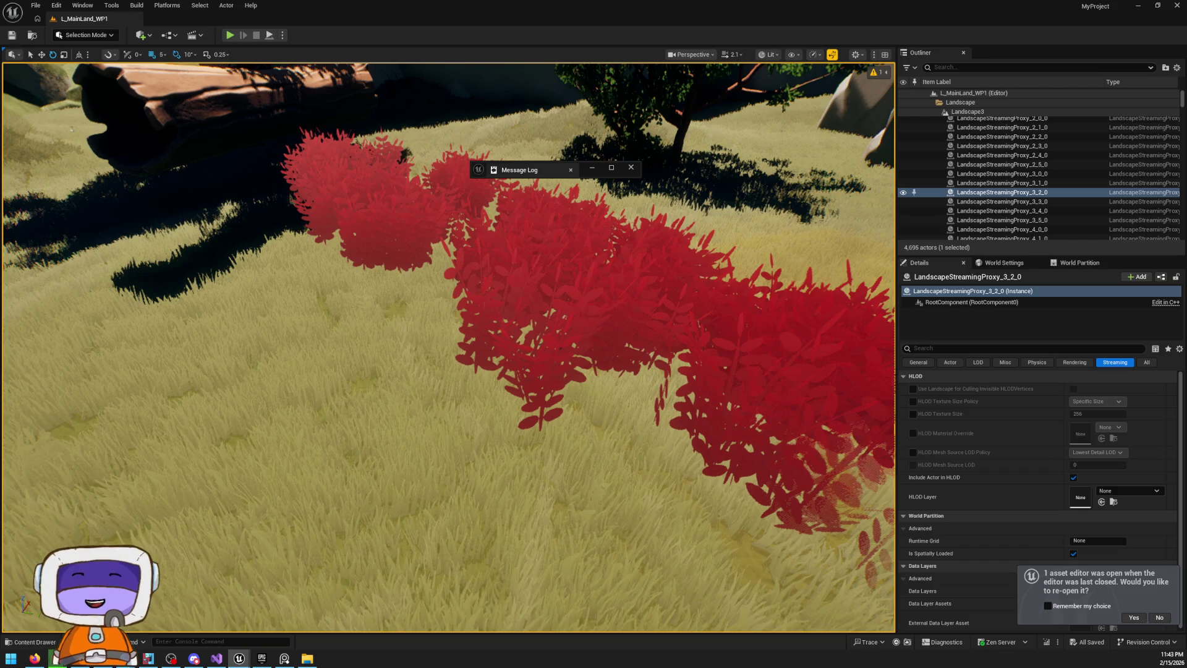
Select the red foliage in L_MainLand_WP1 to inspect the InstancedFoliageActor
{"action": "left_click", "coordinate": [616, 141]}
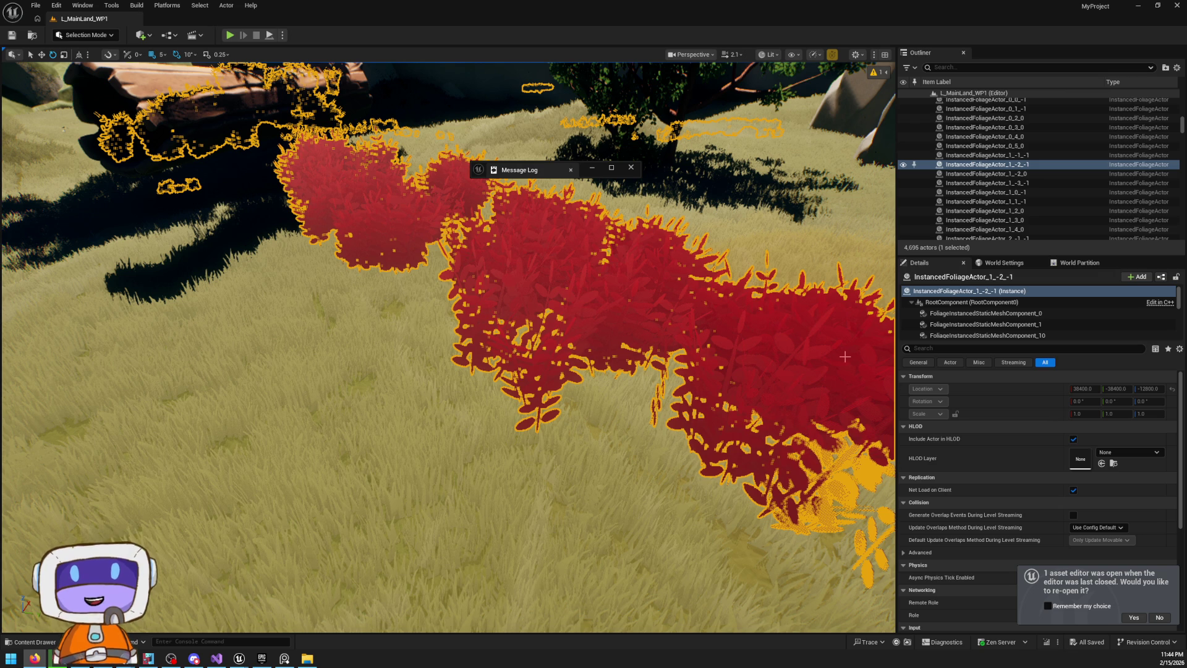
Fly to the grassy hilltop with the standing stones, select the landscape, and switch to Landscape mode
{"action": "mouse_move", "coordinate": [488, 280]}
{"action": "left_mouse_down"}
{"action": "mouse_move", "coordinate": [469, 272]}
{"action": "mouse_move", "coordinate": [487, 280]}
{"action": "mouse_move", "coordinate": [534, 390]}
{"action": "mouse_move", "coordinate": [559, 403]}
{"action": "mouse_move", "coordinate": [726, 275]}
{"action": "mouse_move", "coordinate": [705, 303]}
{"action": "left_mouse_up"}
{"action": "left_click", "coordinate": [726, 275]}
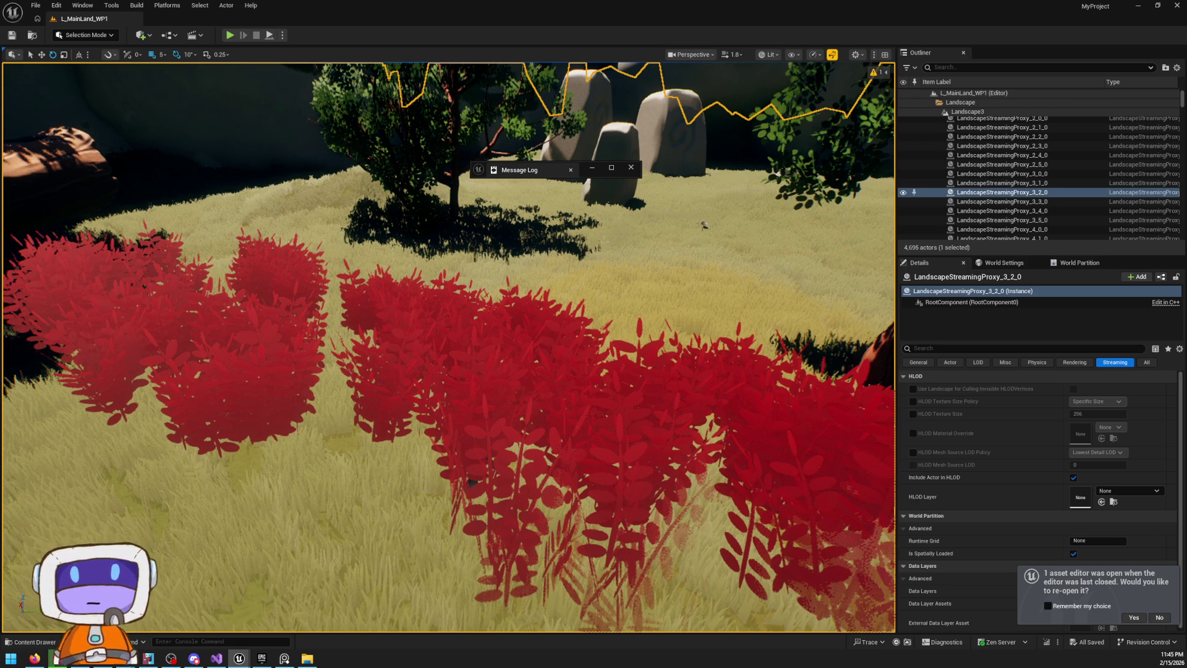
{"action": "mouse_move", "coordinate": [678, 339]}
{"action": "left_mouse_down"}
{"action": "mouse_move", "coordinate": [445, 340]}
{"action": "mouse_move", "coordinate": [420, 371]}
{"action": "mouse_move", "coordinate": [396, 359]}
{"action": "left_mouse_up"}
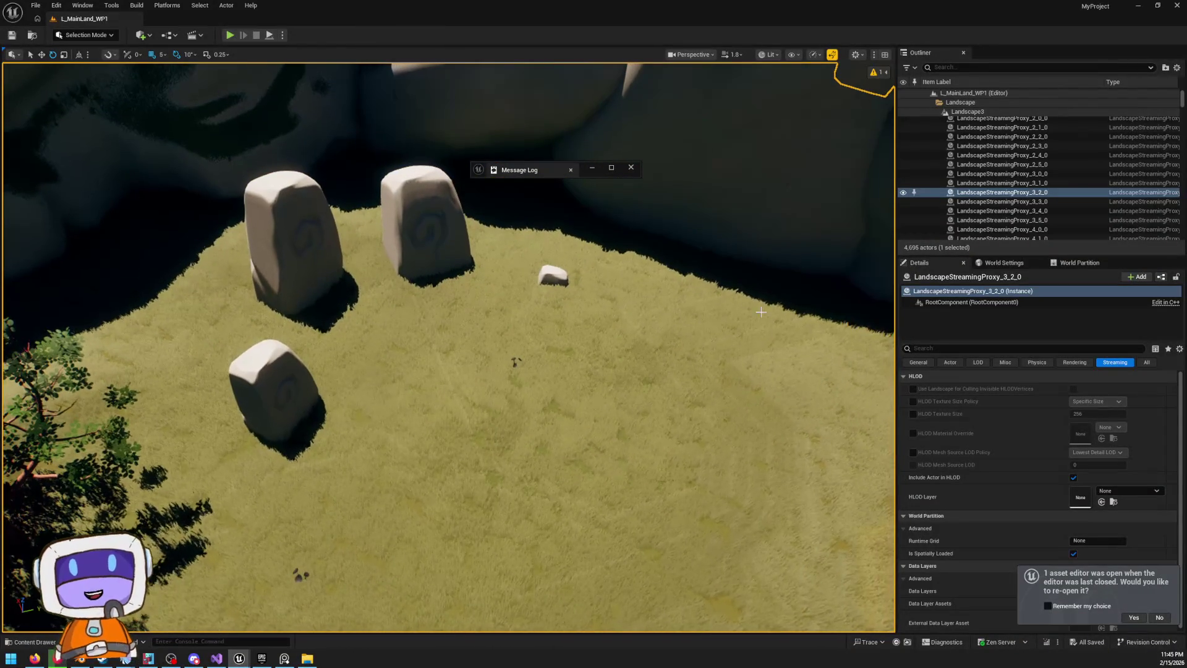
{"action": "left_click", "coordinate": [87, 35]}
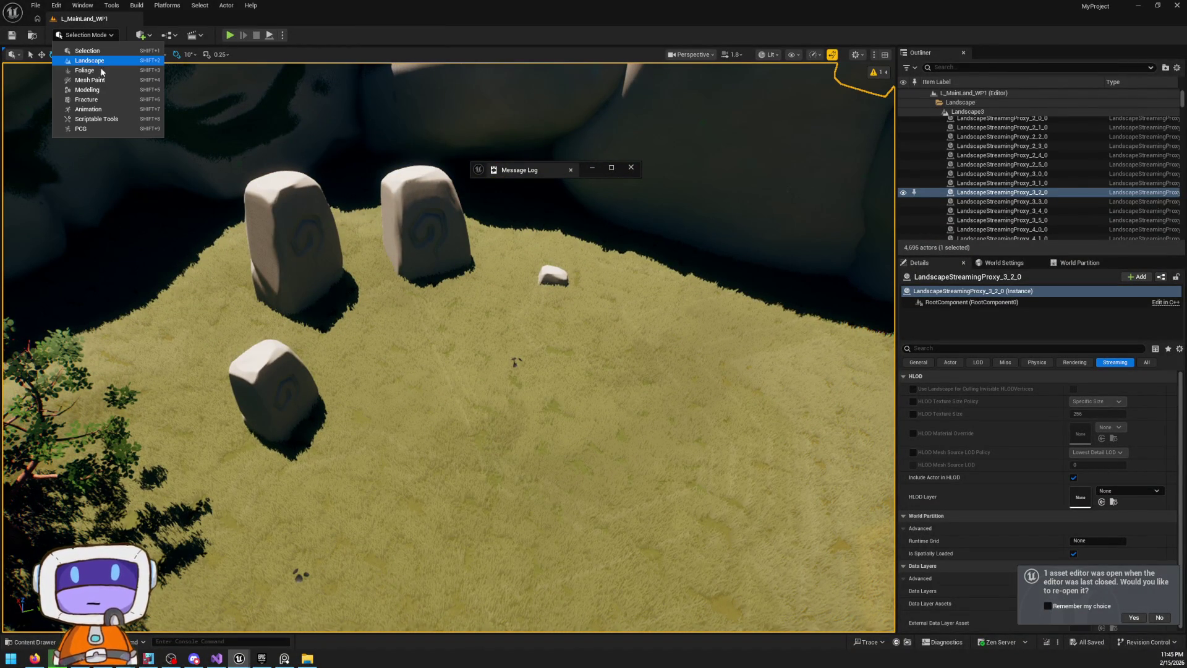
{"action": "left_click", "coordinate": [89, 60]}
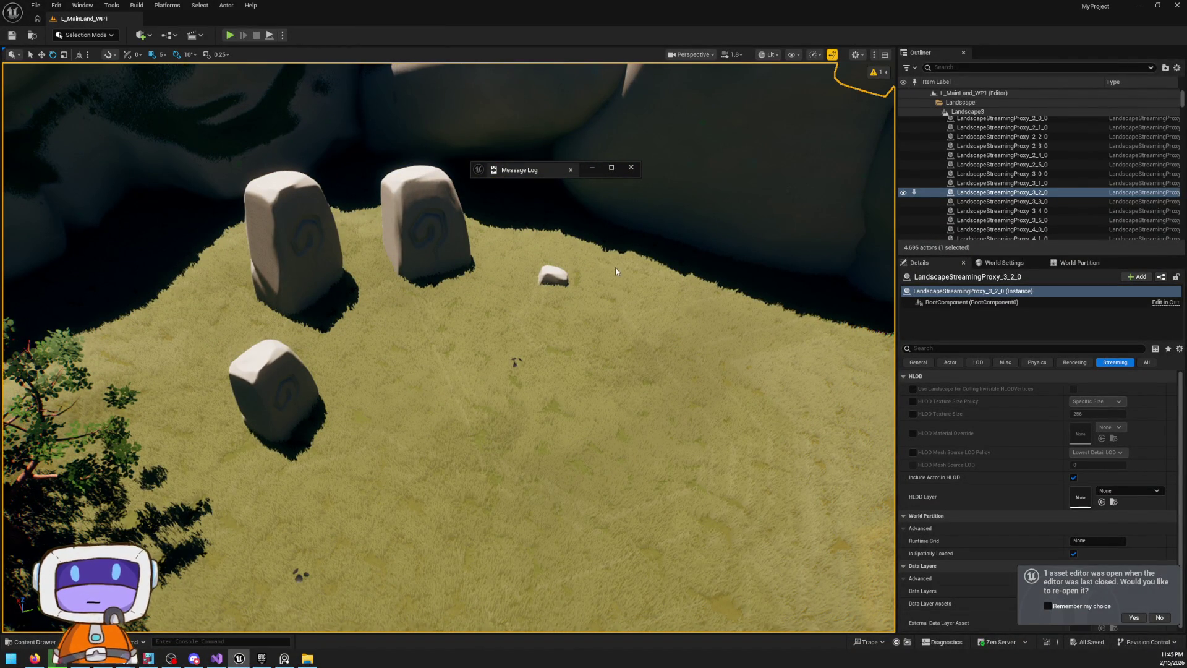
Try a sculpt edit on the hilltop and toggle the landscape tools panel open and closed
{"action": "left_click", "coordinate": [471, 345]}
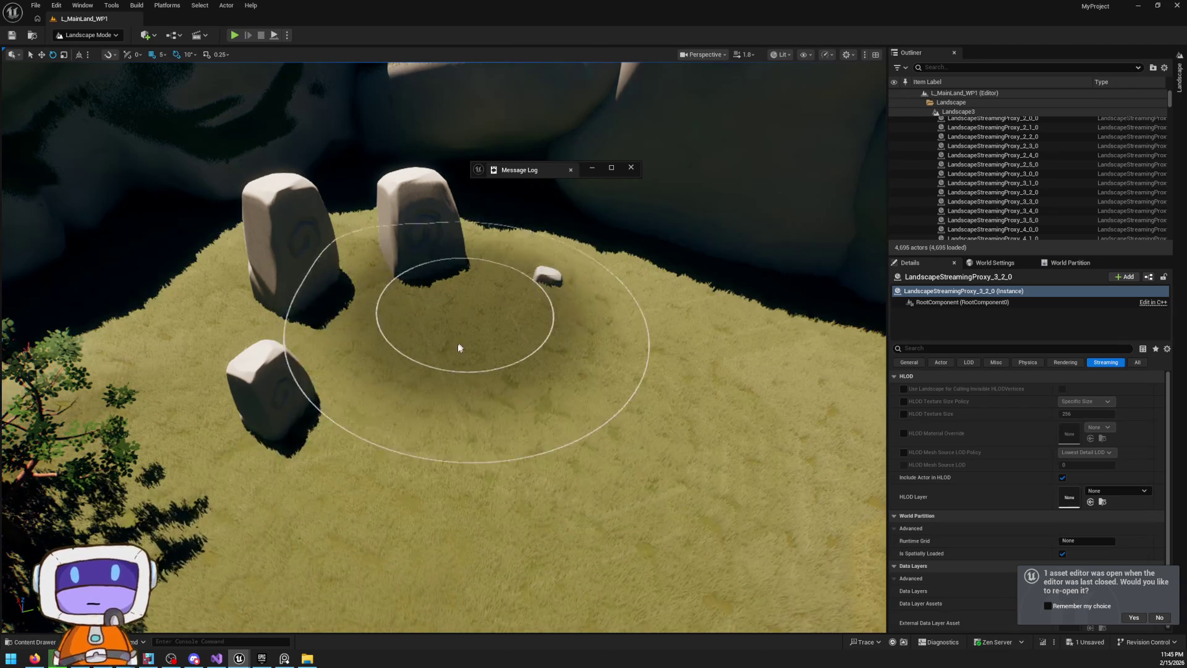
{"action": "left_click", "coordinate": [1179, 77]}
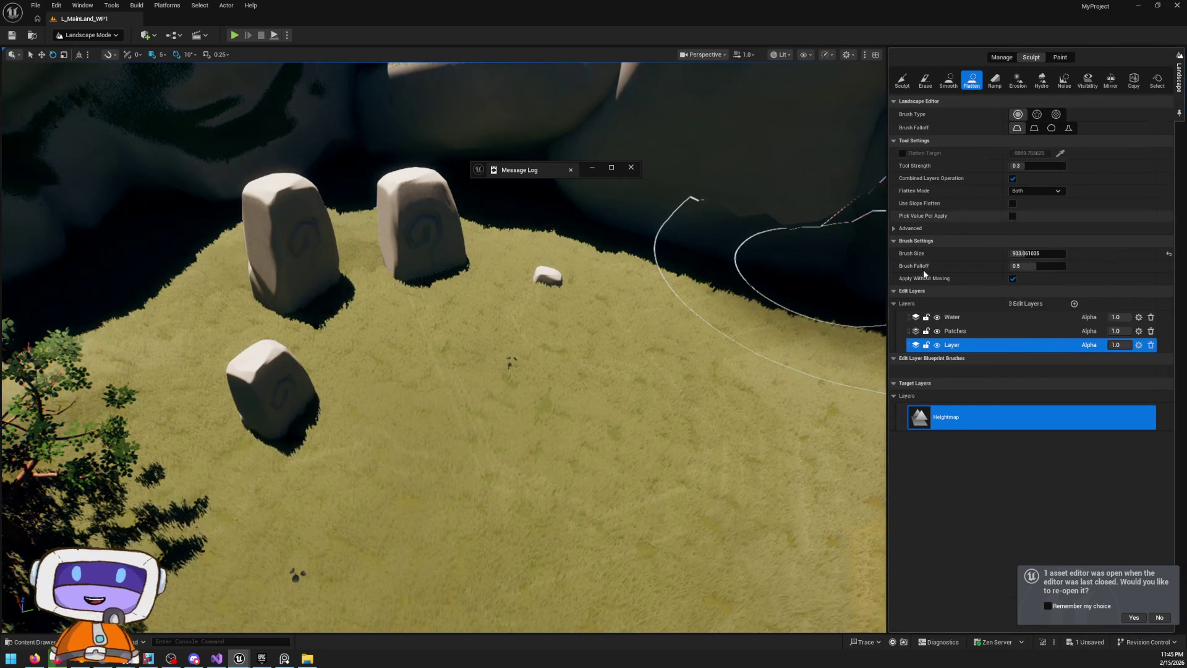
{"action": "left_click", "coordinate": [476, 371]}
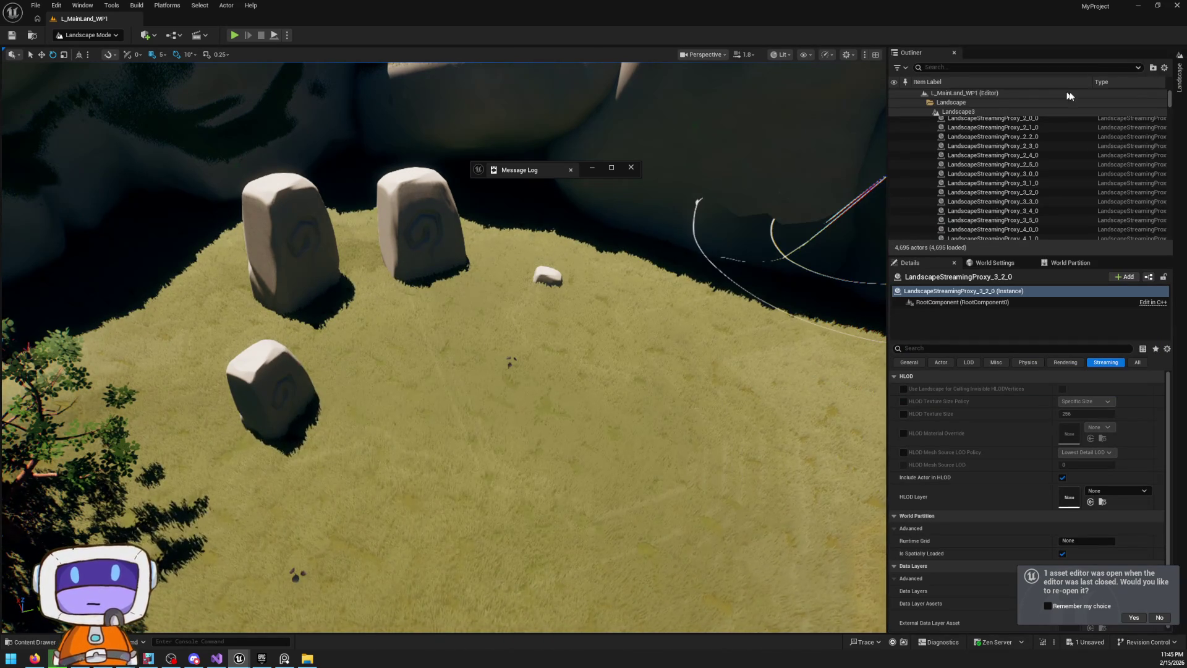
{"action": "left_click", "coordinate": [1178, 77]}
{"action": "left_click", "coordinate": [407, 348]}
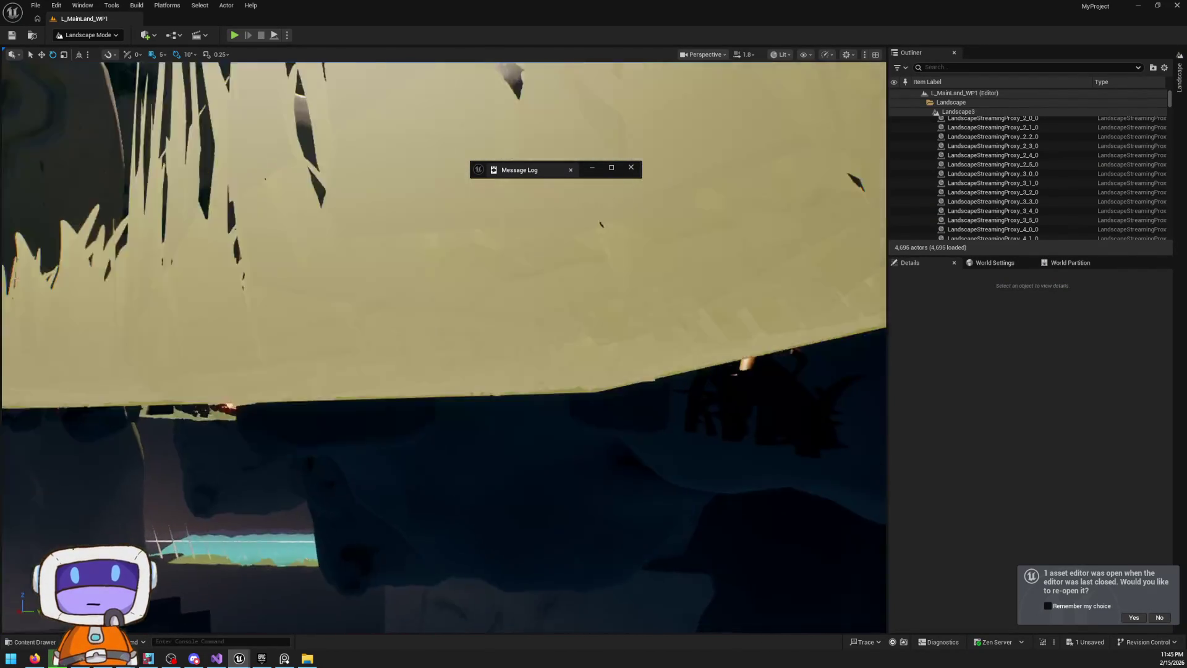
{"action": "scroll", "coordinate": [443, 346], "scroll_direction": "down", "scroll_amount": 1}
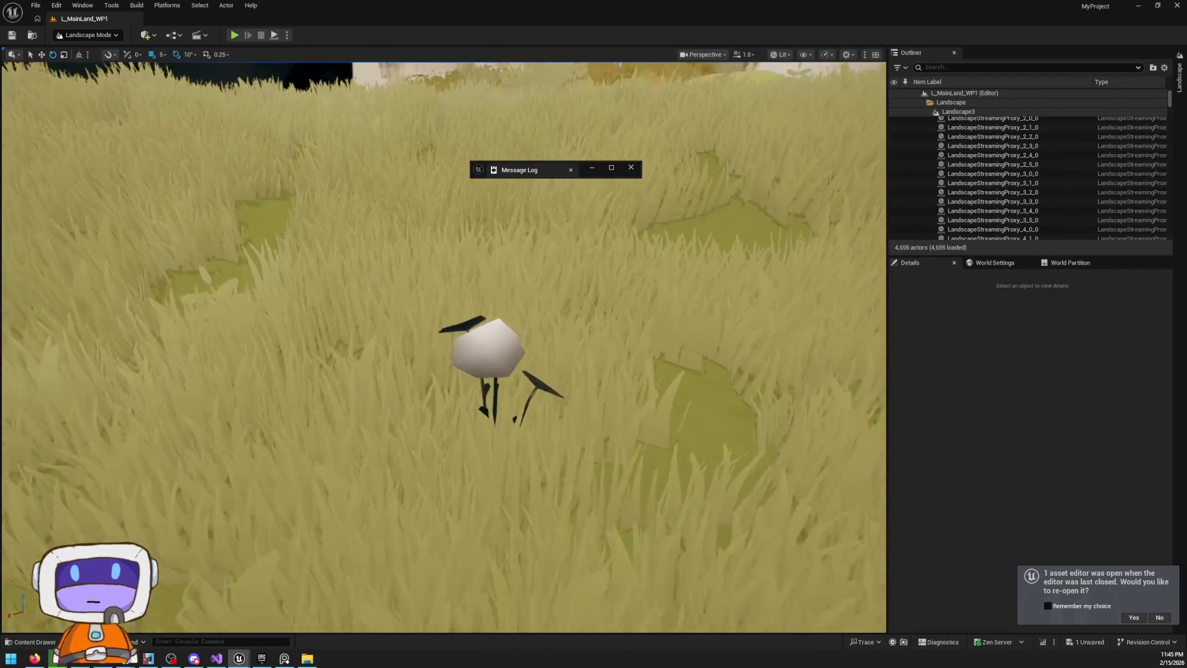
Return to Selection Mode, fly the camera through the trees, and switch to Blender
{"action": "key", "text": "shift+1"}
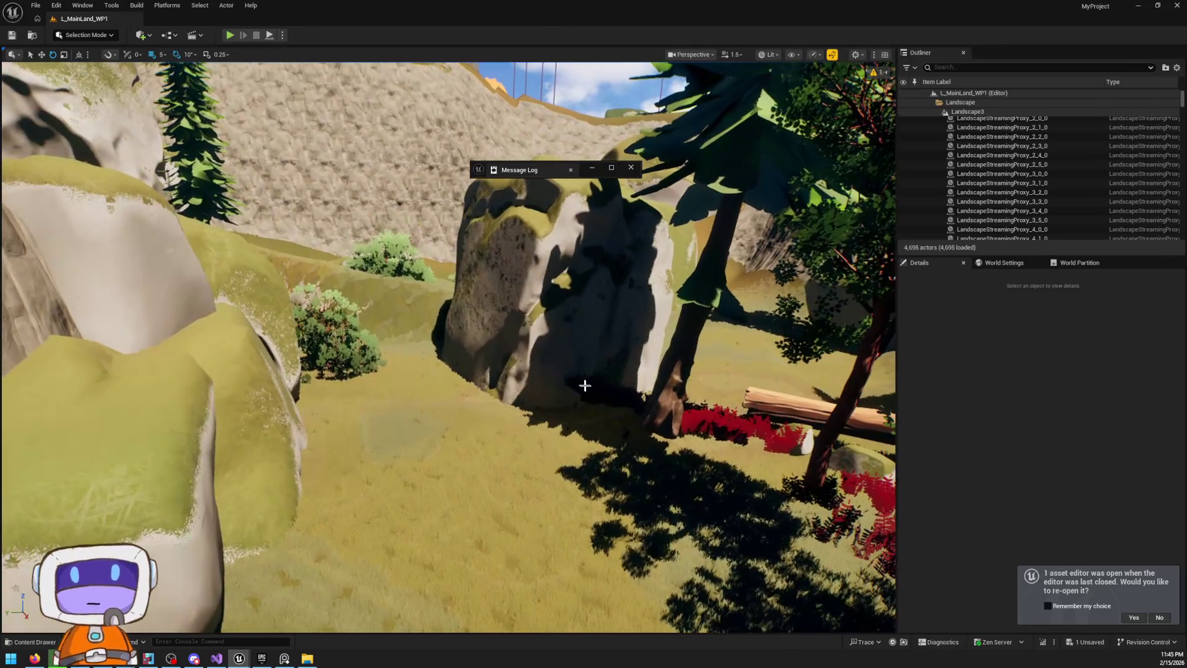
{"action": "mouse_move", "coordinate": [585, 385]}
{"action": "left_mouse_down"}
{"action": "mouse_move", "coordinate": [591, 371]}
{"action": "mouse_move", "coordinate": [584, 408]}
{"action": "mouse_move", "coordinate": [585, 383]}
{"action": "mouse_move", "coordinate": [590, 396]}
{"action": "left_mouse_up"}
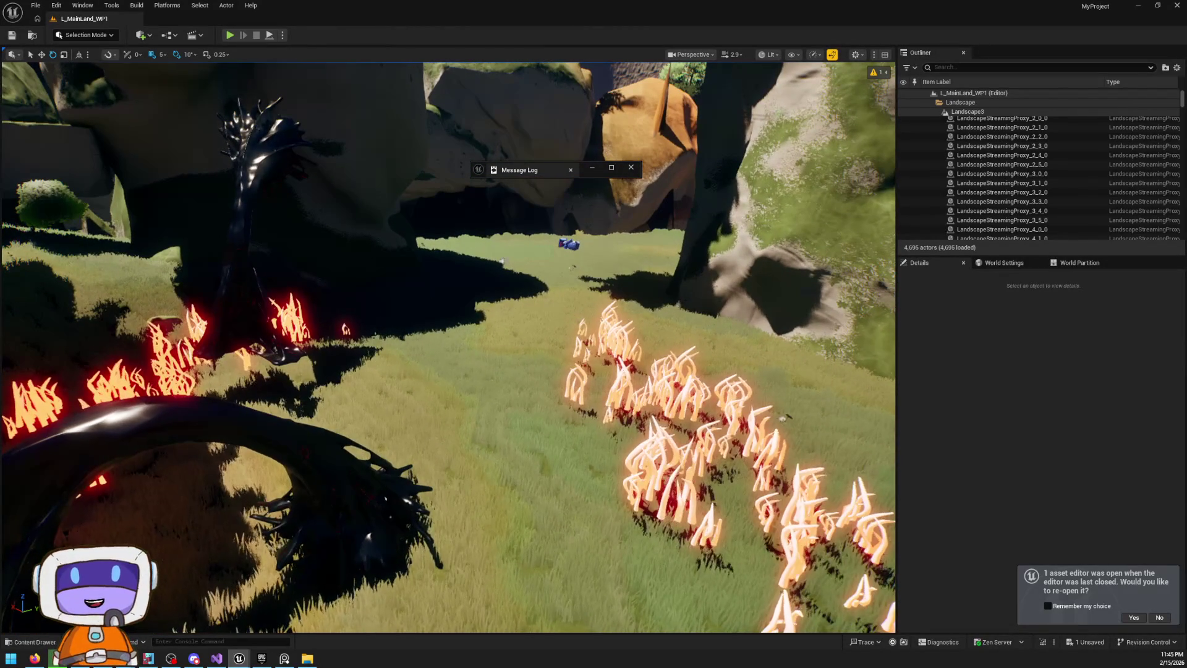
{"action": "key", "text": "alt+Tab"}
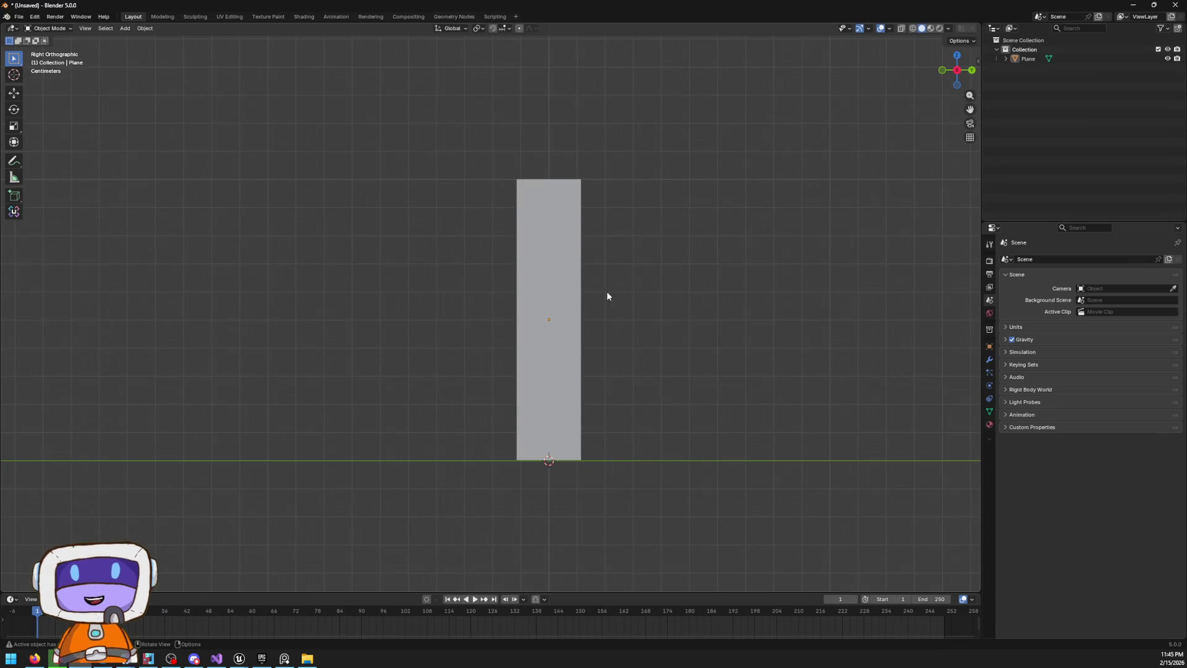
Put the plane into Edit Mode and add two horizontal edge loops across it
{"action": "scroll", "coordinate": [642, 331], "scroll_direction": "up", "scroll_amount": 1}
{"action": "left_click", "coordinate": [528, 368]}
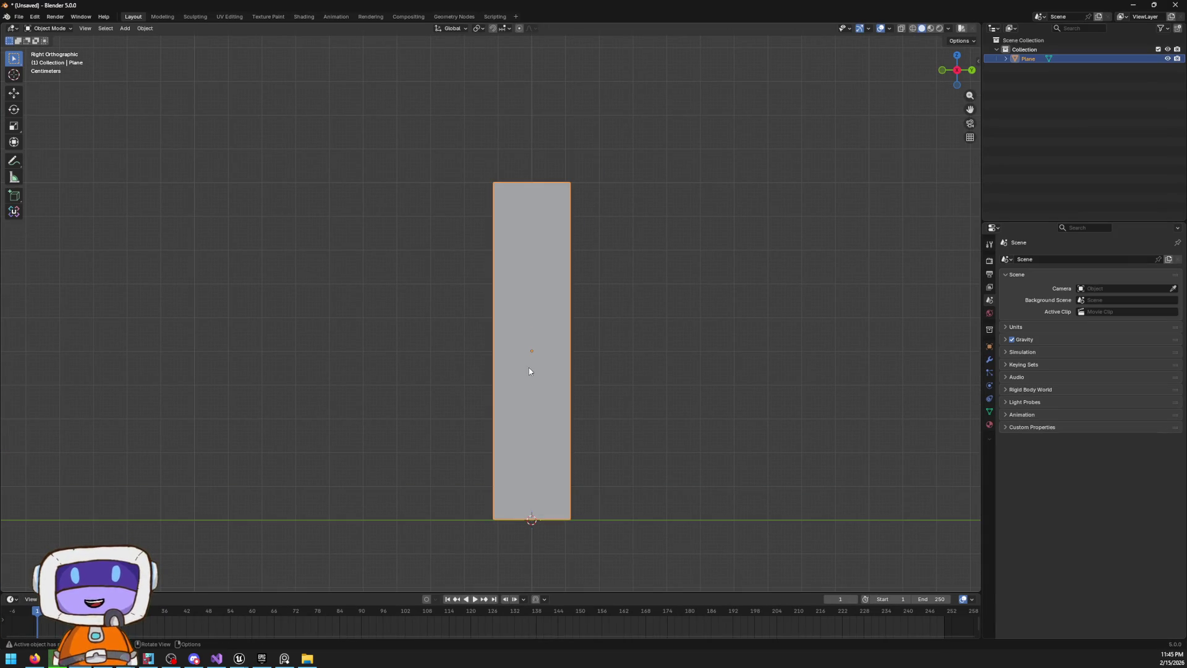
{"action": "key", "text": "Tab"}
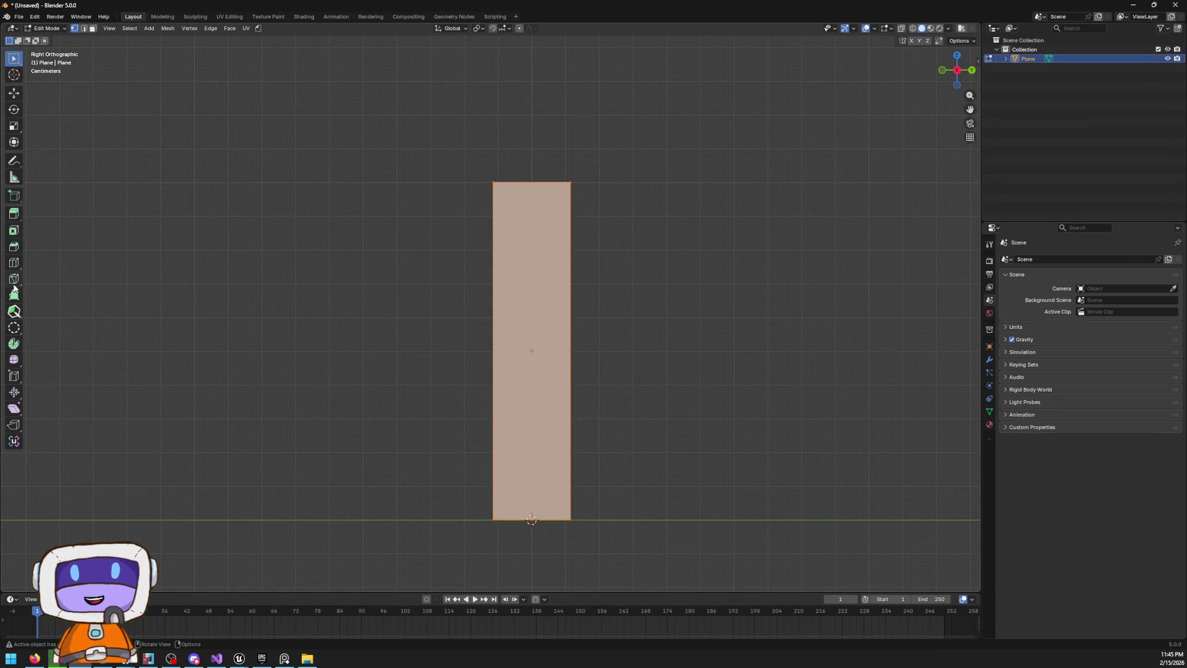
{"action": "left_click", "coordinate": [13, 262]}
{"action": "left_click", "coordinate": [531, 296]}
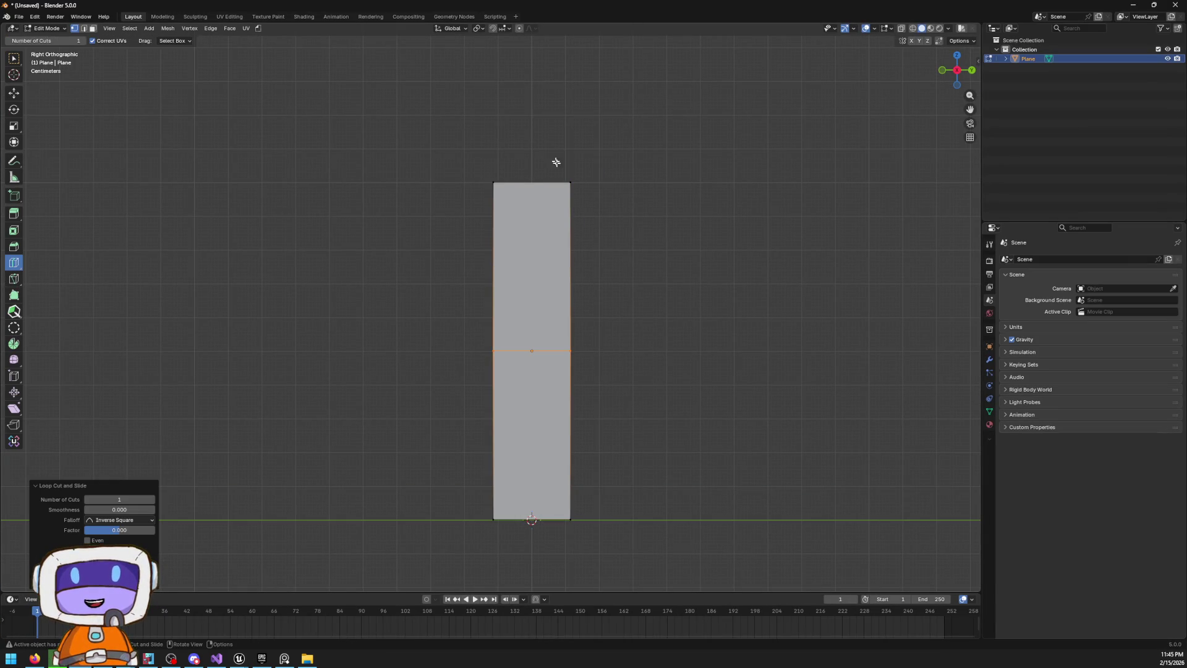
{"action": "left_click", "coordinate": [532, 236]}
{"action": "left_click", "coordinate": [531, 235]}
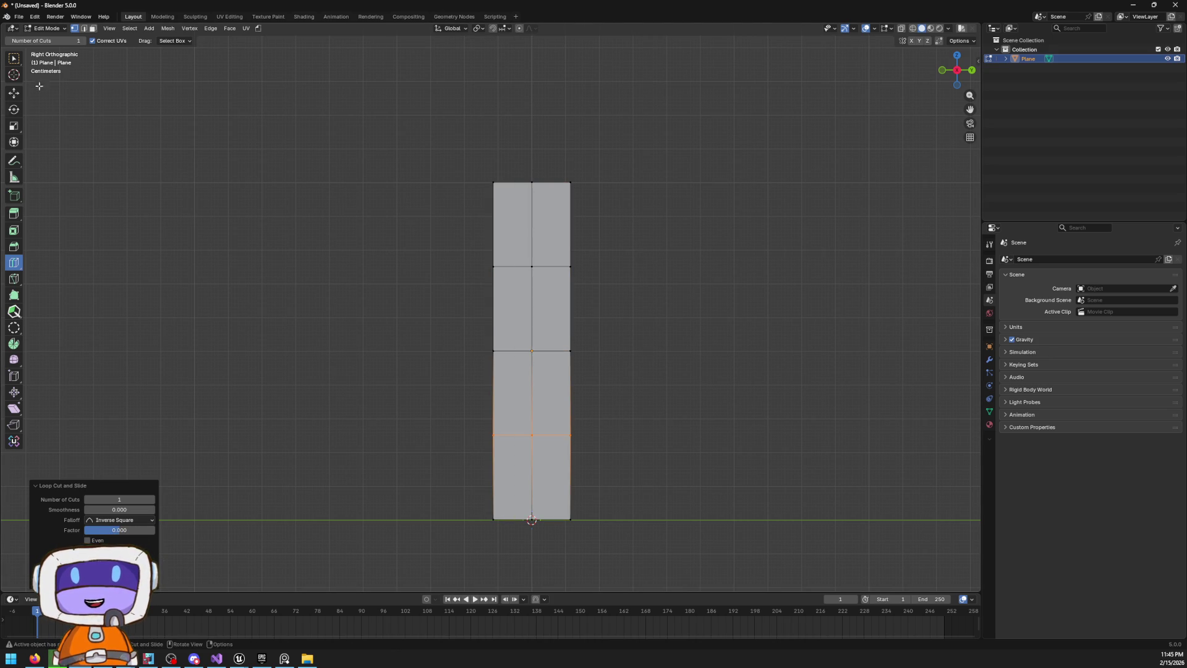
Narrow the top edge along Y, raise its midpoint into a pointed tip, then select the lower mesh
{"action": "left_click", "coordinate": [13, 92]}
{"action": "left_click", "coordinate": [305, 220]}
{"action": "left_click_drag", "start_coordinate": [423, 106], "coordinate": [804, 223]}
{"action": "key", "text": "s"}
{"action": "key", "text": "y"}
{"action": "left_click", "coordinate": [716, 218]}
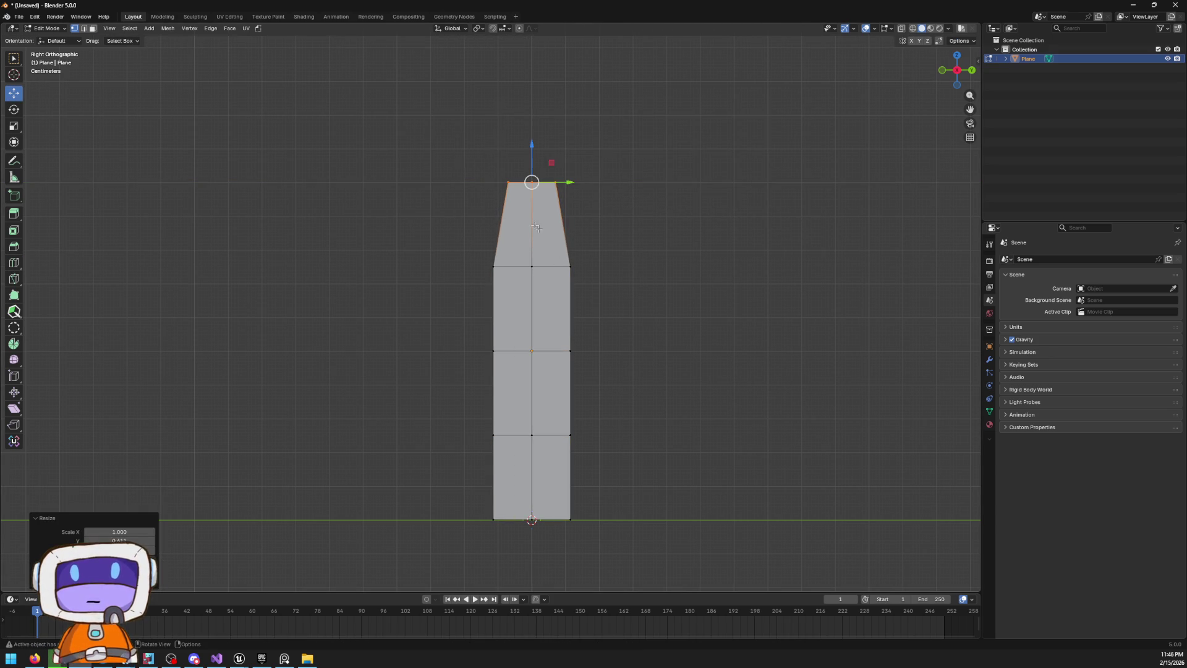
{"action": "left_click", "coordinate": [531, 182]}
{"action": "left_click_drag", "start_coordinate": [532, 162], "coordinate": [531, 146]}
{"action": "left_click", "coordinate": [530, 147]}
{"action": "left_click", "coordinate": [453, 260]}
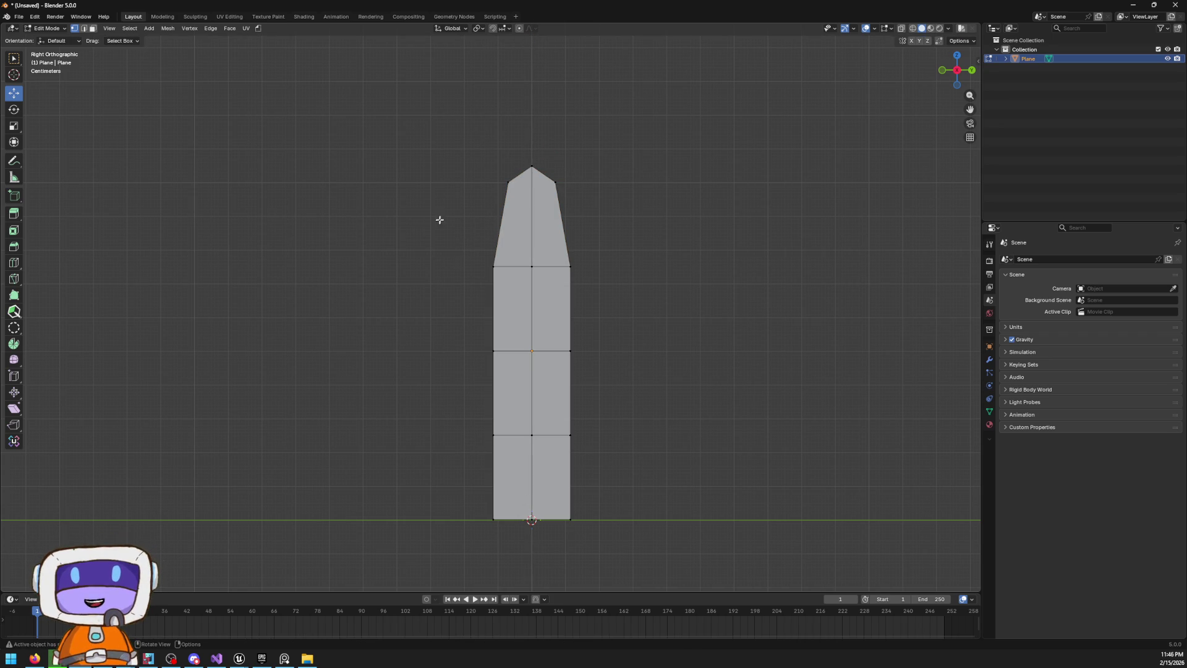
{"action": "left_click_drag", "start_coordinate": [463, 233], "coordinate": [655, 525]}
Narrow the blade's selected base faces along the Y axis
{"action": "key", "text": "s"}
{"action": "key", "text": "y"}
{"action": "left_click", "coordinate": [842, 416]}
Select the centre edge path from base vertex to tip and offset it sideways along X into a fold
{"action": "left_click", "coordinate": [649, 427]}
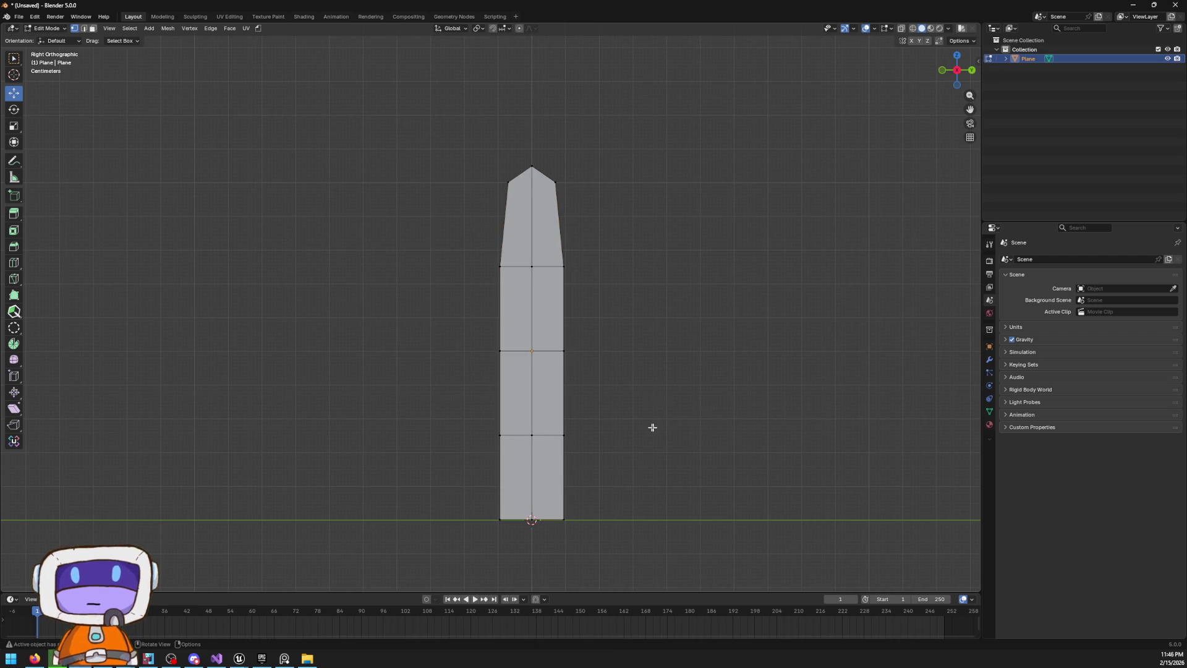
{"action": "mouse_move", "coordinate": [643, 357]}
{"action": "left_mouse_down"}
{"action": "mouse_move", "coordinate": [636, 318]}
{"action": "mouse_move", "coordinate": [644, 361]}
{"action": "left_mouse_up"}
{"action": "left_click", "coordinate": [524, 464]}
{"action": "left_click", "coordinate": [534, 185], "text": "ctrl"}
{"action": "mouse_move", "coordinate": [534, 185]}
{"action": "left_mouse_down"}
{"action": "mouse_move", "coordinate": [728, 316]}
{"action": "mouse_move", "coordinate": [677, 329]}
{"action": "left_mouse_up"}
{"action": "key", "text": "g"}
{"action": "key", "text": "x"}
{"action": "left_click", "coordinate": [485, 374]}
Check the fold from a back orthographic view, then switch to Texture Paint, where the blade shows magenta
{"action": "left_click_drag", "start_coordinate": [604, 433], "coordinate": [596, 373]}
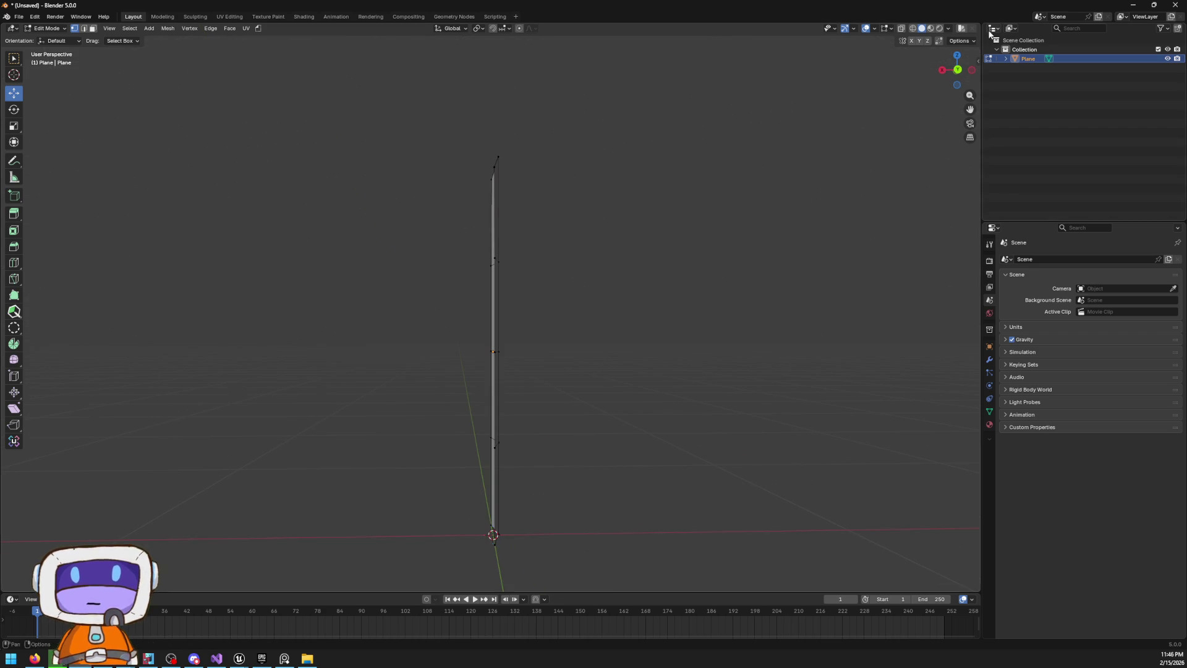
{"action": "left_click", "coordinate": [957, 70]}
{"action": "mouse_move", "coordinate": [610, 334]}
{"action": "left_mouse_down"}
{"action": "mouse_move", "coordinate": [593, 352]}
{"action": "mouse_move", "coordinate": [710, 377]}
{"action": "mouse_move", "coordinate": [768, 374]}
{"action": "mouse_move", "coordinate": [737, 351]}
{"action": "mouse_move", "coordinate": [684, 363]}
{"action": "left_mouse_up"}
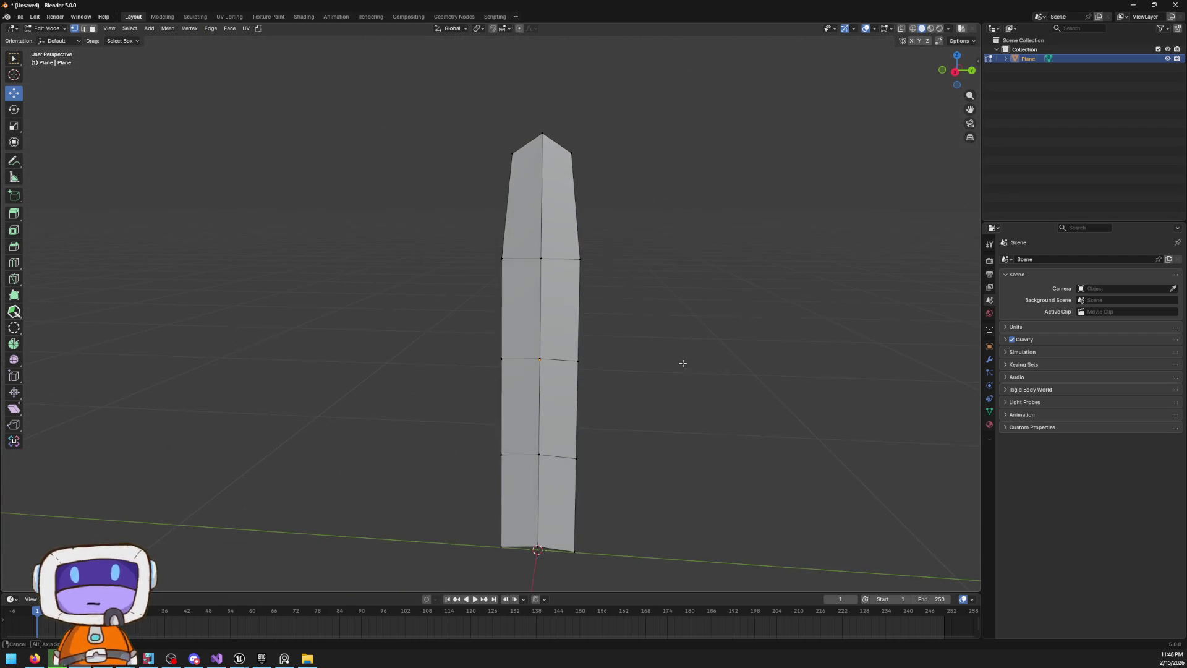
{"action": "left_click", "coordinate": [268, 16]}
{"action": "mouse_move", "coordinate": [814, 284]}
{"action": "left_mouse_down"}
{"action": "mouse_move", "coordinate": [736, 239]}
{"action": "mouse_move", "coordinate": [786, 243]}
{"action": "mouse_move", "coordinate": [784, 303]}
{"action": "left_mouse_up"}
{"action": "scroll", "coordinate": [784, 301], "scroll_direction": "up", "scroll_amount": 3}
{"action": "scroll", "coordinate": [773, 347], "scroll_direction": "down", "scroll_amount": 2}
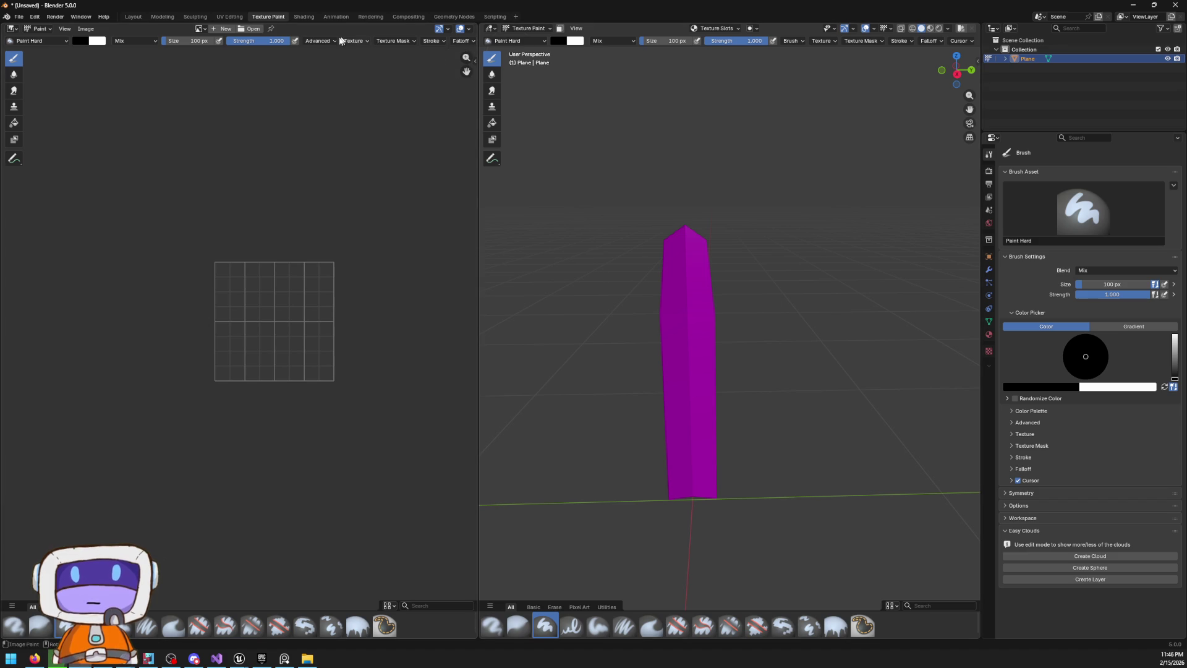
Create a 256 × 256 px image named SimpleGrass and switch to the UV Editing workspace
{"action": "left_click", "coordinate": [217, 29]}
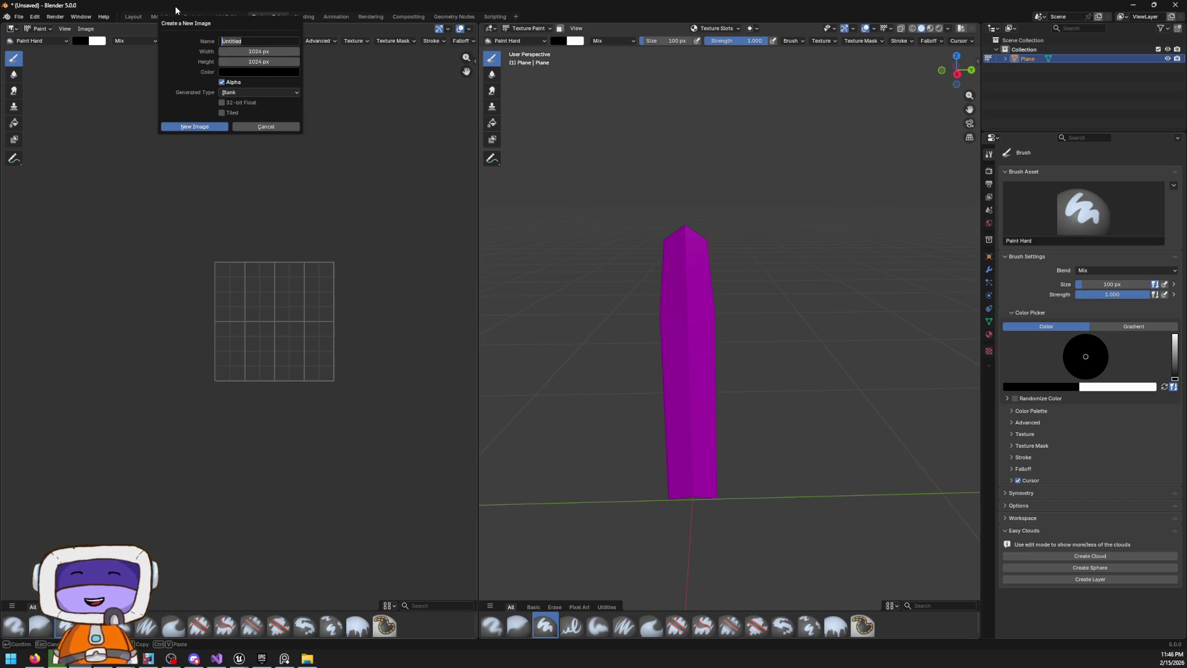
{"action": "key", "text": "BackSpace"}
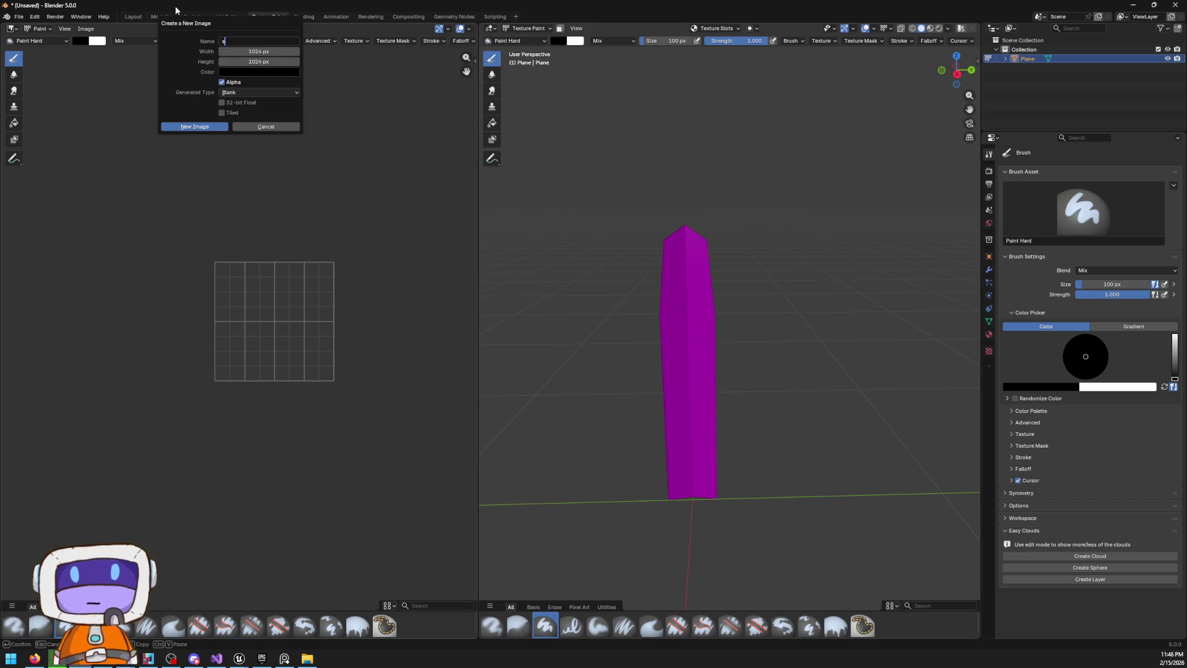
{"action": "type", "text": "Simple"}
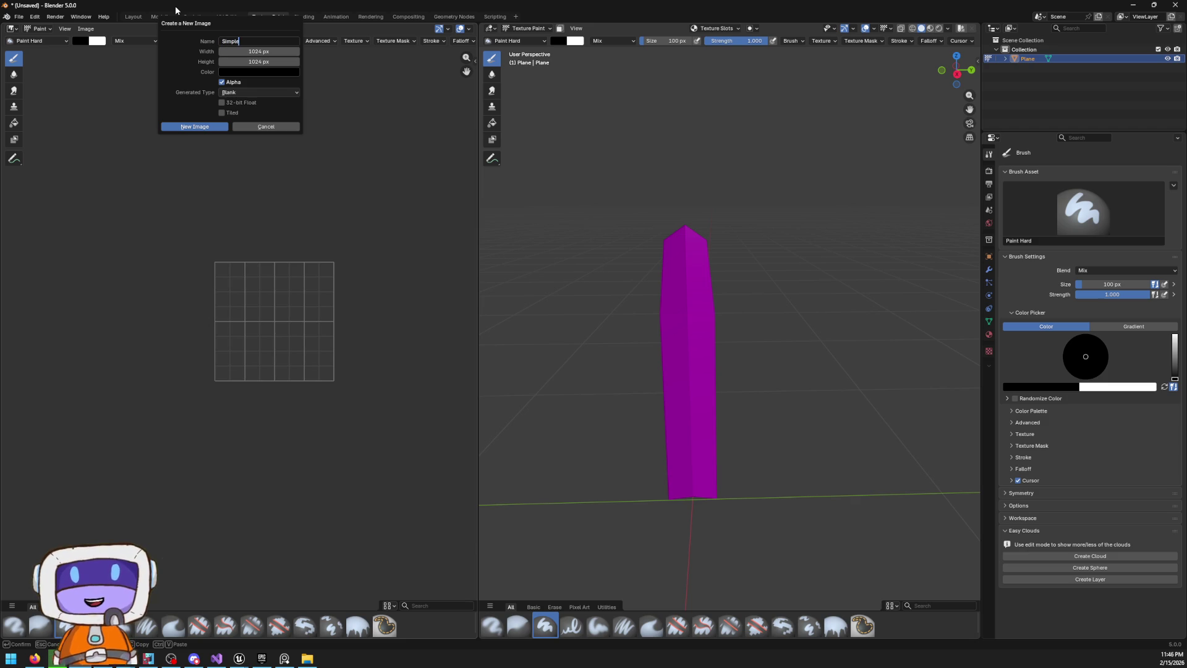
{"action": "type", "text": "Grass"}
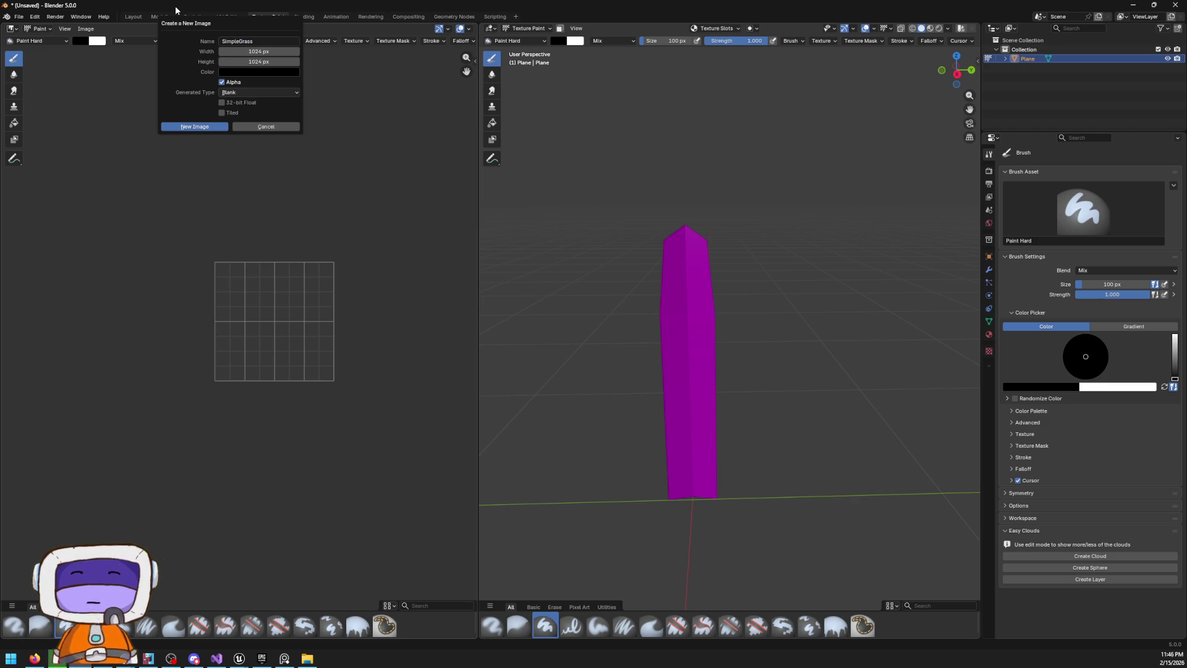
{"action": "left_click", "coordinate": [258, 51]}
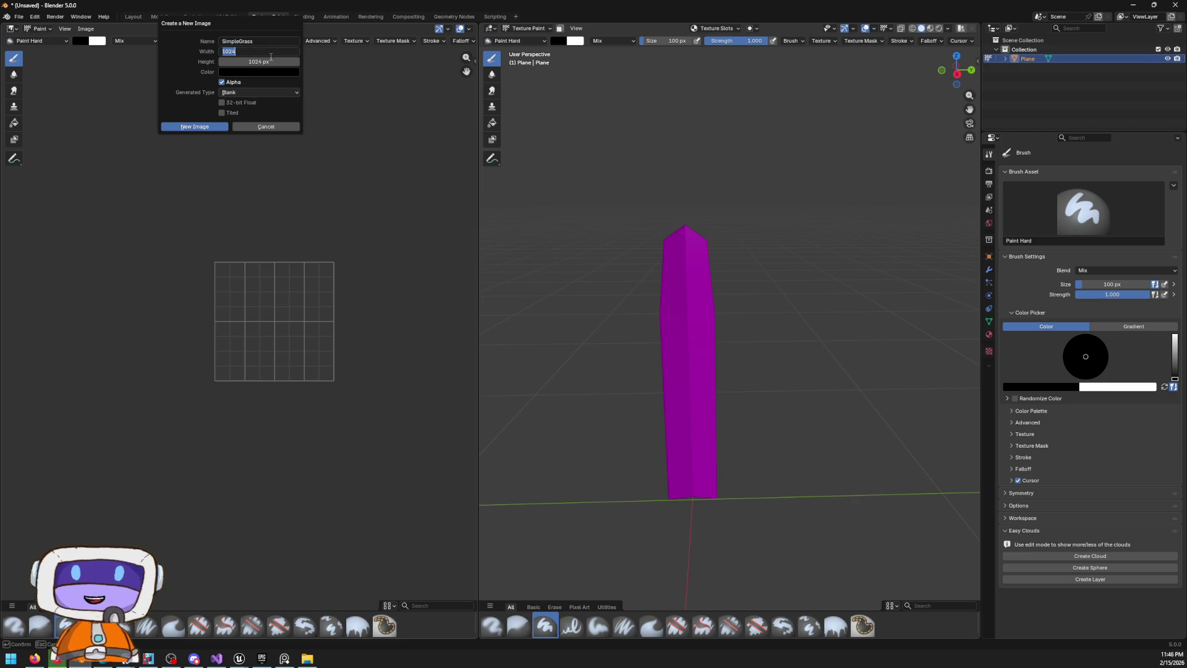
{"action": "type", "text": "256"}
{"action": "key", "text": "Tab"}
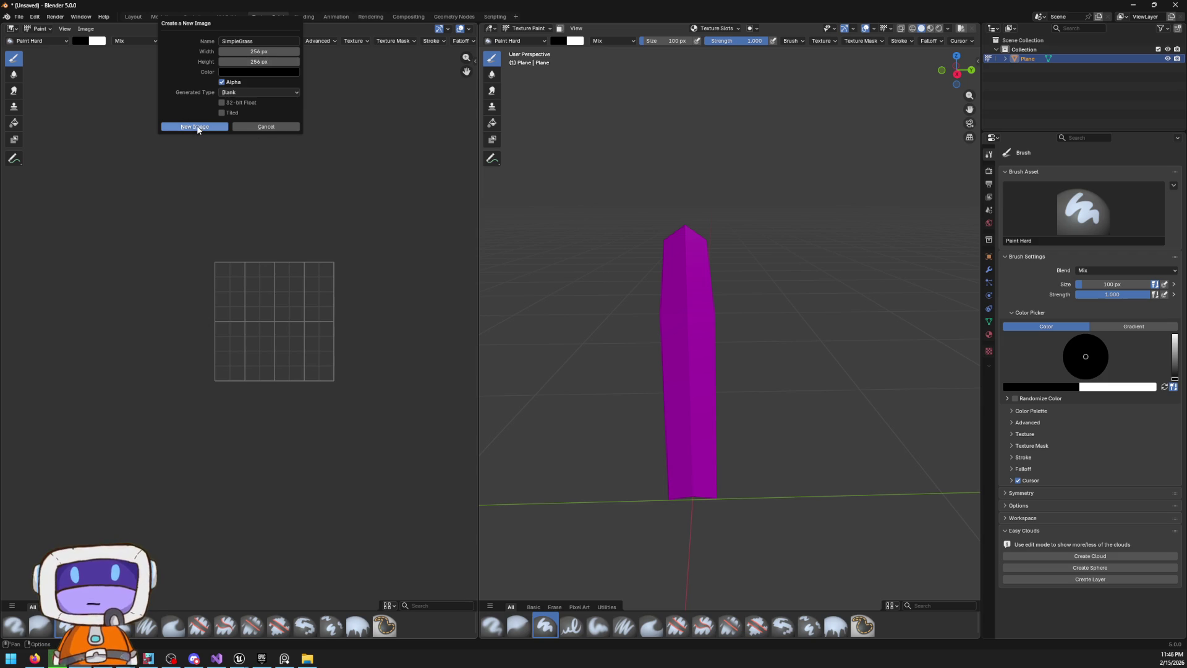
{"action": "key", "text": "Return"}
{"action": "mouse_move", "coordinate": [567, 308]}
{"action": "left_mouse_down"}
{"action": "mouse_move", "coordinate": [832, 297]}
{"action": "mouse_move", "coordinate": [871, 227]}
{"action": "left_mouse_up"}
{"action": "left_click", "coordinate": [232, 19]}
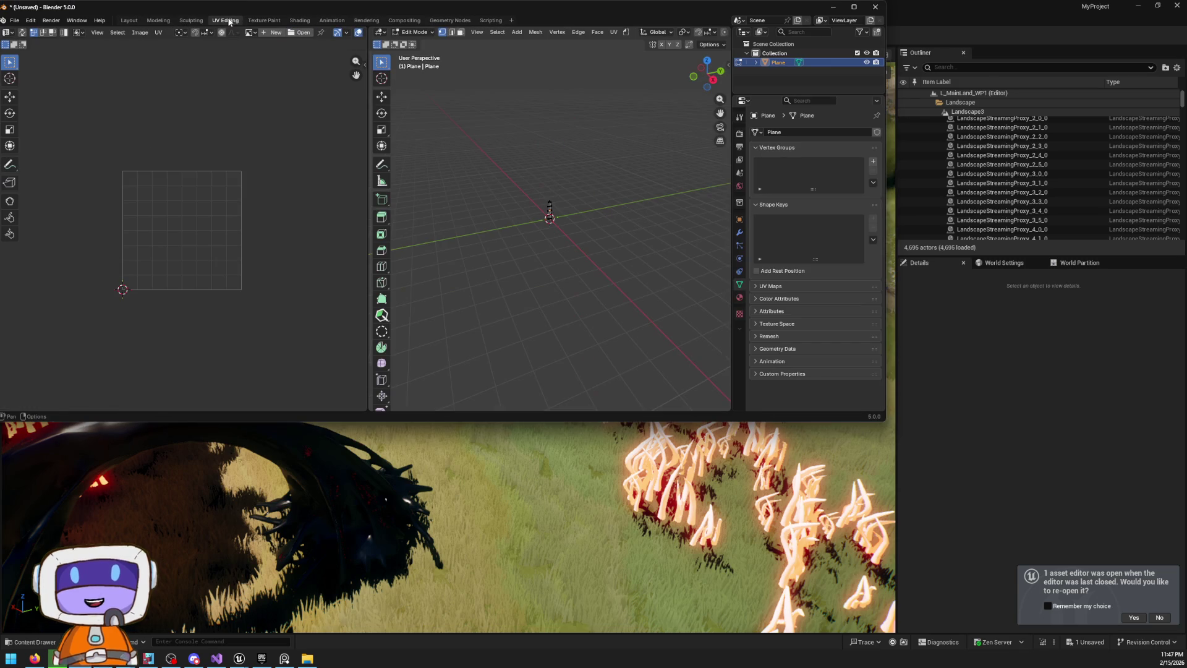
Maximize the window, select the whole mesh in side orthographic view, and unwrap its UVs
{"action": "left_click_drag", "start_coordinate": [601, 4], "coordinate": [724, 4]}
{"action": "scroll", "coordinate": [665, 299], "scroll_direction": "up", "scroll_amount": 5}
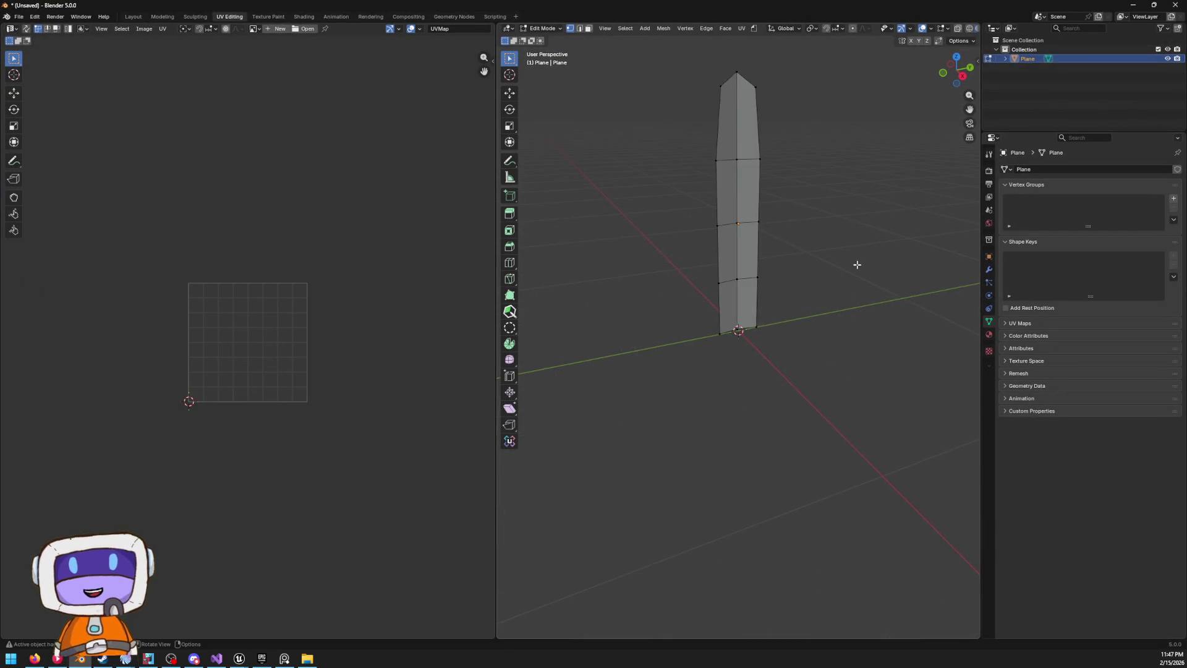
{"action": "left_click_drag", "start_coordinate": [857, 305], "coordinate": [866, 83]}
{"action": "key", "text": "a"}
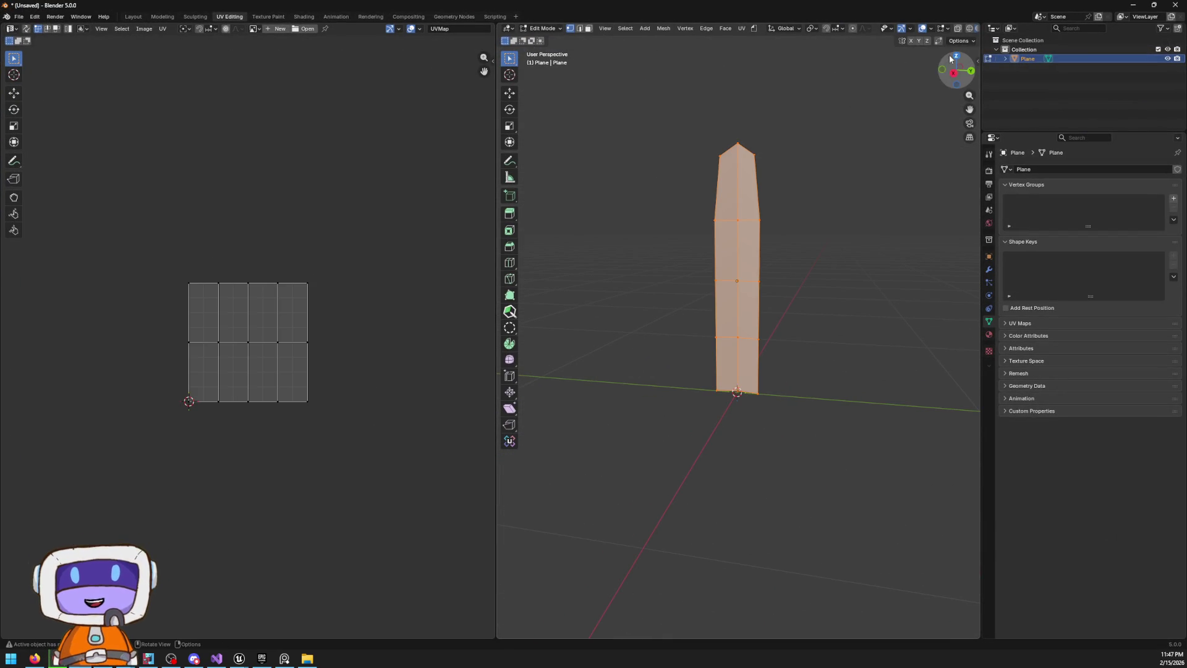
{"action": "left_click", "coordinate": [952, 75]}
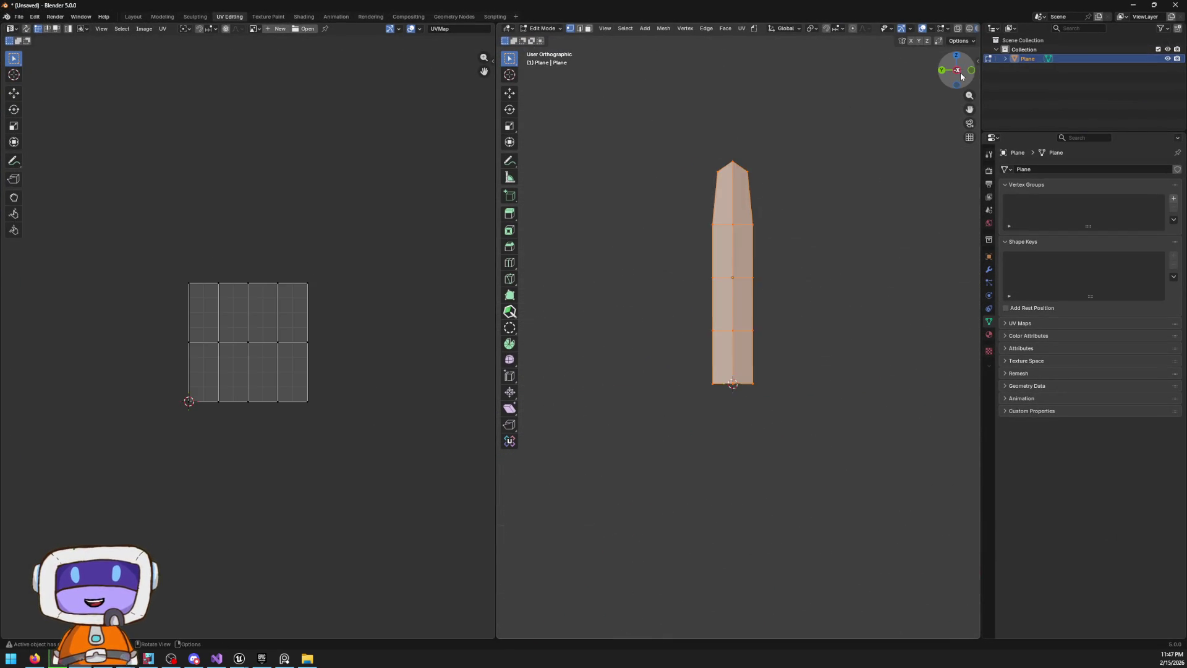
{"action": "left_click", "coordinate": [741, 27]}
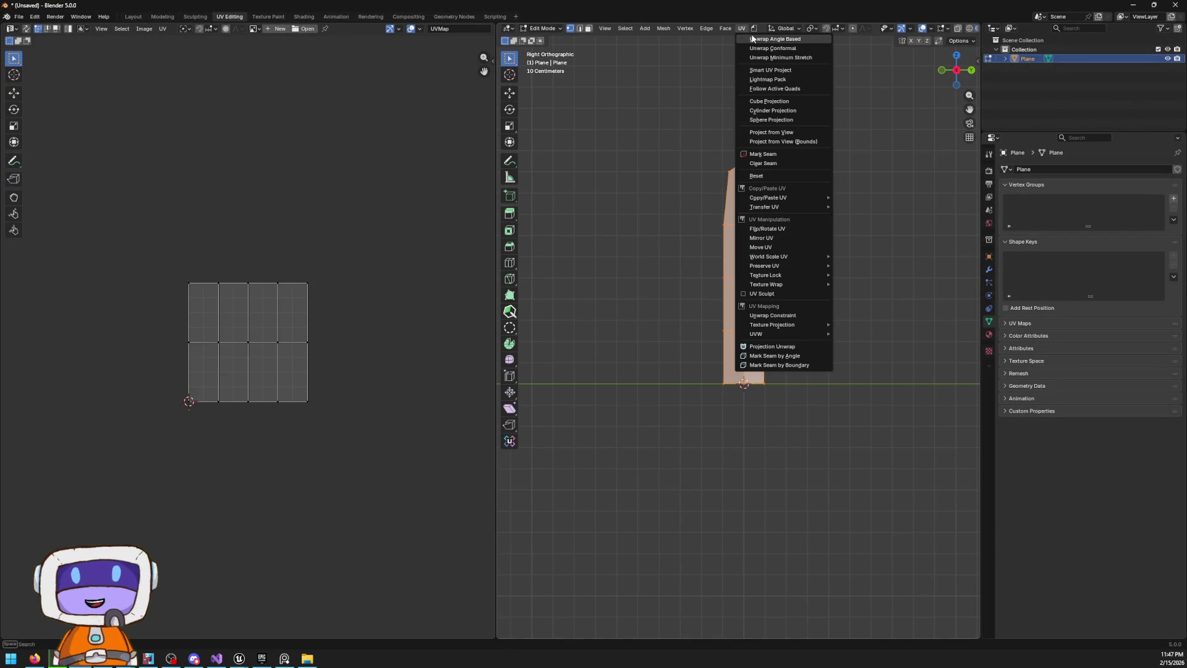
{"action": "left_click", "coordinate": [762, 40]}
{"action": "scroll", "coordinate": [319, 356], "scroll_direction": "up", "scroll_amount": 2}
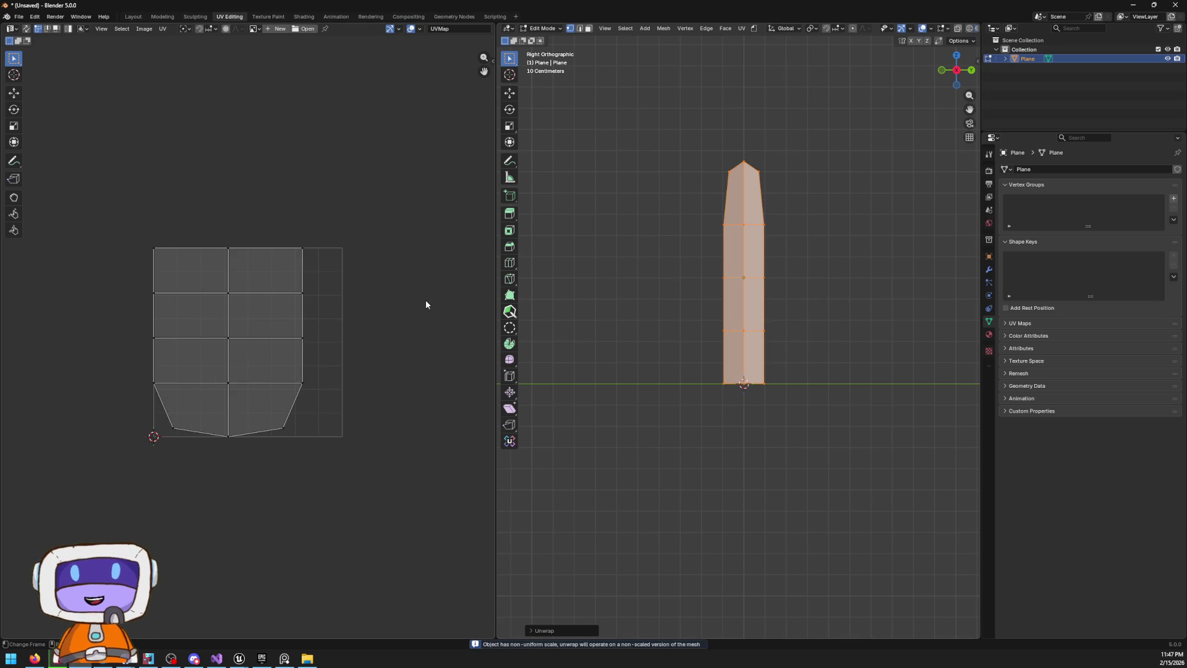
{"action": "right_click", "coordinate": [618, 344]}
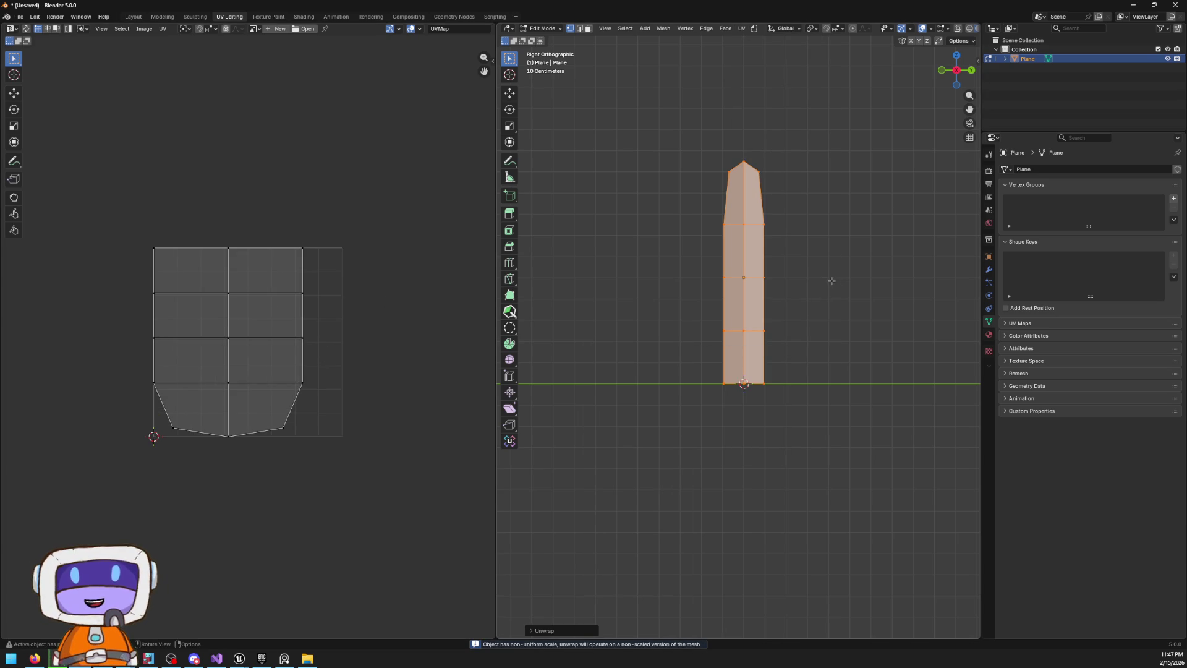
Apply All Transforms to the blade through F3 search, then return to Edit Mode
{"action": "key", "text": "Tab"}
{"action": "key", "text": "F3"}
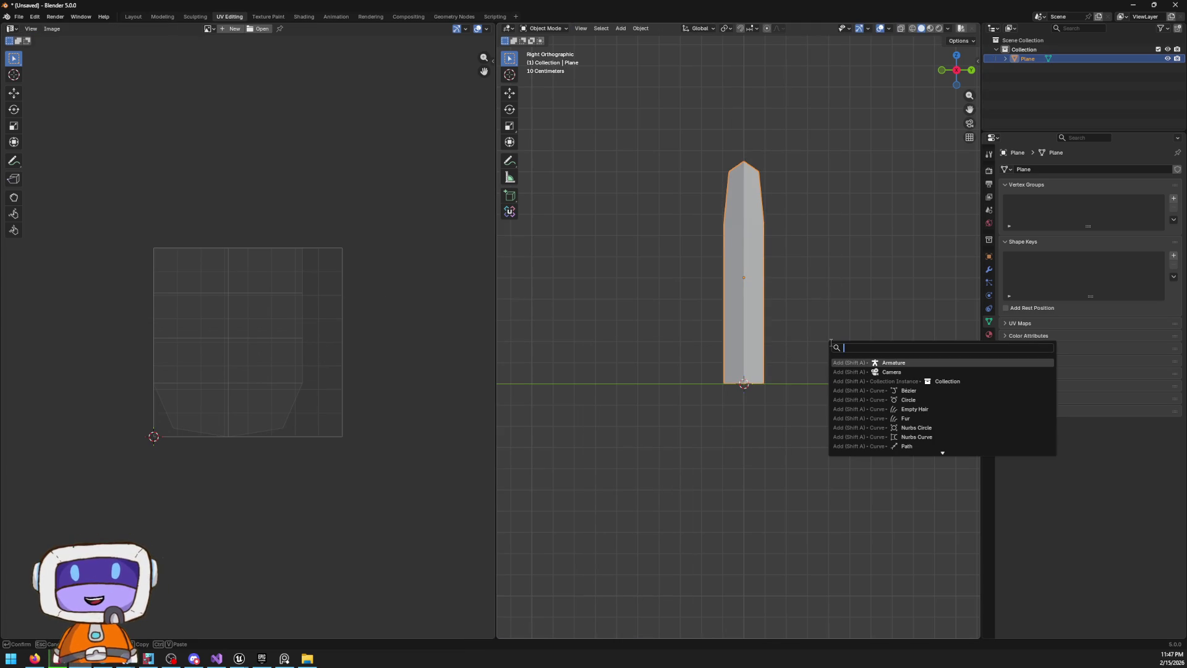
{"action": "type", "text": "TRAMSFPR"}
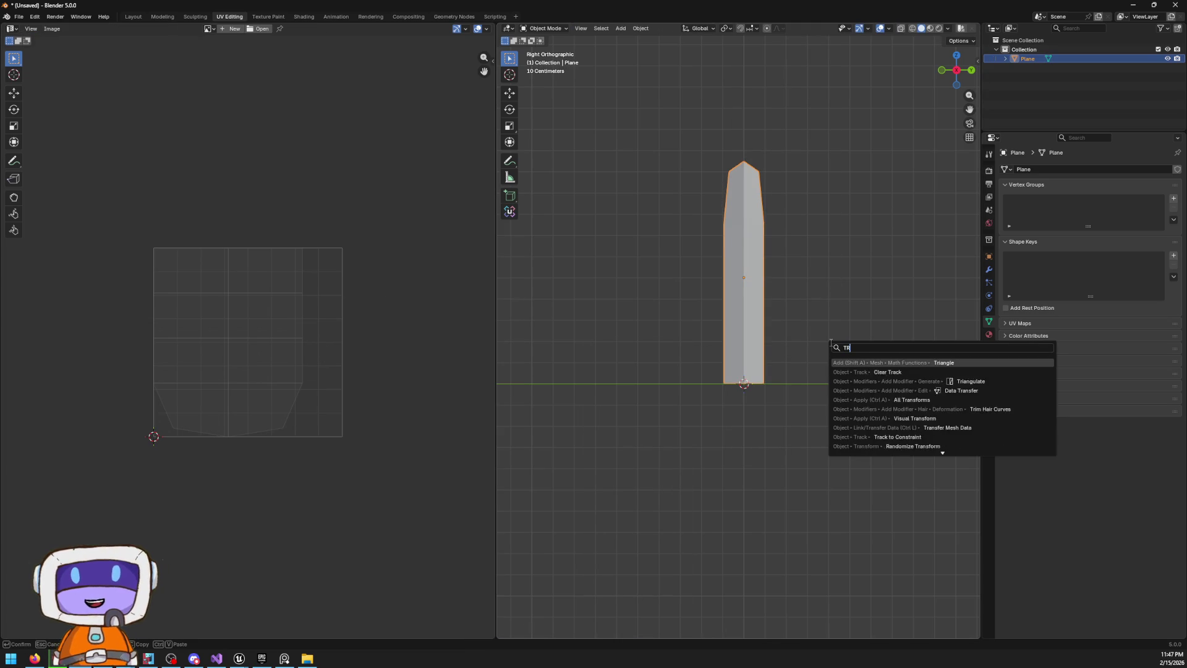
{"action": "key", "text": "BackSpace"}
{"action": "key", "text": "BackSpace"}
{"action": "key", "text": "BackSpace"}
{"action": "key", "text": "BackSpace"}
{"action": "type", "text": "ns"}
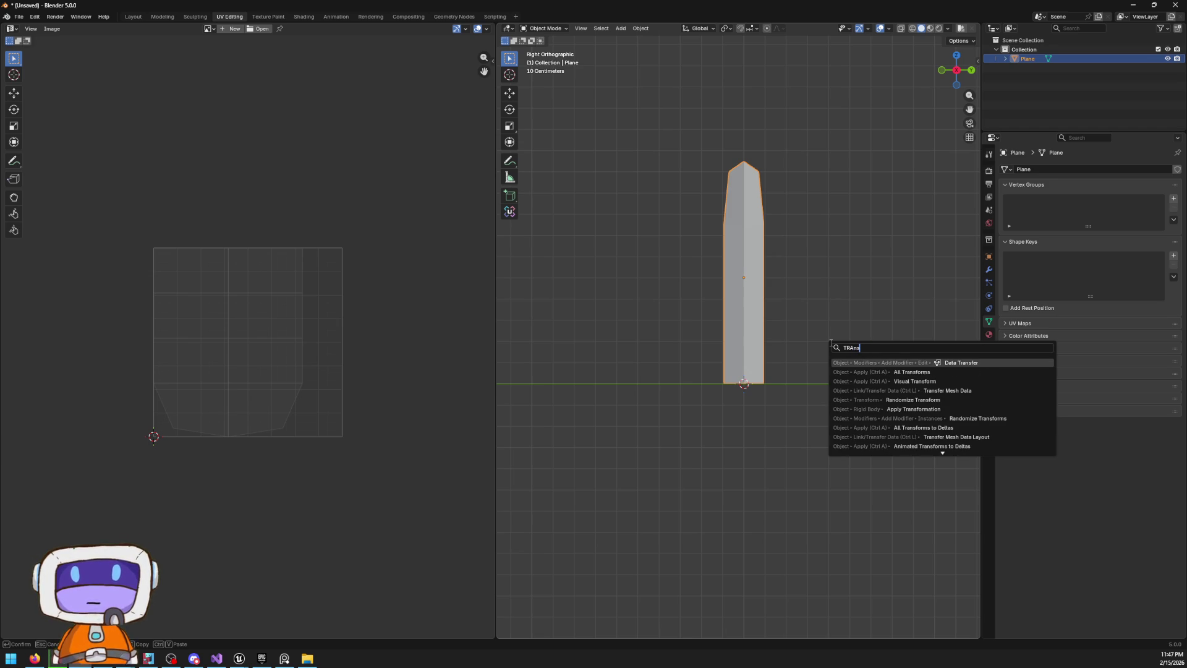
{"action": "key", "text": "Down"}
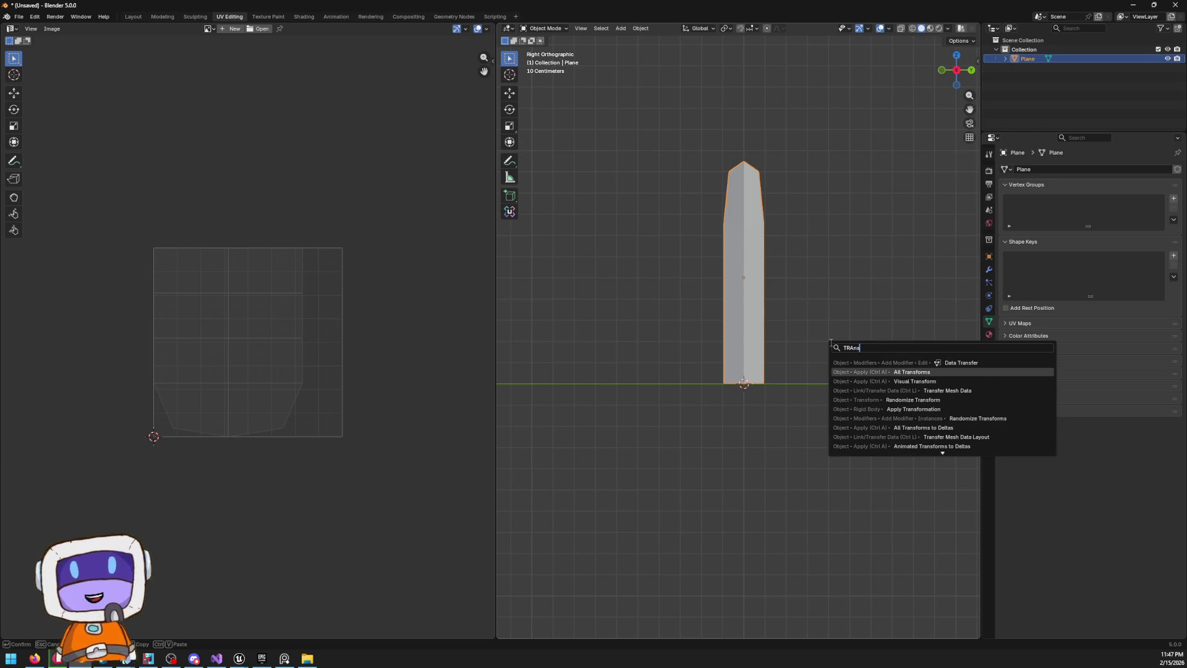
{"action": "key", "text": "Return"}
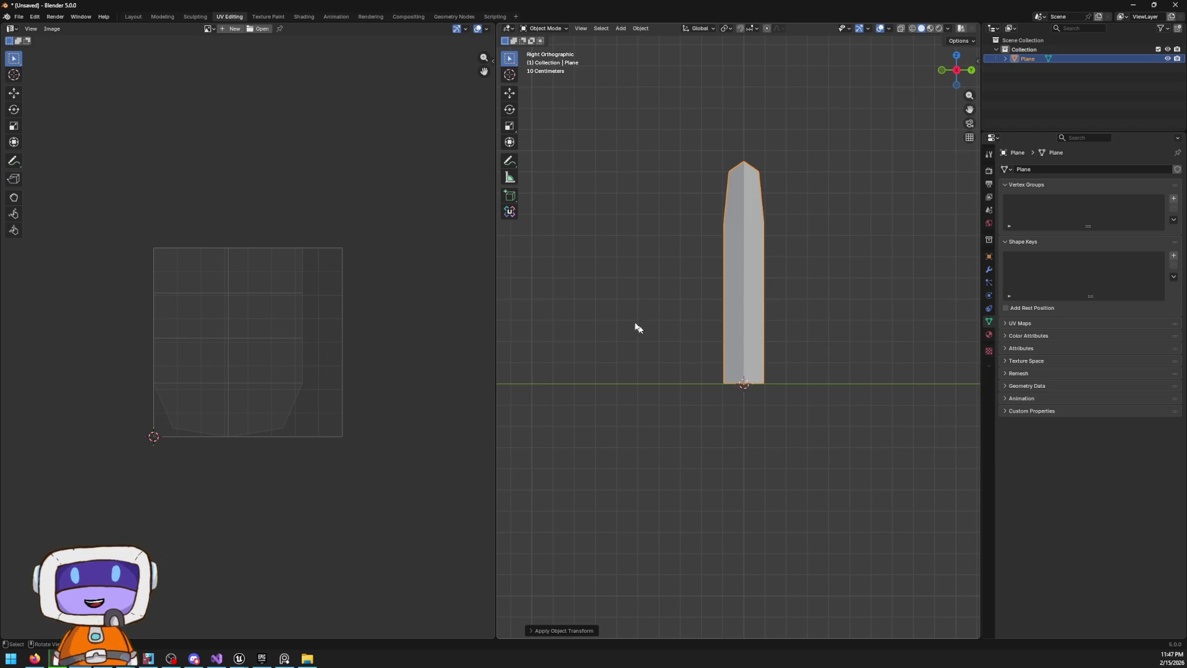
{"action": "left_click", "coordinate": [620, 29]}
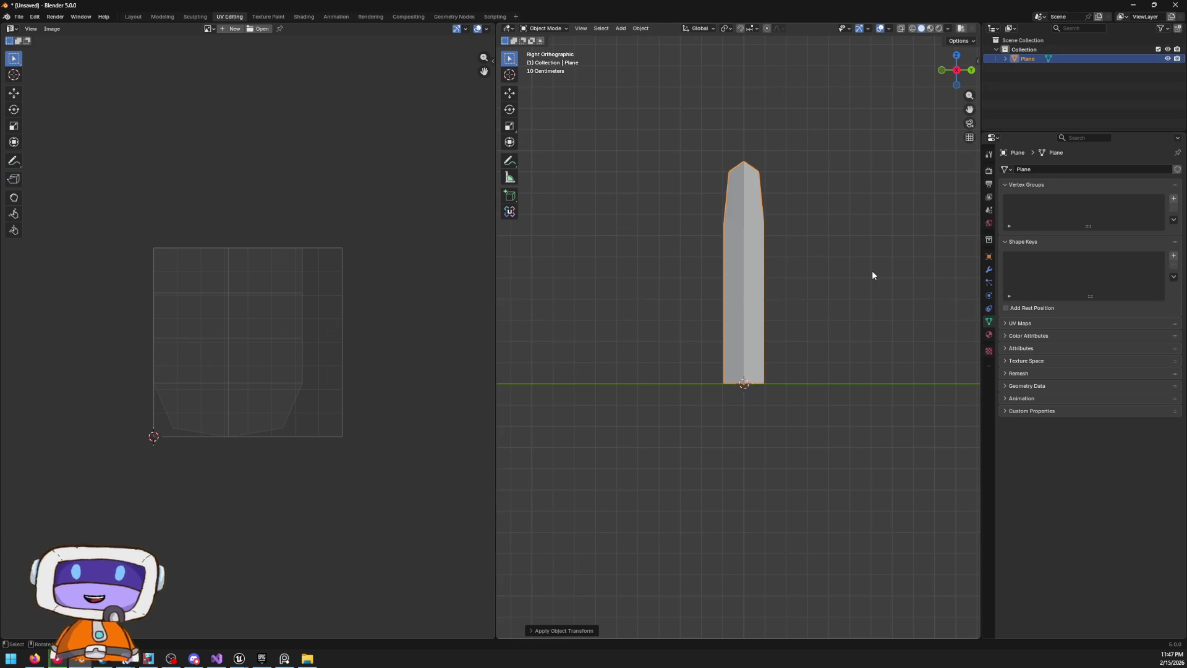
{"action": "key", "text": "Tab"}
{"action": "left_click", "coordinate": [740, 28]}
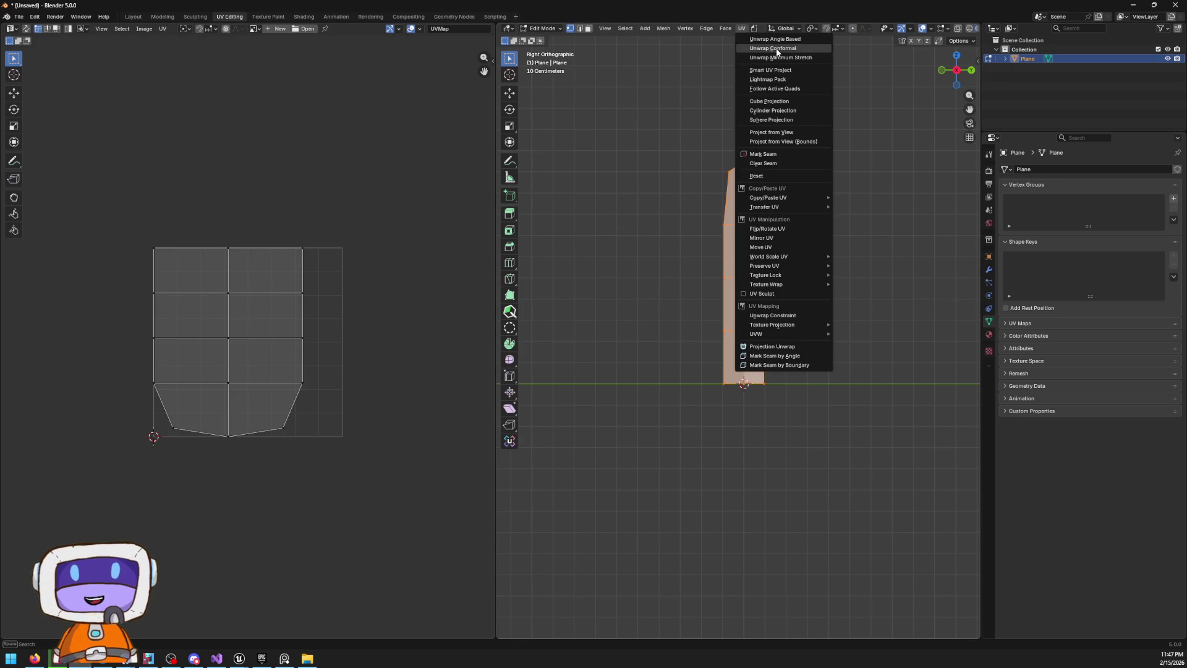
Project the blade's UVs from the side view, then enlarge the strip and move it into the UV square's left part
{"action": "left_click", "coordinate": [770, 131]}
{"action": "scroll", "coordinate": [315, 277], "scroll_direction": "up", "scroll_amount": 4}
{"action": "key", "text": "a"}
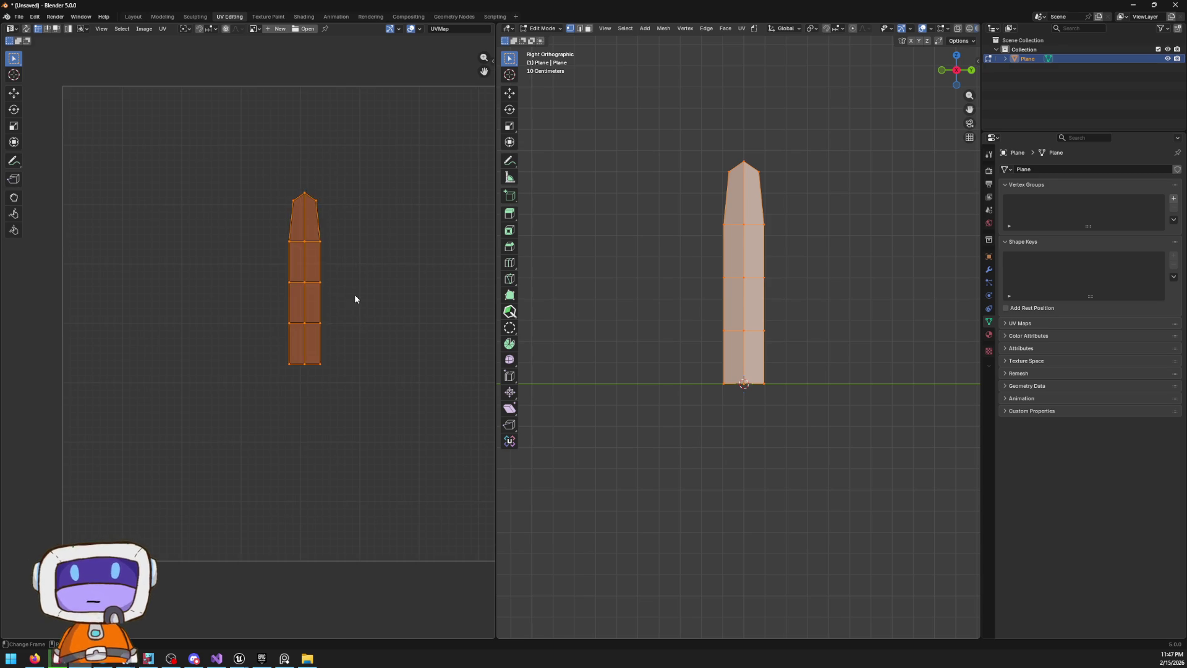
{"action": "key", "text": "s"}
{"action": "left_click", "coordinate": [371, 353]}
{"action": "key", "text": "g"}
{"action": "left_click", "coordinate": [217, 492]}
{"action": "key", "text": "s"}
{"action": "left_click", "coordinate": [245, 432]}
{"action": "key", "text": "g"}
{"action": "left_click", "coordinate": [247, 433]}
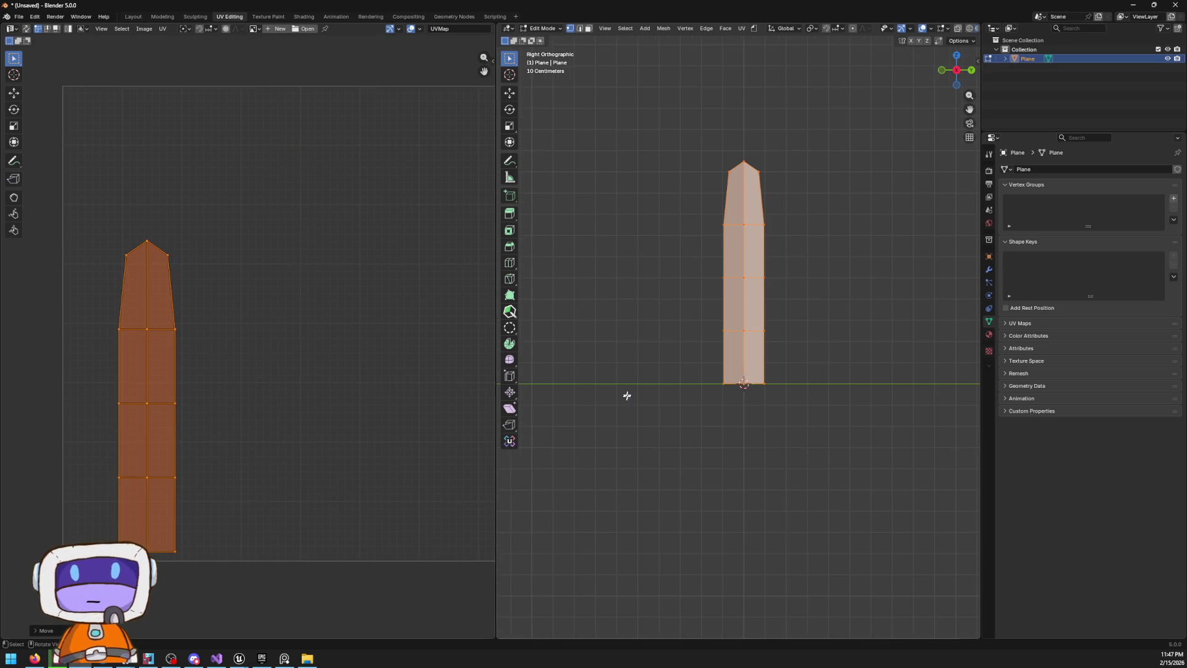
Recentre the UV strip in the editor and orbit the 3D view to a near side-on angle
{"action": "scroll", "coordinate": [856, 236], "scroll_direction": "up", "scroll_amount": 2}
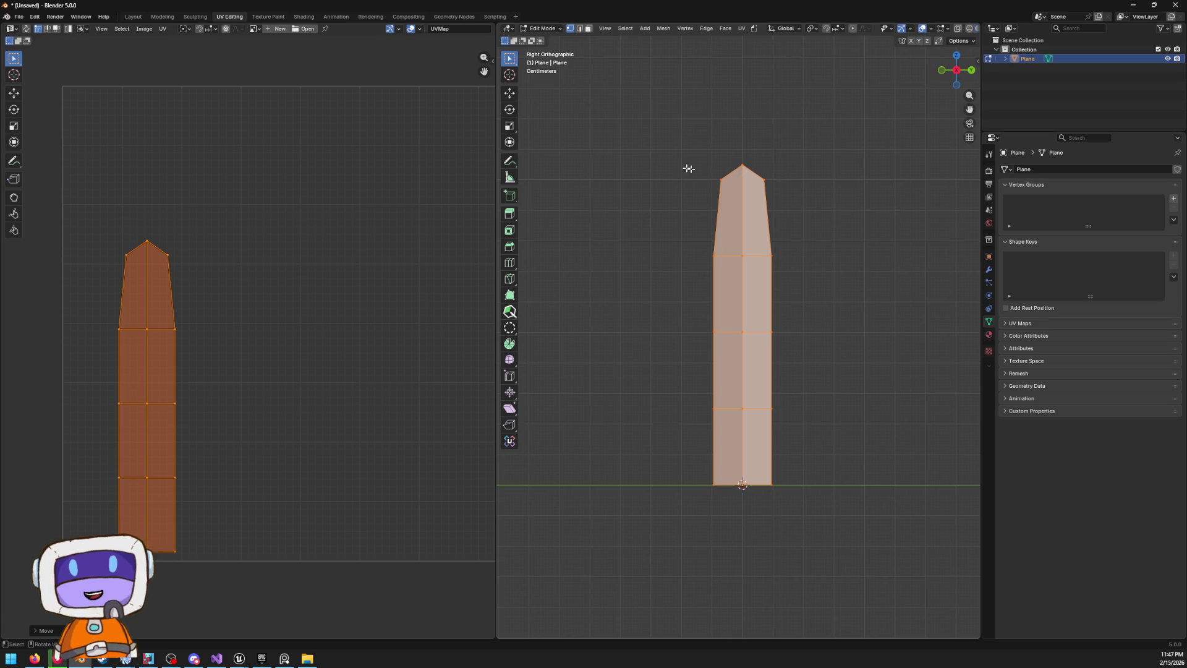
{"action": "scroll", "coordinate": [355, 309], "scroll_direction": "down", "scroll_amount": 1}
{"action": "scroll", "coordinate": [135, 345], "scroll_direction": "up", "scroll_amount": 2}
{"action": "left_click_drag", "start_coordinate": [135, 344], "coordinate": [261, 315]}
{"action": "mouse_move", "coordinate": [753, 325]}
{"action": "left_mouse_down"}
{"action": "mouse_move", "coordinate": [755, 374]}
{"action": "mouse_move", "coordinate": [818, 387]}
{"action": "mouse_move", "coordinate": [789, 313]}
{"action": "left_mouse_up"}
{"action": "scroll", "coordinate": [191, 291], "scroll_direction": "down", "scroll_amount": 3}
{"action": "left_click_drag", "start_coordinate": [337, 253], "coordinate": [296, 246]}
Set a saturated pink brush at 0.880 brightness and paint a blob over the blade tip on SimpleGrass
{"action": "left_click", "coordinate": [270, 16]}
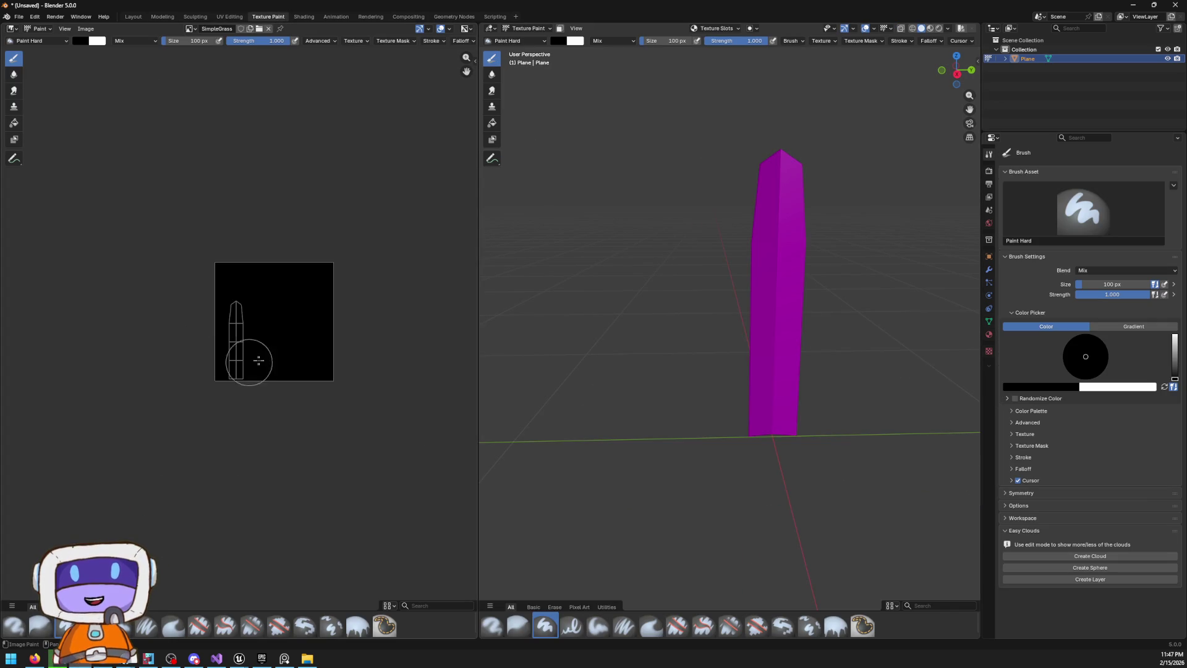
{"action": "scroll", "coordinate": [252, 326], "scroll_direction": "up", "scroll_amount": 6}
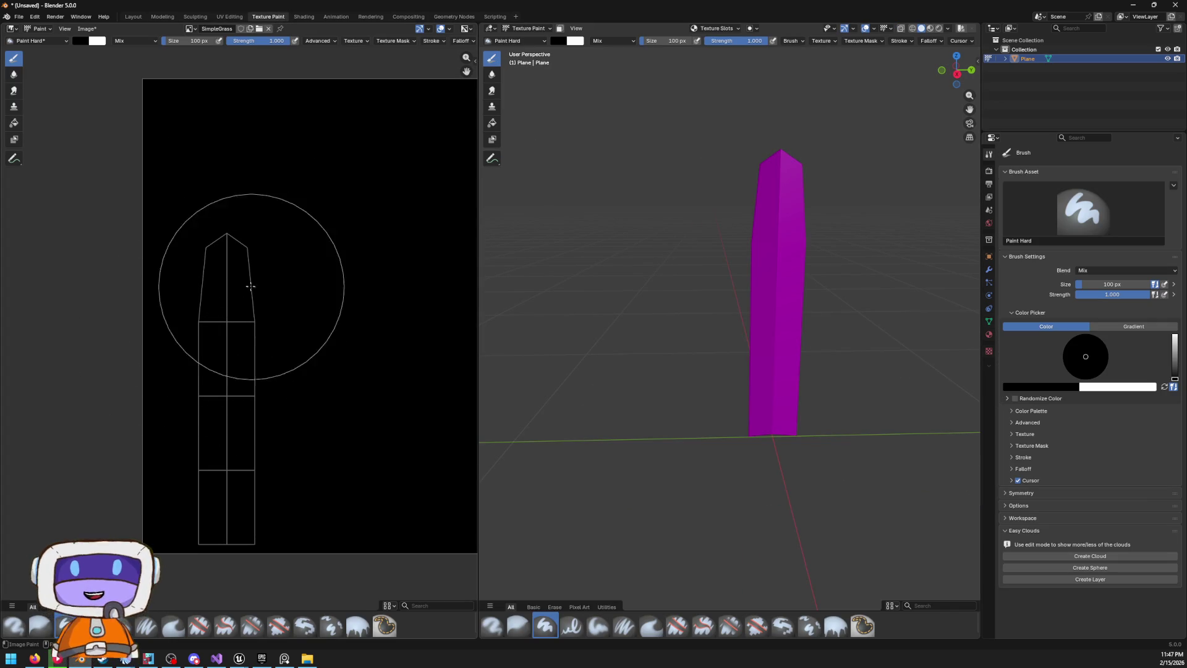
{"action": "left_click", "coordinate": [555, 40]}
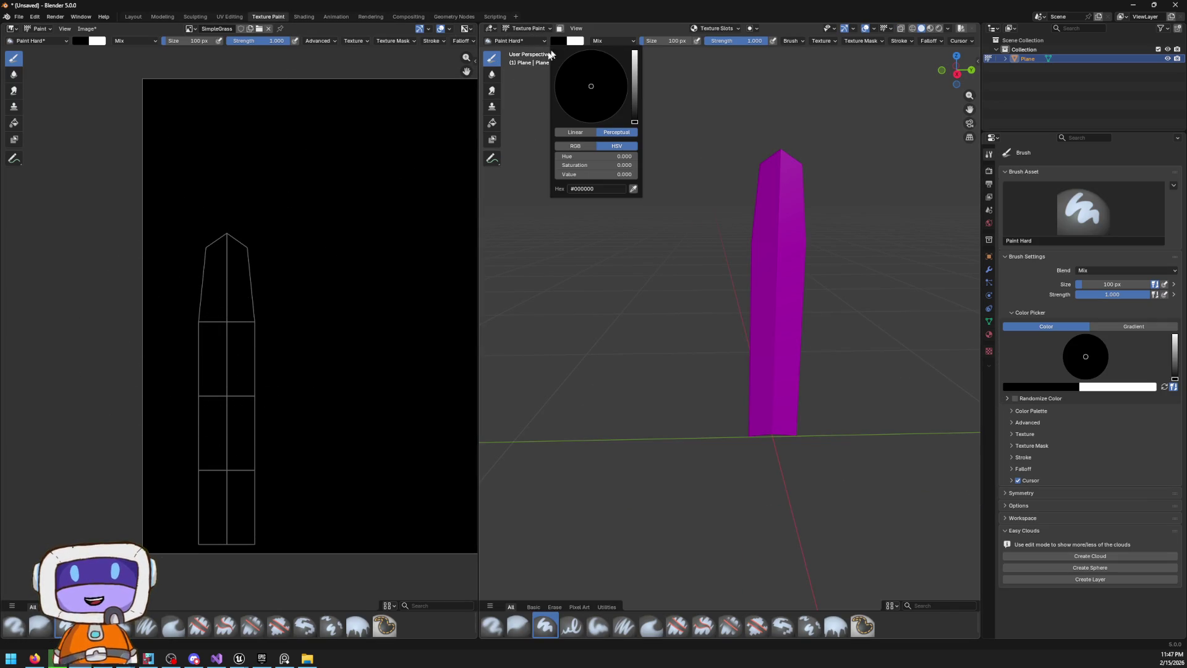
{"action": "mouse_move", "coordinate": [635, 104]}
{"action": "left_mouse_down"}
{"action": "mouse_move", "coordinate": [634, 50]}
{"action": "mouse_move", "coordinate": [565, 57]}
{"action": "mouse_move", "coordinate": [591, 103]}
{"action": "left_mouse_up"}
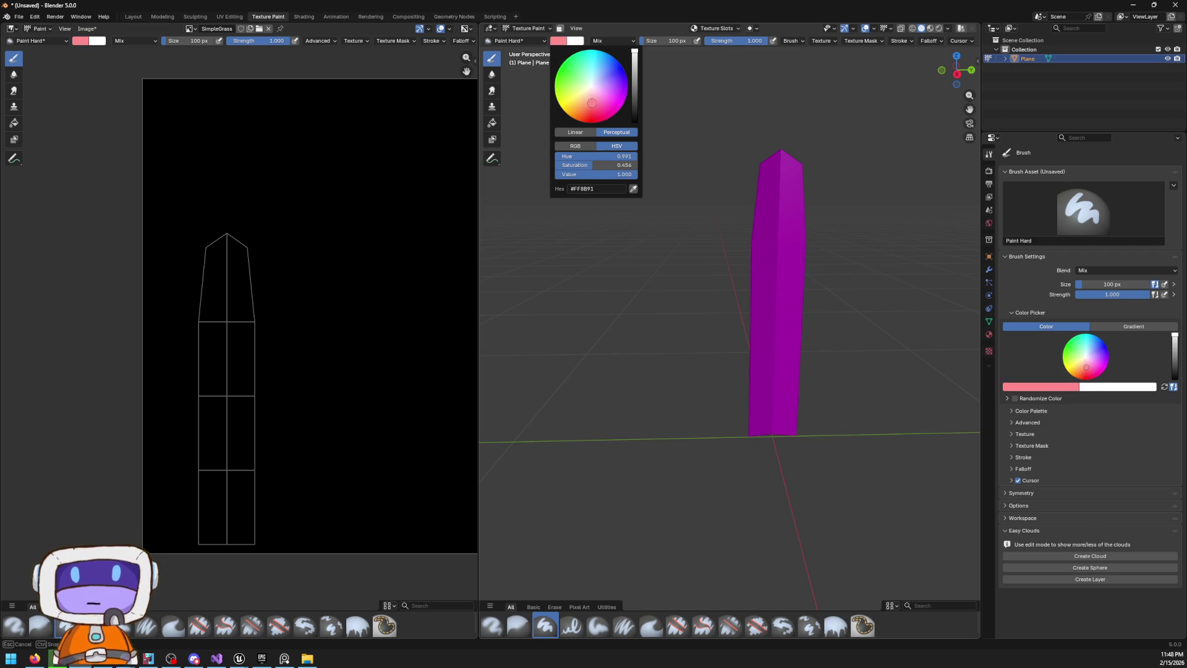
{"action": "left_click_drag", "start_coordinate": [633, 70], "coordinate": [633, 59]}
{"action": "left_click_drag", "start_coordinate": [595, 101], "coordinate": [593, 104]}
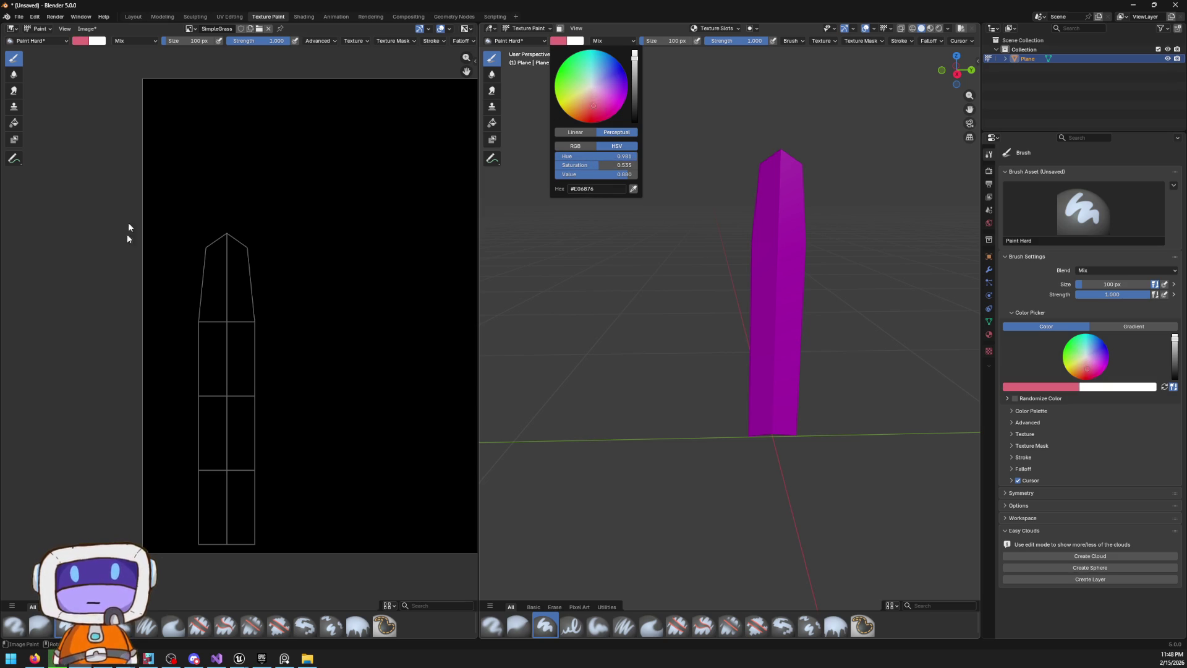
{"action": "left_click_drag", "start_coordinate": [199, 239], "coordinate": [254, 246]}
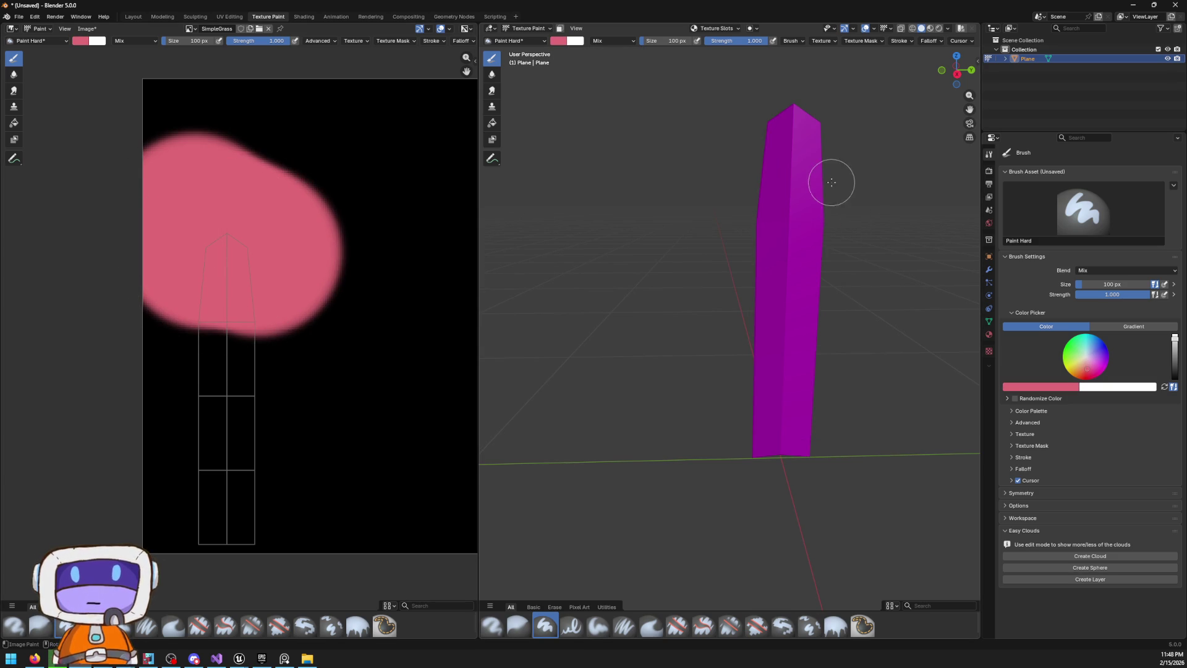
{"action": "left_click_drag", "start_coordinate": [845, 190], "coordinate": [975, 370]}
{"action": "left_click", "coordinate": [988, 334]}
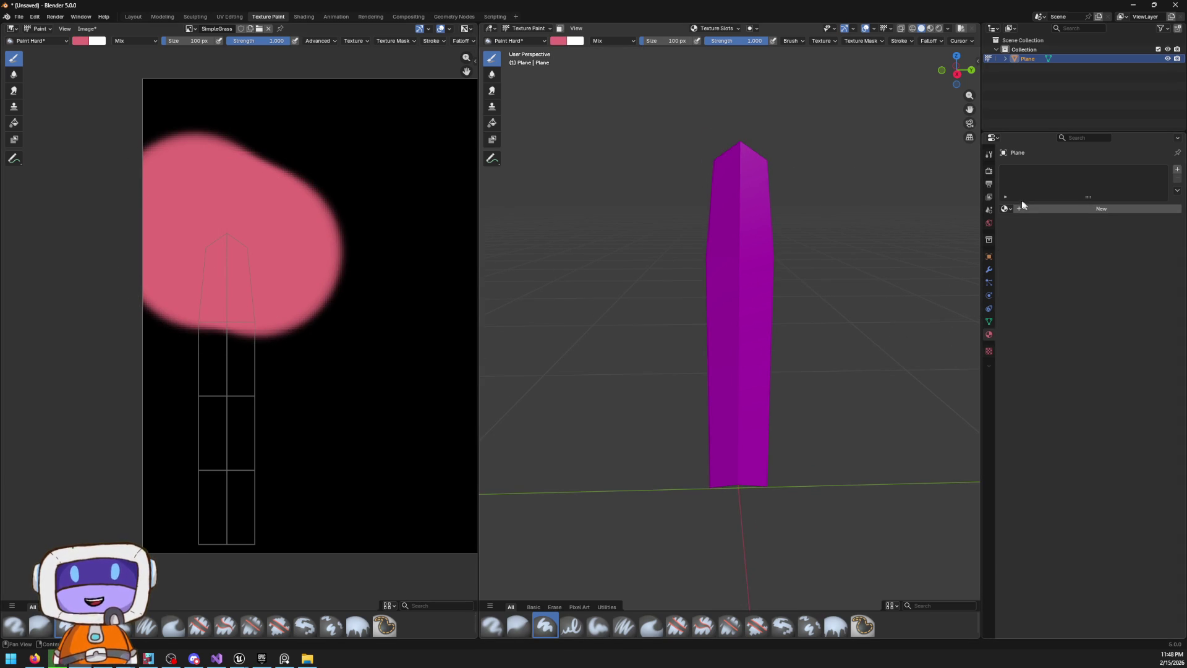
Add Material.001 to the blade with an Image Texture of SimpleGrass feeding its Base Color
{"action": "left_click", "coordinate": [1037, 213]}
{"action": "left_click", "coordinate": [1075, 267]}
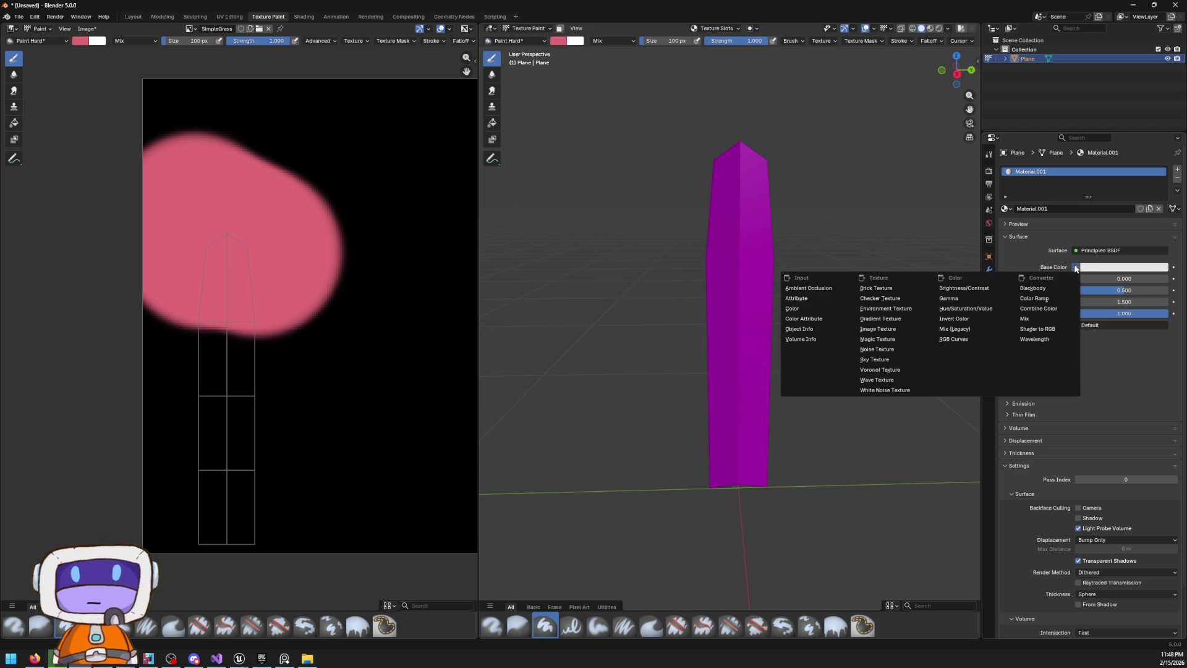
{"action": "left_click", "coordinate": [896, 330]}
{"action": "left_click", "coordinate": [1008, 280]}
{"action": "left_click", "coordinate": [1045, 308]}
{"action": "scroll", "coordinate": [545, 254], "scroll_direction": "down", "scroll_amount": 3}
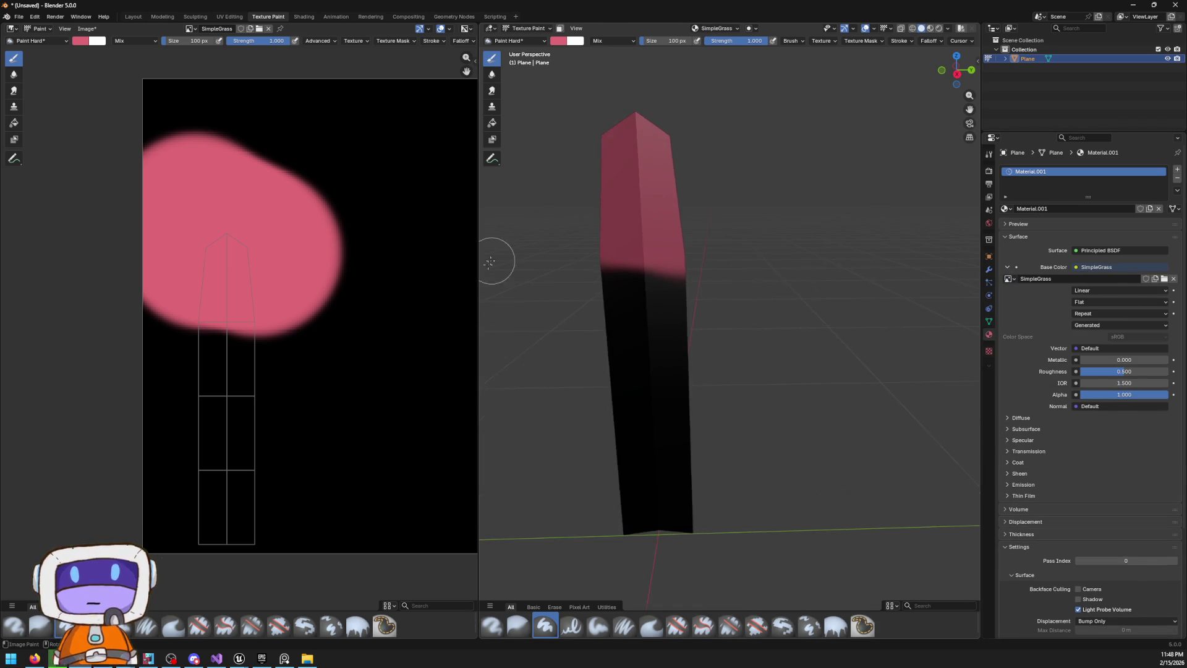
{"action": "scroll", "coordinate": [230, 257], "scroll_direction": "up", "scroll_amount": 1}
{"action": "scroll", "coordinate": [258, 298], "scroll_direction": "down", "scroll_amount": 1}
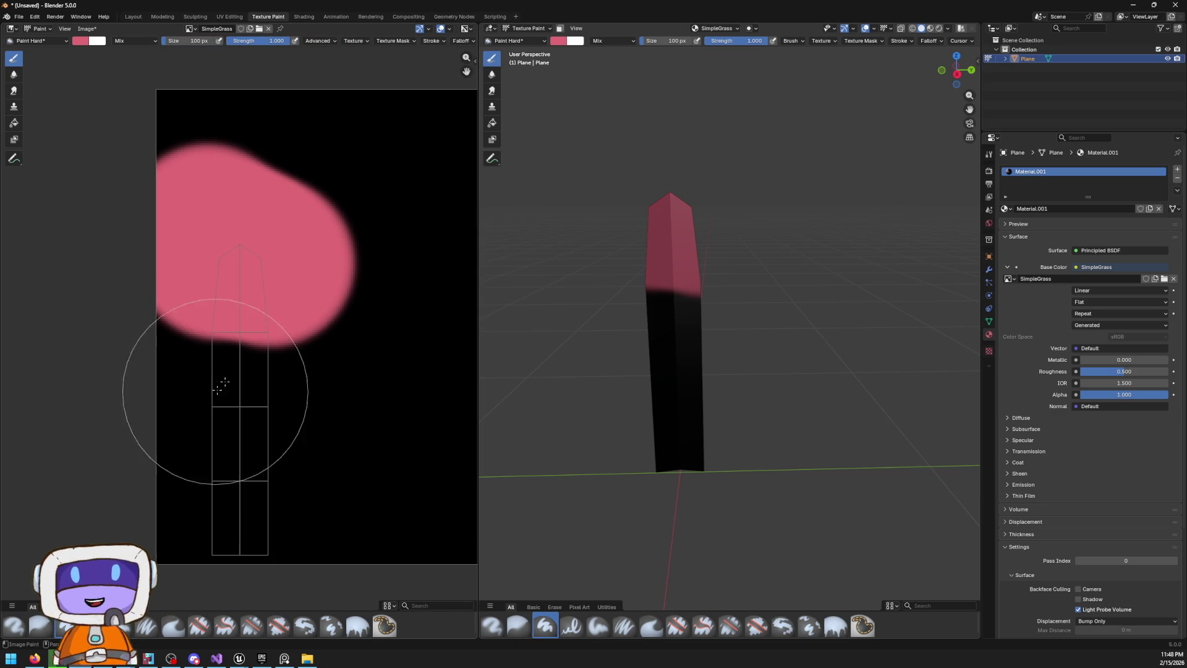
Paint the whole blade UV strip dark red
{"action": "left_click", "coordinate": [559, 42]}
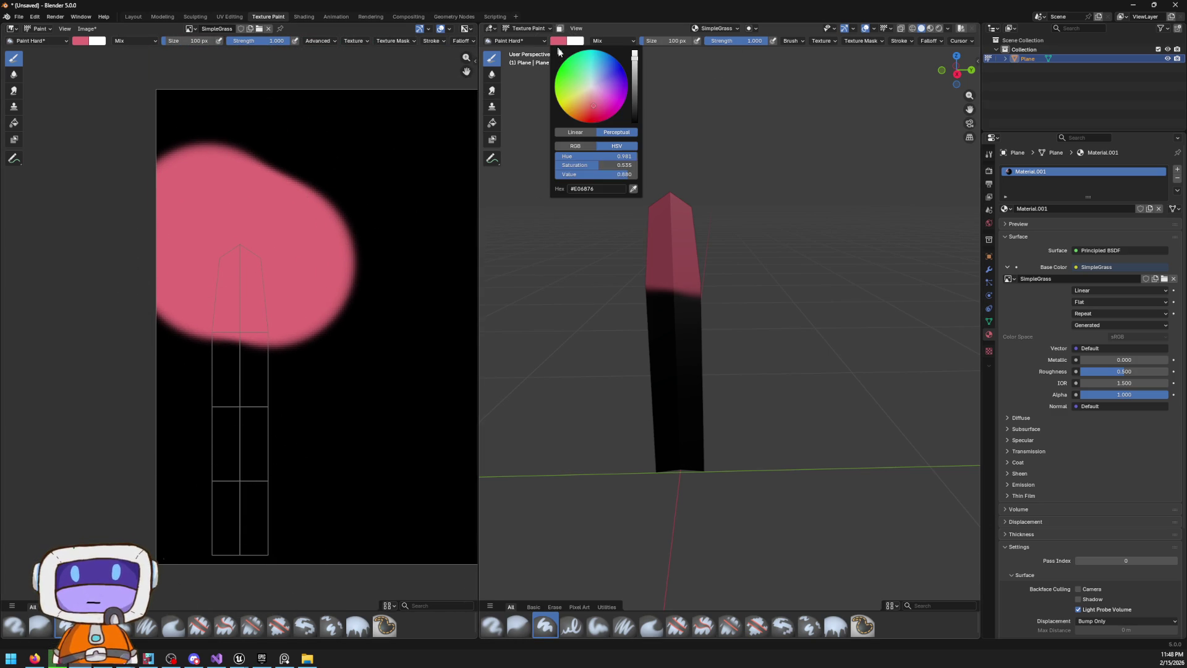
{"action": "mouse_move", "coordinate": [589, 115]}
{"action": "left_mouse_down"}
{"action": "mouse_move", "coordinate": [635, 108]}
{"action": "mouse_move", "coordinate": [634, 90]}
{"action": "left_mouse_up"}
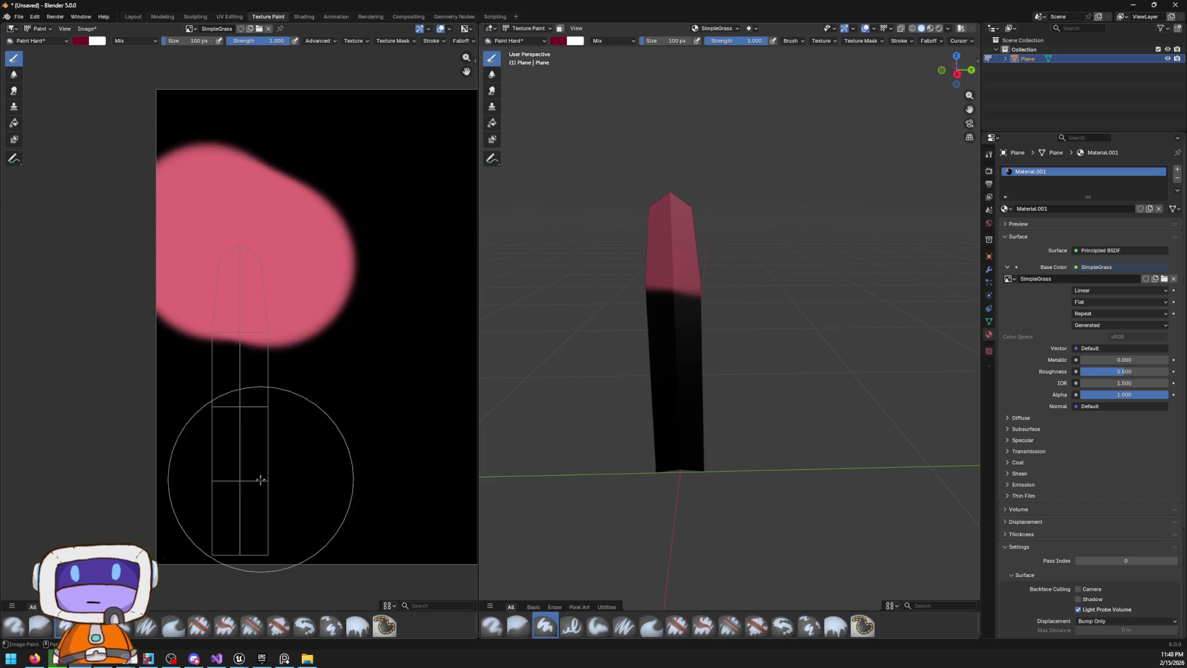
{"action": "left_click", "coordinate": [246, 534]}
{"action": "left_click_drag", "start_coordinate": [246, 534], "coordinate": [240, 313]}
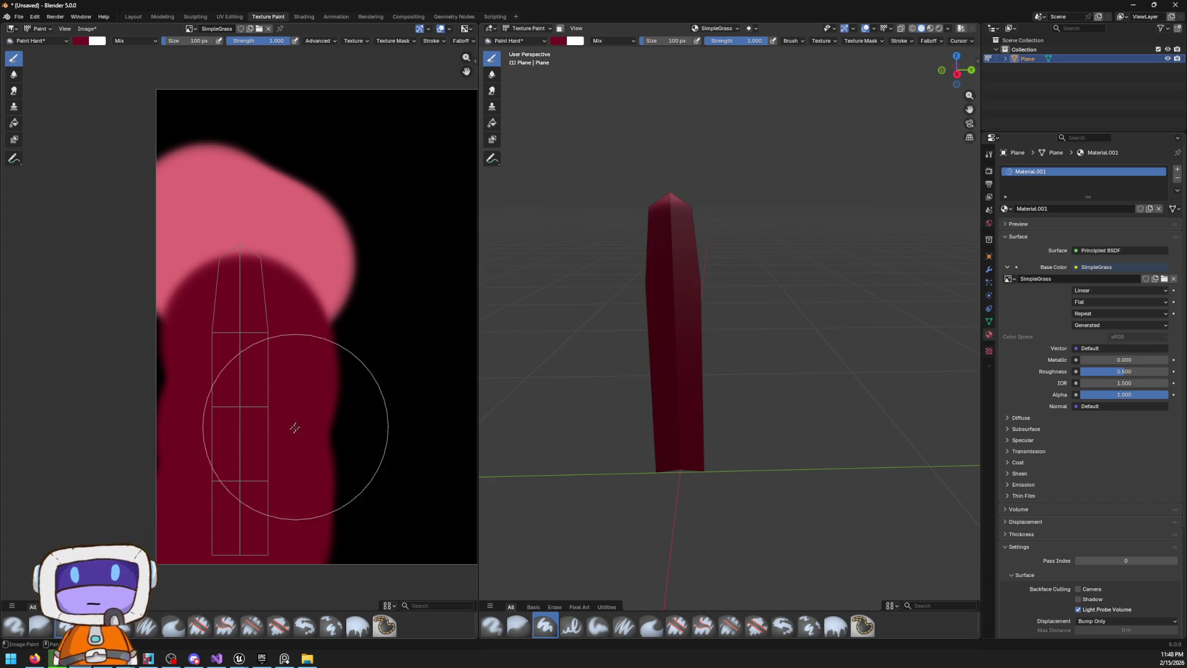
Paint green over the blade's top and smear it down into the red
{"action": "left_click", "coordinate": [560, 46]}
{"action": "left_click_drag", "start_coordinate": [588, 87], "coordinate": [569, 77]}
{"action": "mouse_move", "coordinate": [264, 281]}
{"action": "left_mouse_down"}
{"action": "mouse_move", "coordinate": [260, 240]}
{"action": "mouse_move", "coordinate": [238, 309]}
{"action": "mouse_move", "coordinate": [253, 217]}
{"action": "left_mouse_up"}
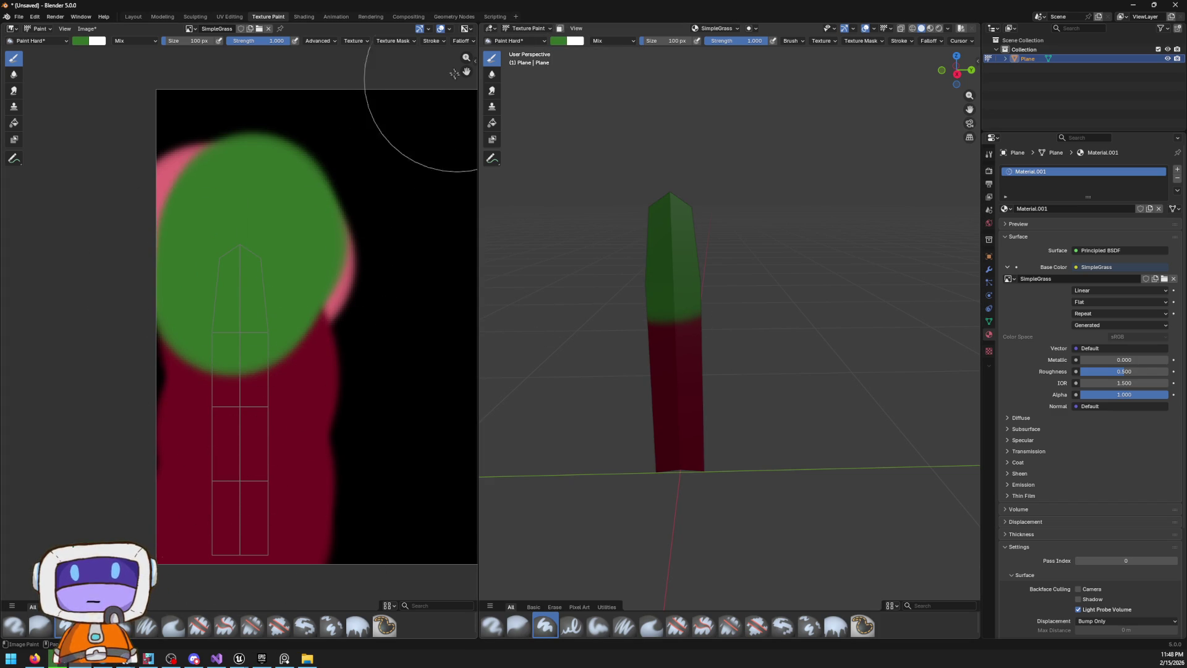
{"action": "left_click", "coordinate": [492, 91]}
{"action": "mouse_move", "coordinate": [260, 312]}
{"action": "left_mouse_down"}
{"action": "mouse_move", "coordinate": [233, 490]}
{"action": "mouse_move", "coordinate": [235, 314]}
{"action": "mouse_move", "coordinate": [257, 371]}
{"action": "mouse_move", "coordinate": [257, 463]}
{"action": "mouse_move", "coordinate": [284, 296]}
{"action": "mouse_move", "coordinate": [226, 433]}
{"action": "mouse_move", "coordinate": [225, 411]}
{"action": "mouse_move", "coordinate": [265, 384]}
{"action": "mouse_move", "coordinate": [291, 323]}
{"action": "mouse_move", "coordinate": [249, 305]}
{"action": "mouse_move", "coordinate": [225, 371]}
{"action": "mouse_move", "coordinate": [251, 251]}
{"action": "mouse_move", "coordinate": [284, 281]}
{"action": "mouse_move", "coordinate": [233, 418]}
{"action": "mouse_move", "coordinate": [252, 437]}
{"action": "mouse_move", "coordinate": [299, 411]}
{"action": "mouse_move", "coordinate": [236, 369]}
{"action": "mouse_move", "coordinate": [220, 403]}
{"action": "mouse_move", "coordinate": [251, 199]}
{"action": "mouse_move", "coordinate": [176, 244]}
{"action": "mouse_move", "coordinate": [204, 377]}
{"action": "mouse_move", "coordinate": [146, 477]}
{"action": "mouse_move", "coordinate": [251, 445]}
{"action": "mouse_move", "coordinate": [290, 362]}
{"action": "mouse_move", "coordinate": [296, 460]}
{"action": "mouse_move", "coordinate": [178, 529]}
{"action": "mouse_move", "coordinate": [251, 472]}
{"action": "mouse_move", "coordinate": [291, 296]}
{"action": "mouse_move", "coordinate": [200, 416]}
{"action": "mouse_move", "coordinate": [164, 233]}
{"action": "mouse_move", "coordinate": [347, 448]}
{"action": "mouse_move", "coordinate": [324, 217]}
{"action": "mouse_move", "coordinate": [314, 344]}
{"action": "mouse_move", "coordinate": [303, 105]}
{"action": "mouse_move", "coordinate": [296, 225]}
{"action": "mouse_move", "coordinate": [321, 87]}
{"action": "mouse_move", "coordinate": [348, 142]}
{"action": "left_mouse_up"}
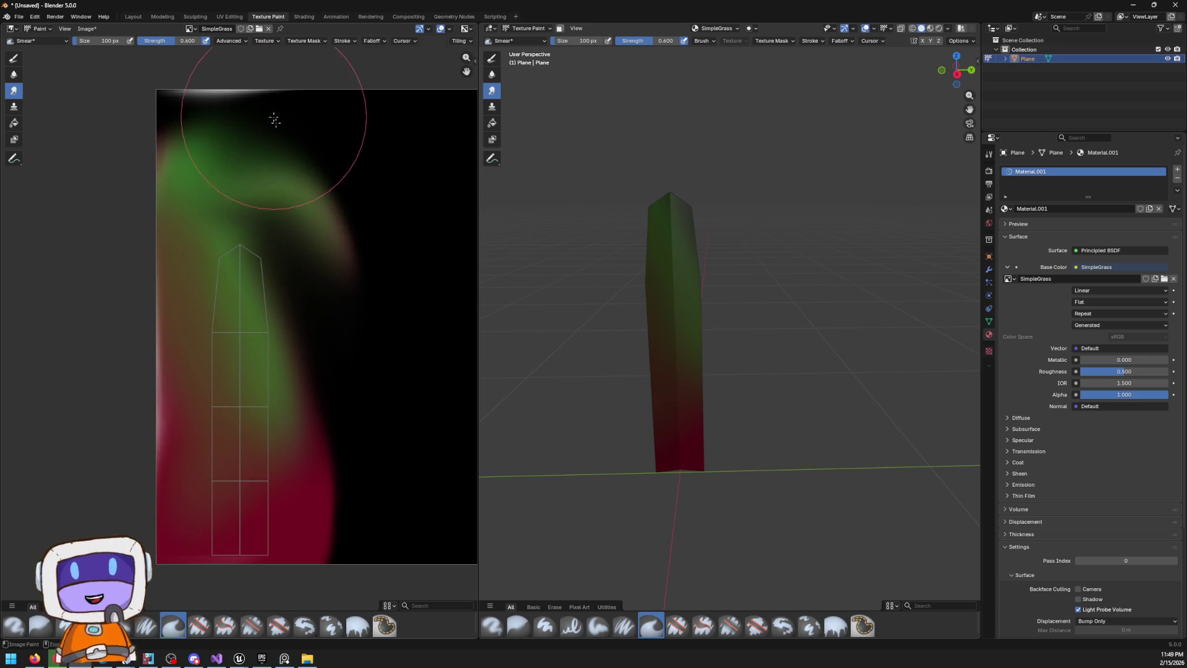
Undo the last smear, then frame the green-to-red blade in the Modeling workspace
{"action": "key", "text": "ctrl+z"}
{"action": "key", "text": "ctrl+z"}
{"action": "key", "text": "ctrl+z"}
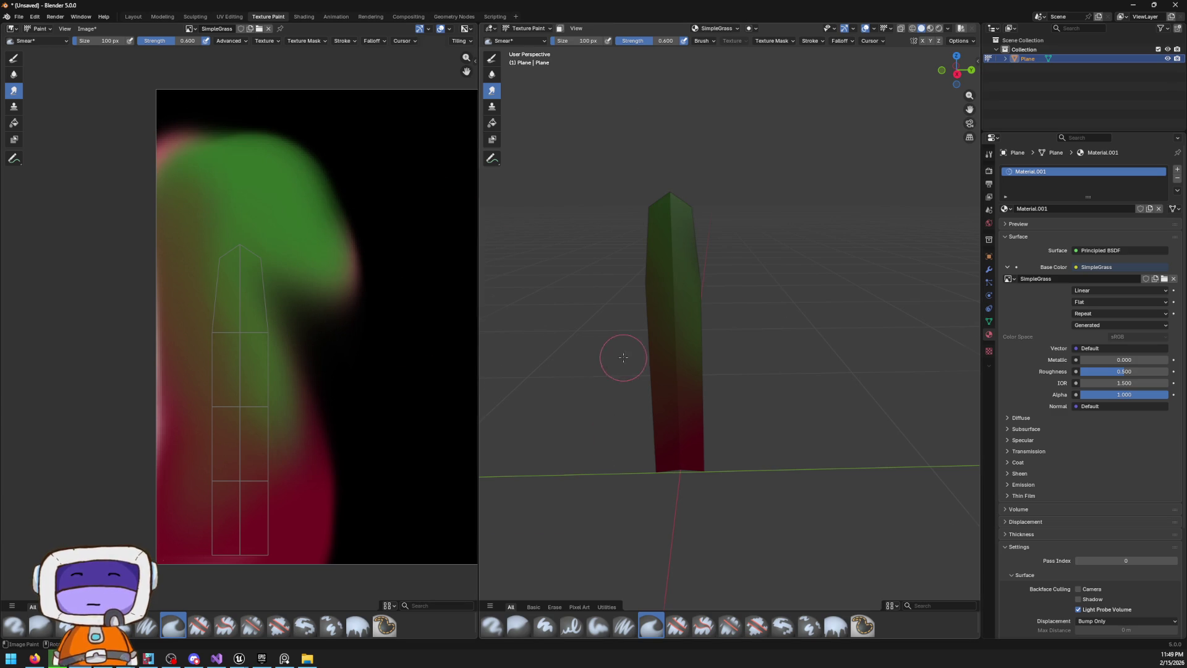
{"action": "scroll", "coordinate": [687, 303], "scroll_direction": "up", "scroll_amount": 5}
{"action": "scroll", "coordinate": [696, 293], "scroll_direction": "down", "scroll_amount": 5}
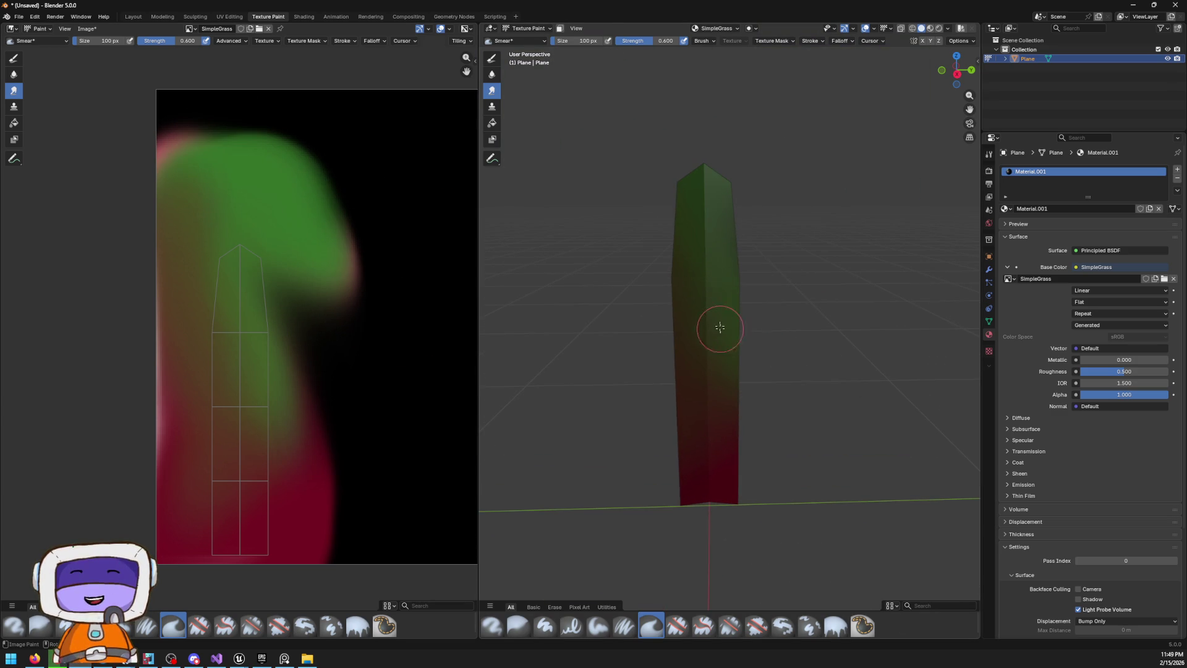
{"action": "scroll", "coordinate": [741, 269], "scroll_direction": "down", "scroll_amount": 3}
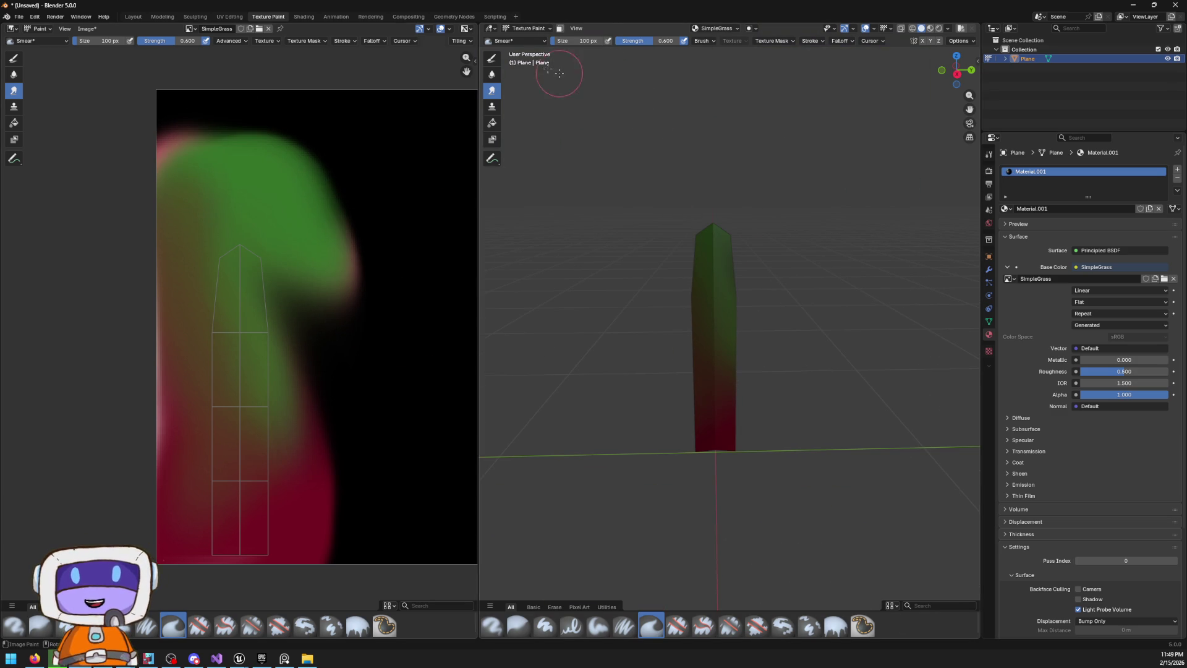
{"action": "mouse_move", "coordinate": [539, 305]}
{"action": "left_mouse_down"}
{"action": "mouse_move", "coordinate": [721, 332]}
{"action": "mouse_move", "coordinate": [703, 373]}
{"action": "left_mouse_up"}
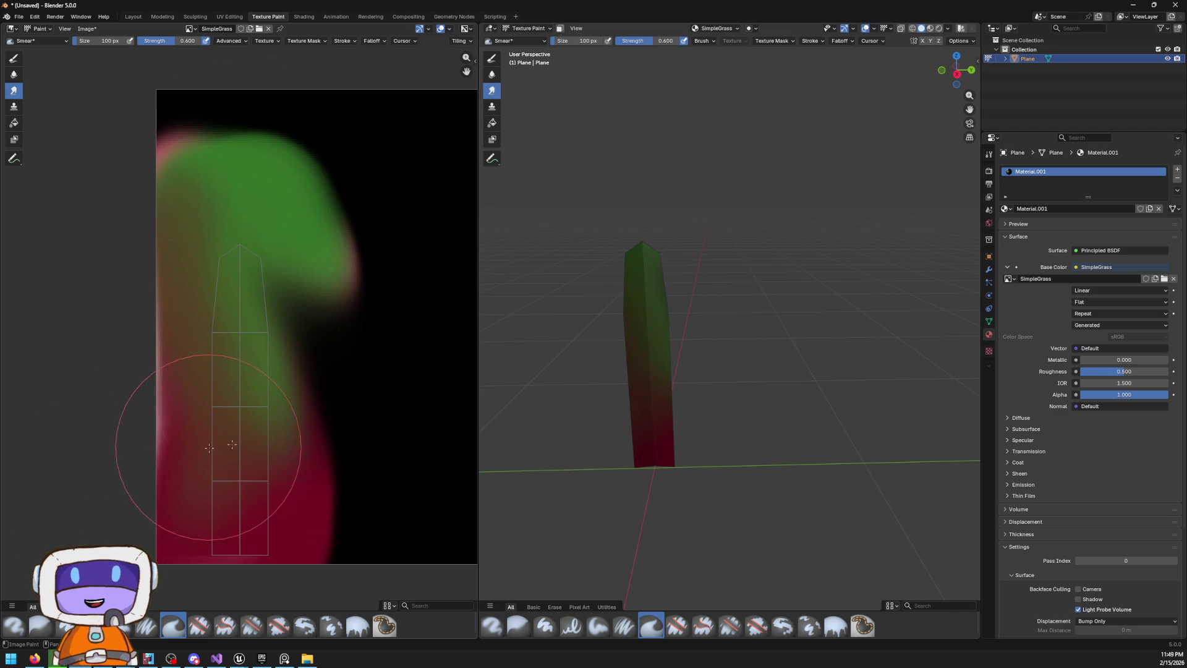
{"action": "mouse_move", "coordinate": [699, 322]}
{"action": "left_mouse_down"}
{"action": "mouse_move", "coordinate": [671, 379]}
{"action": "mouse_move", "coordinate": [555, 127]}
{"action": "left_mouse_up"}
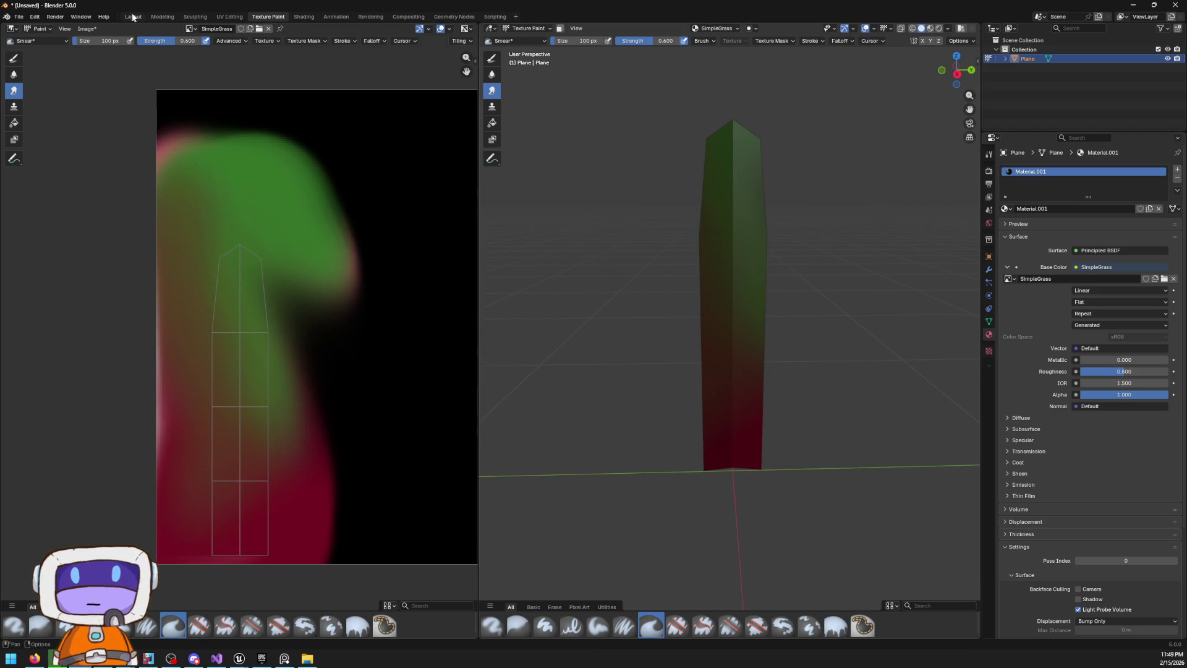
{"action": "left_click", "coordinate": [166, 17]}
{"action": "key", "text": "KP_Decimal"}
Switch to Material Preview shading and give the blade smooth, auto-smooth shading
{"action": "key", "text": "z"}
{"action": "left_click", "coordinate": [630, 437]}
{"action": "key", "text": "alt+a"}
{"action": "scroll", "coordinate": [637, 379], "scroll_direction": "up", "scroll_amount": 5}
{"action": "key", "text": "Tab"}
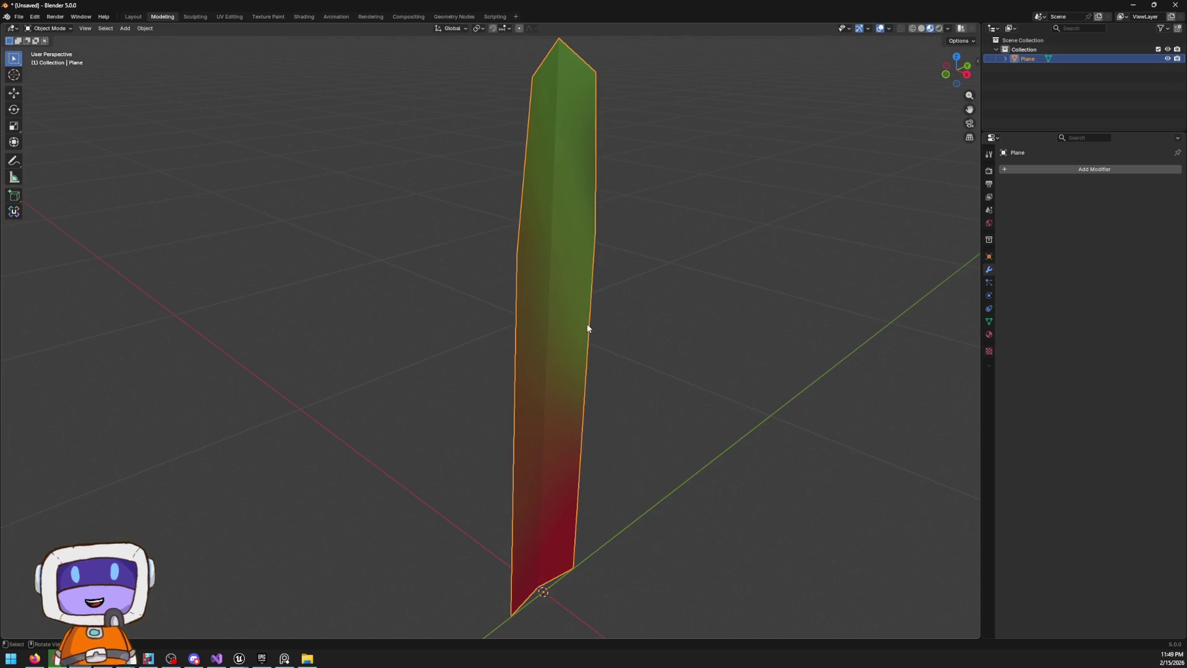
{"action": "right_click", "coordinate": [571, 334]}
{"action": "left_click", "coordinate": [571, 325]}
{"action": "left_click", "coordinate": [676, 507]}
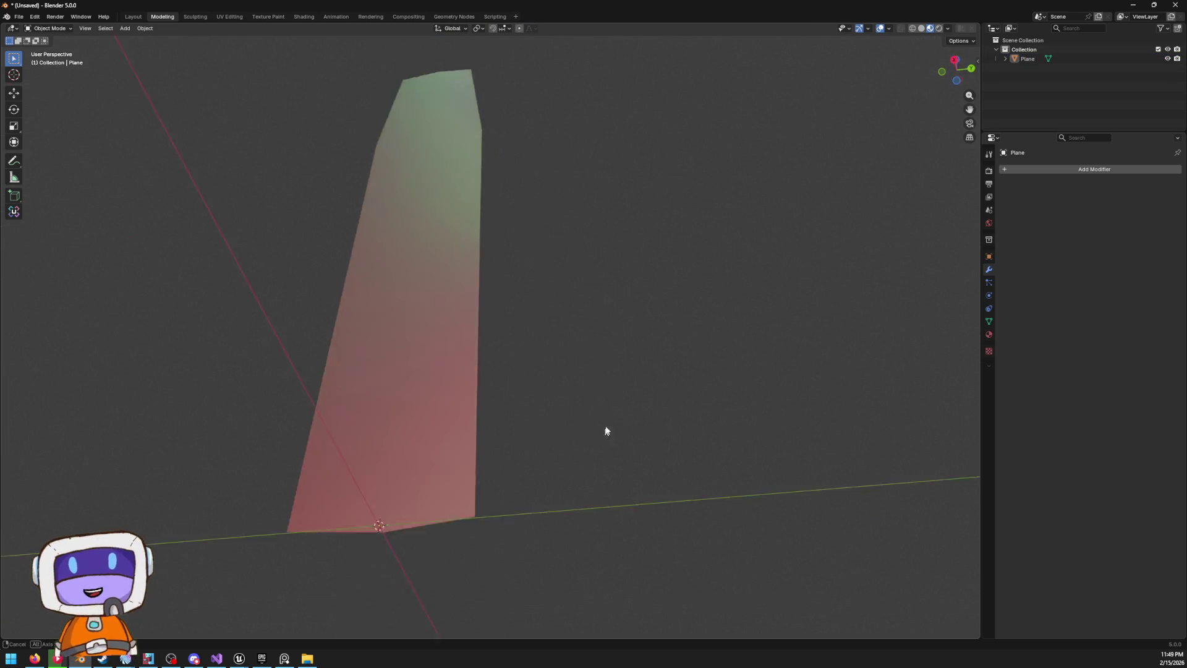
{"action": "right_click", "coordinate": [504, 369]}
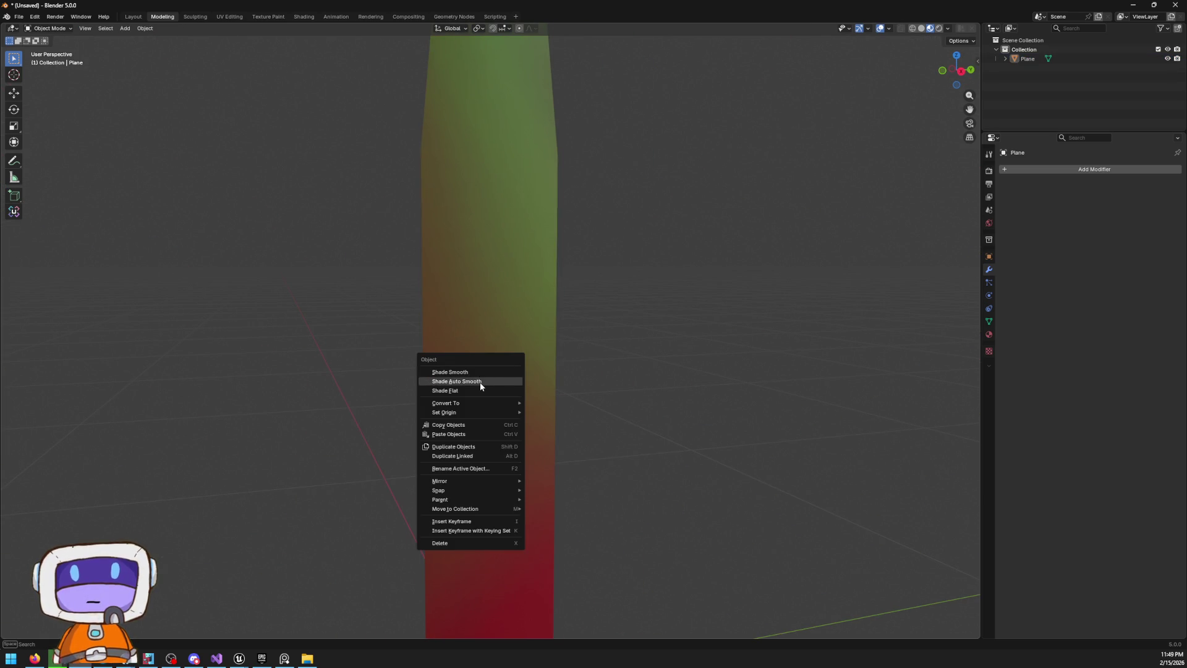
{"action": "left_click", "coordinate": [481, 382]}
{"action": "scroll", "coordinate": [502, 391], "scroll_direction": "down", "scroll_amount": 2}
{"action": "left_click", "coordinate": [518, 403]}
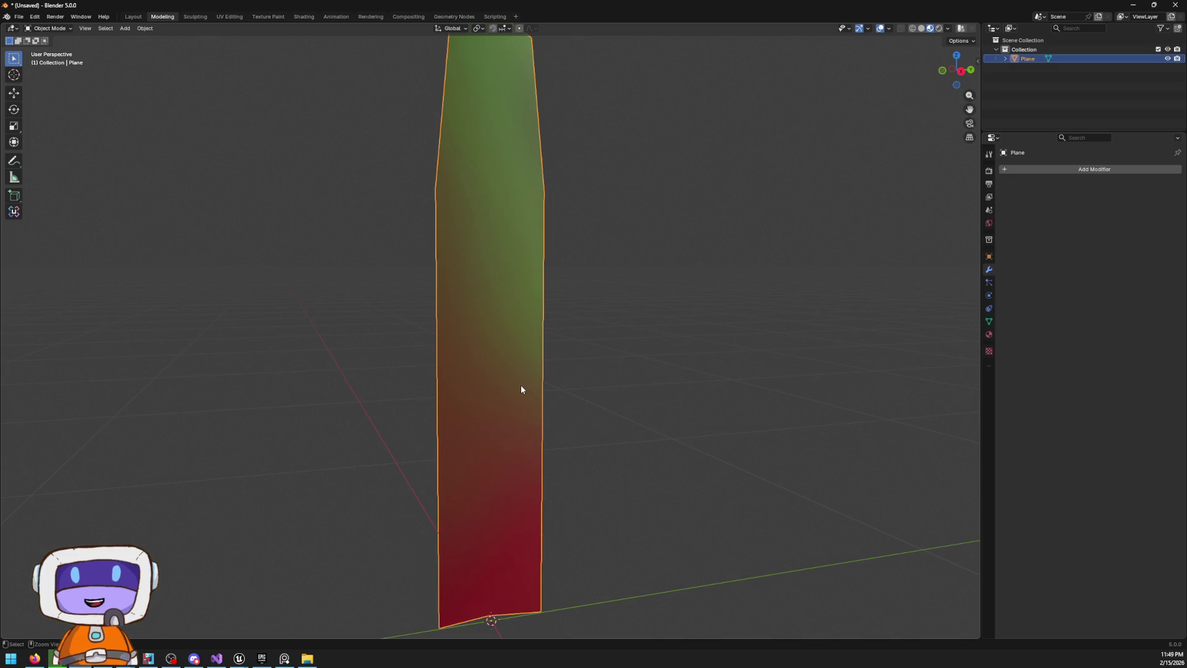
{"action": "mouse_move", "coordinate": [490, 432]}
{"action": "left_mouse_down"}
{"action": "mouse_move", "coordinate": [529, 374]}
{"action": "mouse_move", "coordinate": [554, 389]}
{"action": "mouse_move", "coordinate": [572, 472]}
{"action": "left_mouse_up"}
In Edit Mode, shift the blade's middle vertex along the Y axis
{"action": "key", "text": "Tab"}
{"action": "scroll", "coordinate": [540, 594], "scroll_direction": "up", "scroll_amount": 5}
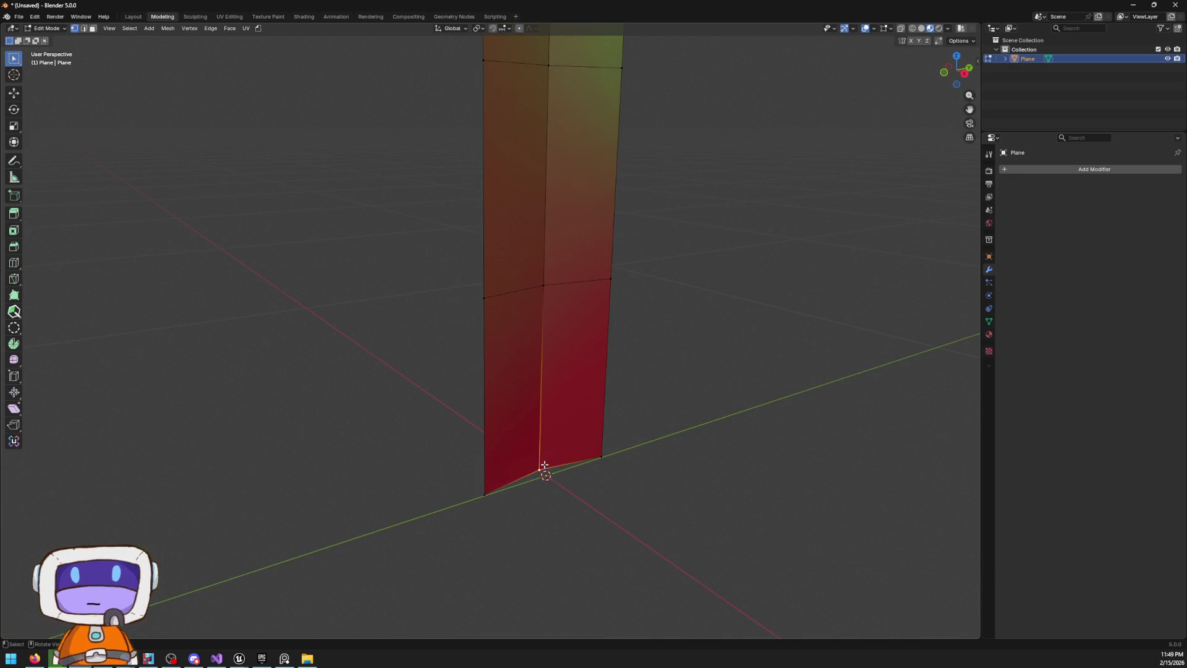
{"action": "left_click", "coordinate": [547, 294], "text": "shift"}
{"action": "mouse_move", "coordinate": [547, 295]}
{"action": "left_mouse_down"}
{"action": "mouse_move", "coordinate": [546, 347]}
{"action": "mouse_move", "coordinate": [556, 331]}
{"action": "mouse_move", "coordinate": [590, 374]}
{"action": "left_mouse_up"}
{"action": "key", "text": "g"}
{"action": "key", "text": "y"}
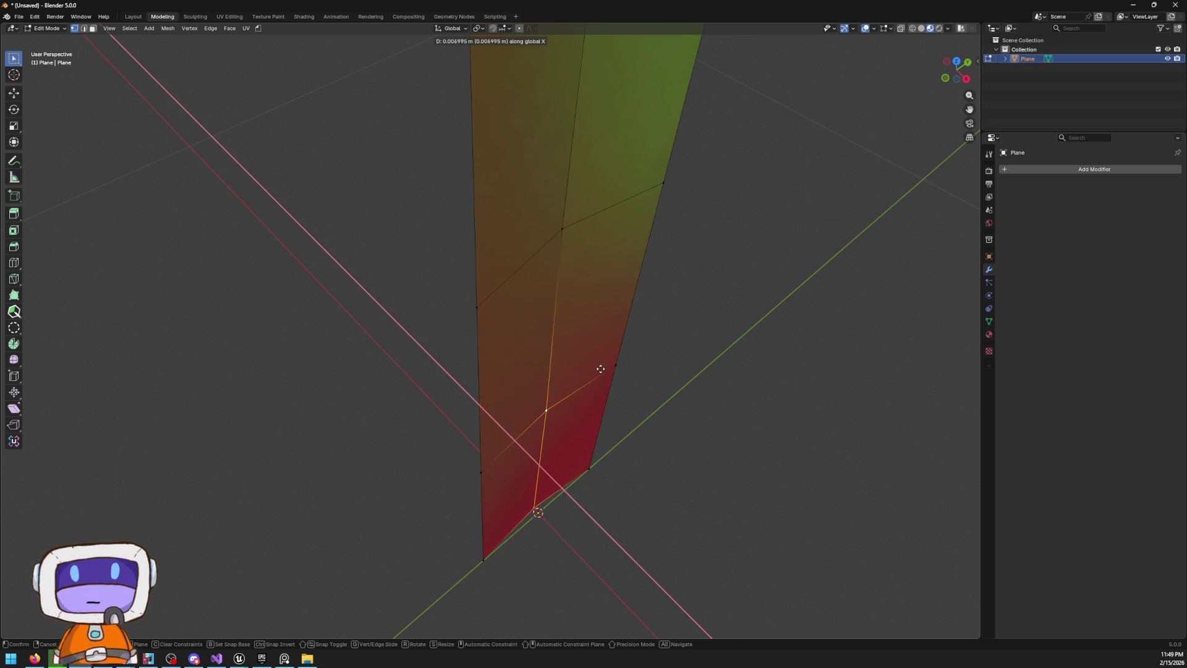
{"action": "left_click", "coordinate": [603, 386]}
Narrow the blade's bottom edge along Y to taper the base
{"action": "scroll", "coordinate": [603, 391], "scroll_direction": "down", "scroll_amount": 2}
{"action": "left_click_drag", "start_coordinate": [604, 391], "coordinate": [506, 244]}
{"action": "scroll", "coordinate": [465, 348], "scroll_direction": "up", "scroll_amount": 4}
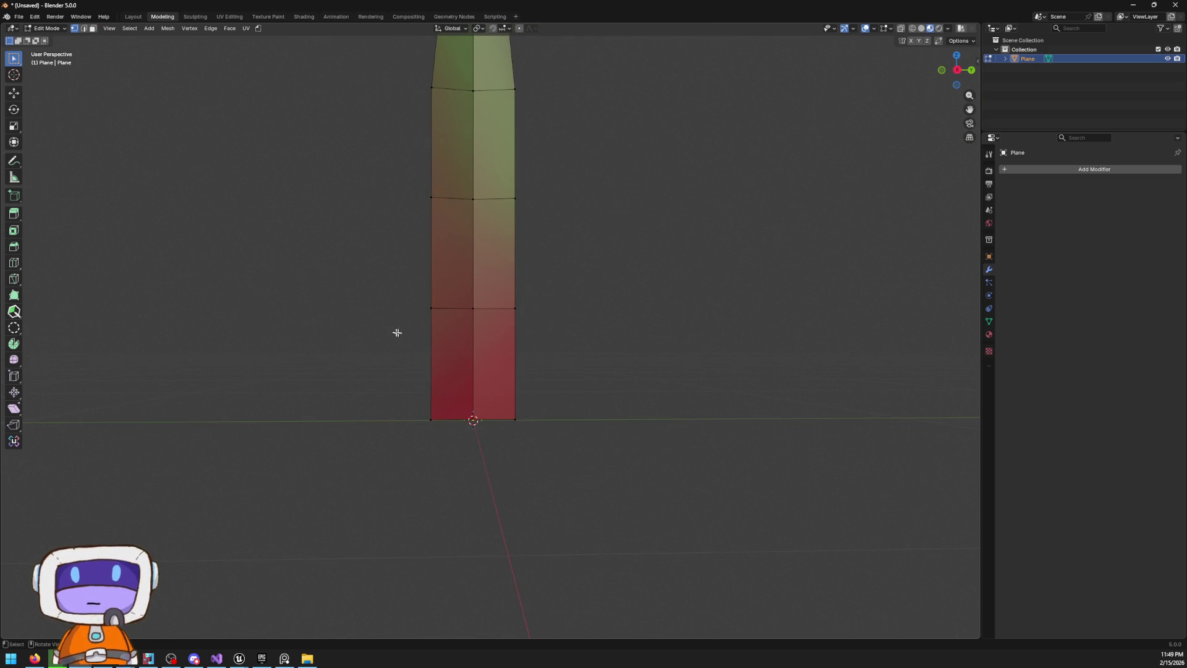
{"action": "scroll", "coordinate": [484, 265], "scroll_direction": "down", "scroll_amount": 2}
{"action": "left_click_drag", "start_coordinate": [402, 399], "coordinate": [569, 573]}
{"action": "key", "text": "s"}
{"action": "key", "text": "y"}
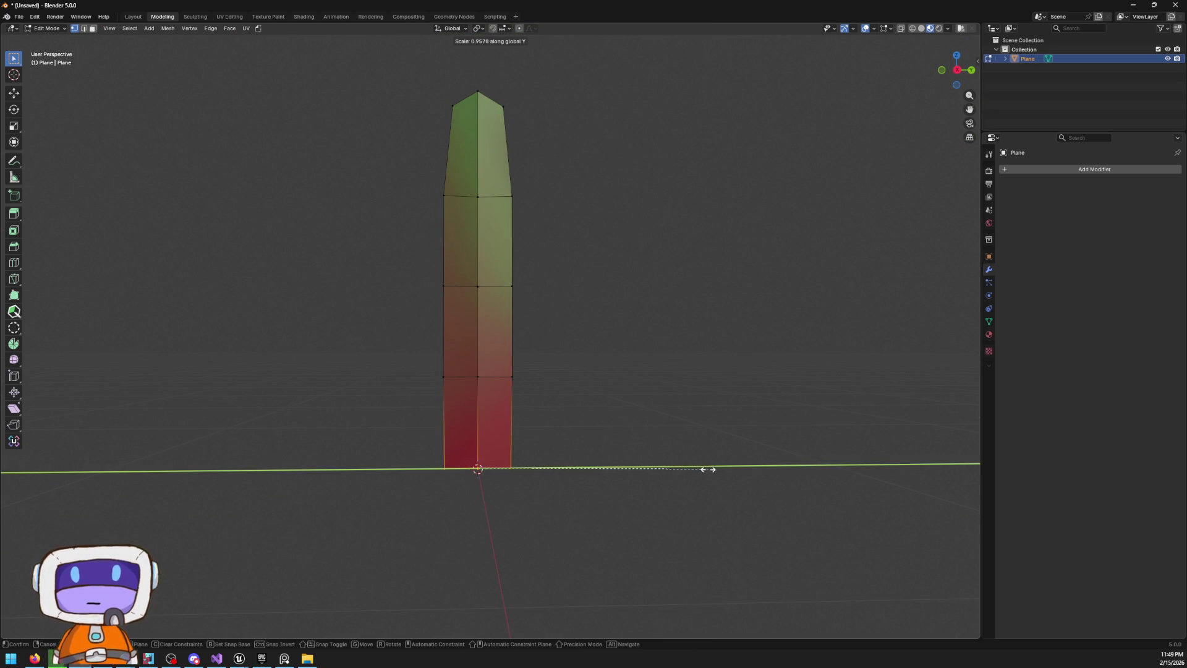
{"action": "left_click", "coordinate": [655, 481]}
Enable Correct Face Attributes, then raise and slightly narrow the lower edge loop
{"action": "left_click_drag", "start_coordinate": [382, 338], "coordinate": [567, 392]}
{"action": "key", "text": "g"}
{"action": "key", "text": "z"}
{"action": "right_click", "coordinate": [572, 392]}
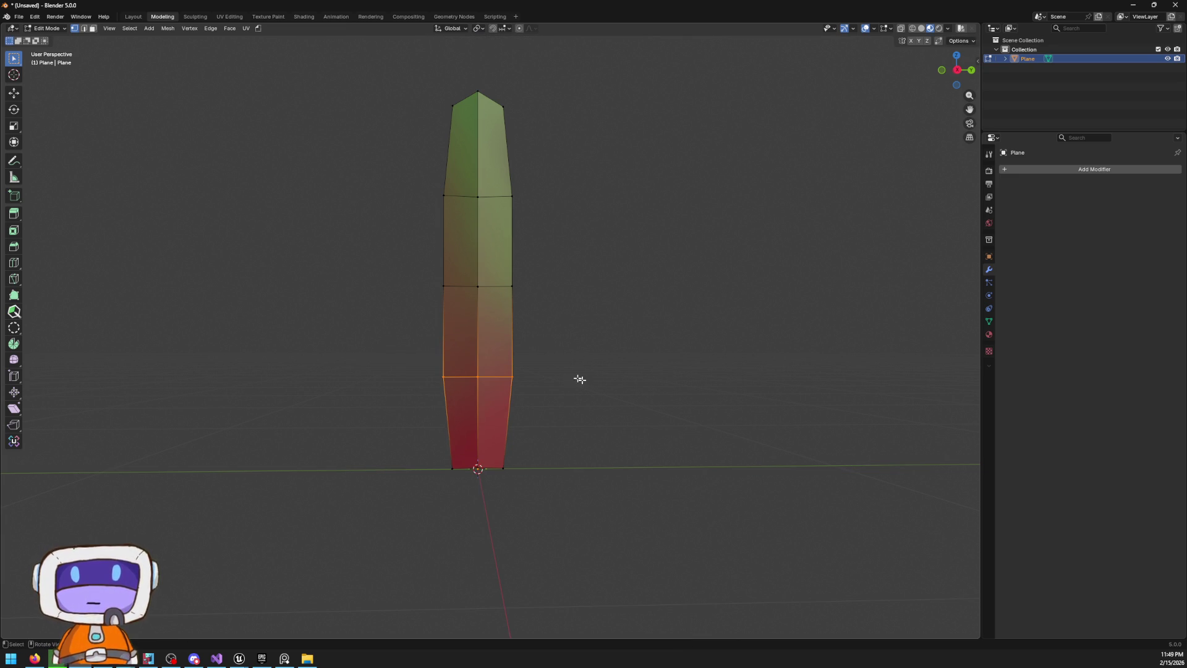
{"action": "left_click", "coordinate": [969, 42]}
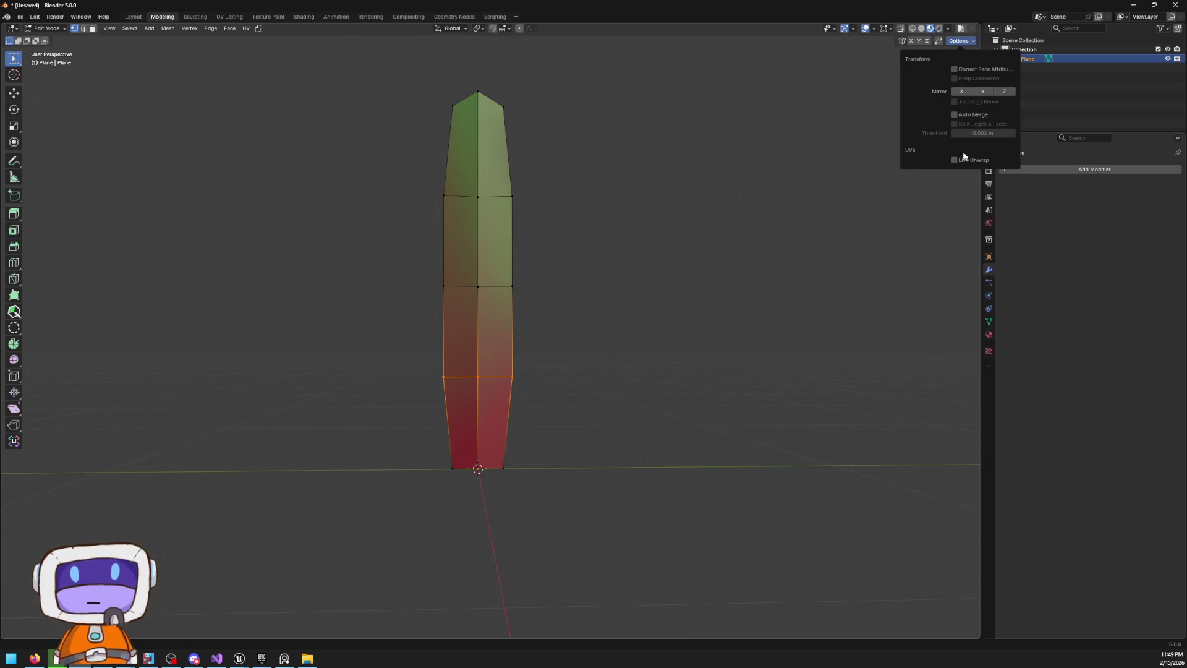
{"action": "right_click", "coordinate": [570, 339]}
{"action": "key", "text": "g"}
{"action": "key", "text": "z"}
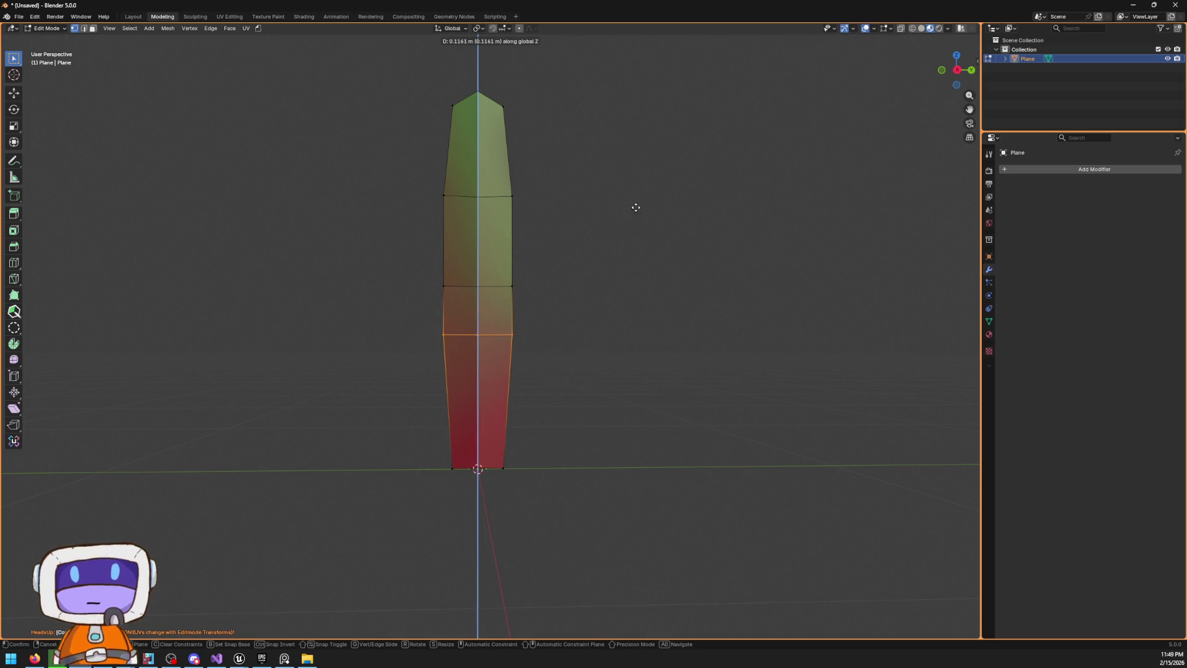
{"action": "key", "text": "s"}
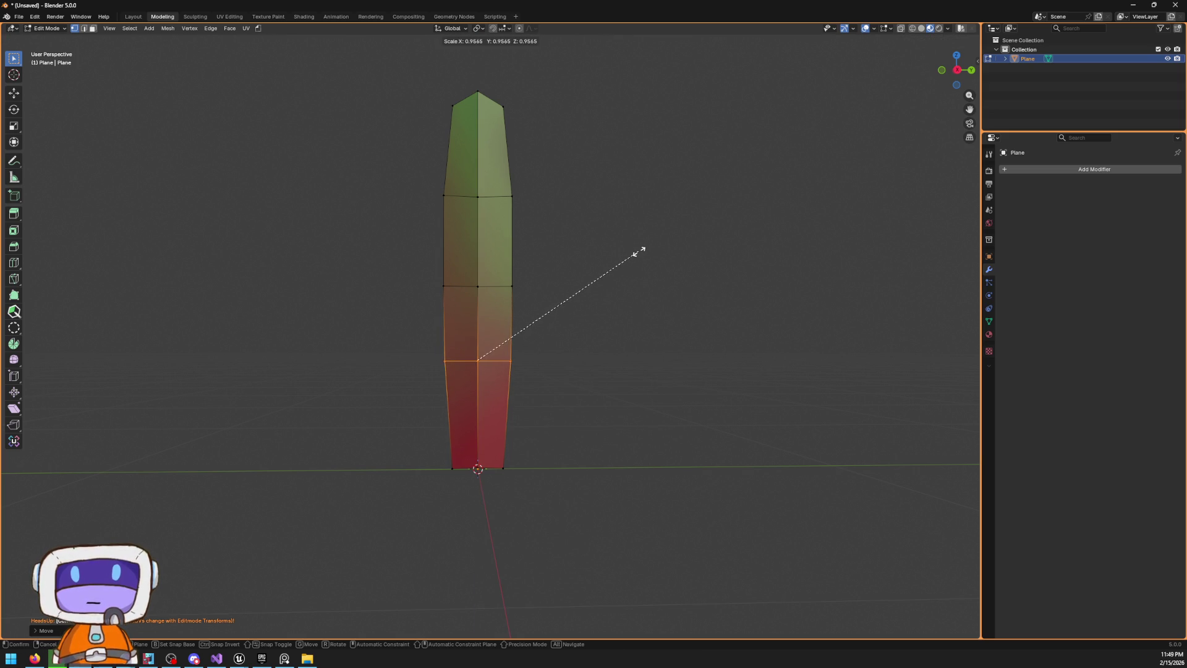
{"action": "left_click", "coordinate": [630, 255]}
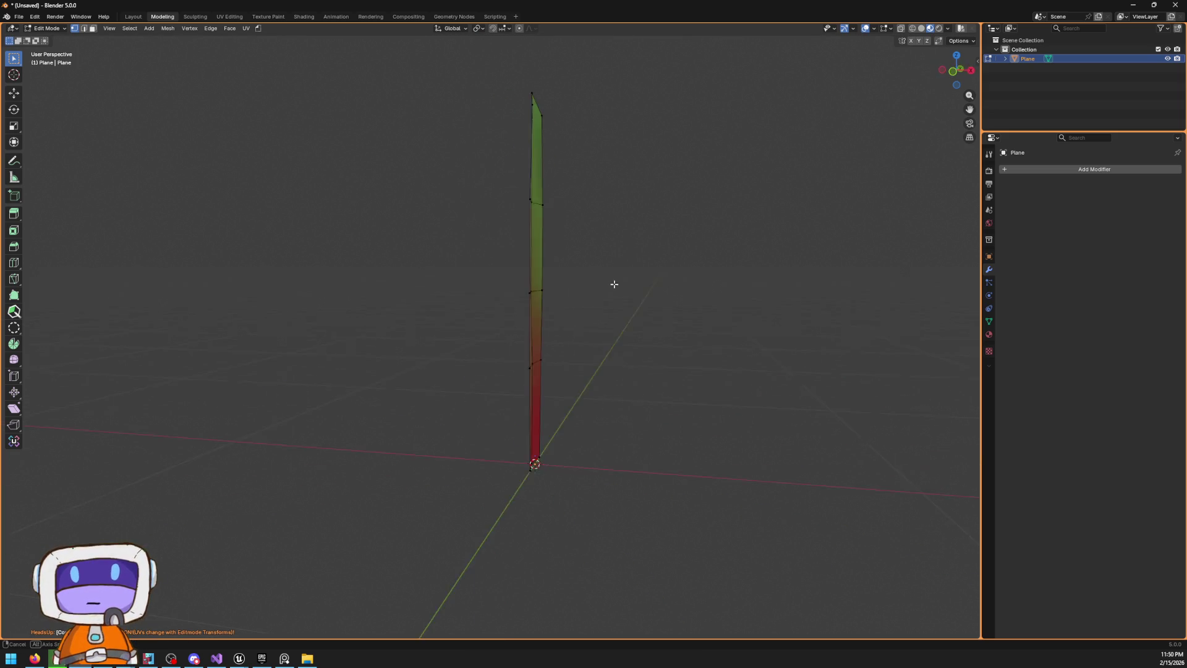
{"action": "key", "text": "Tab"}
{"action": "key", "text": "s"}
{"action": "key", "text": "Escape"}
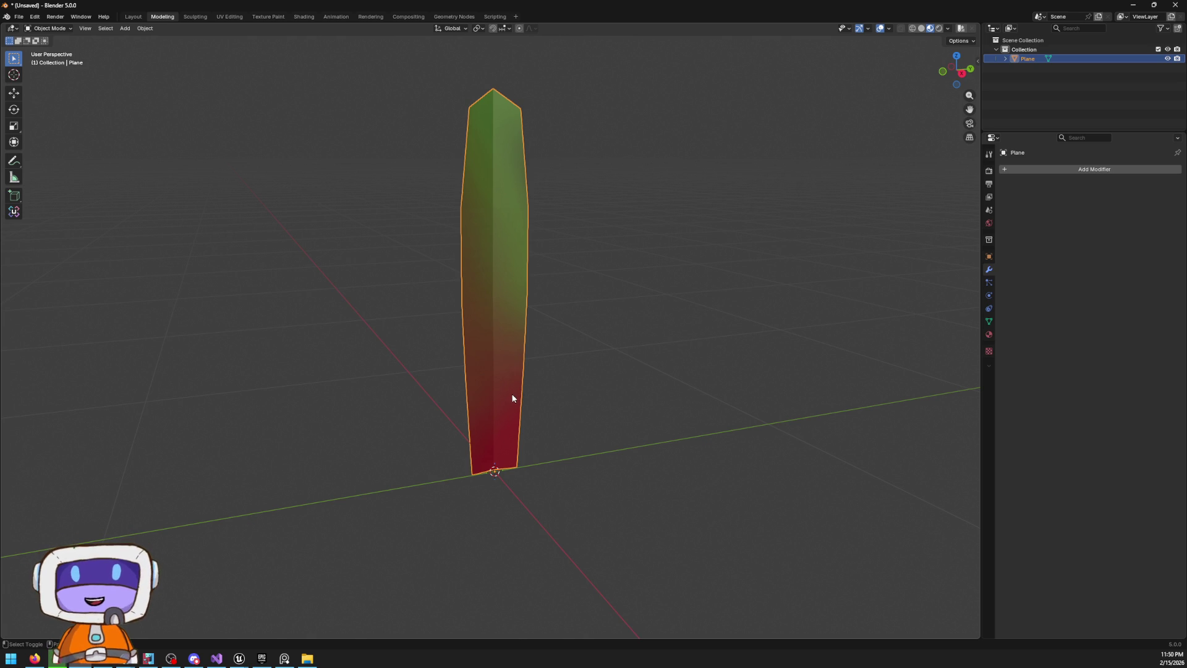
Duplicate the blade, set the copy beside the original along Y and rotate it about Z
{"action": "key", "text": "shift+d"}
{"action": "key", "text": "y"}
{"action": "left_click", "coordinate": [717, 331]}
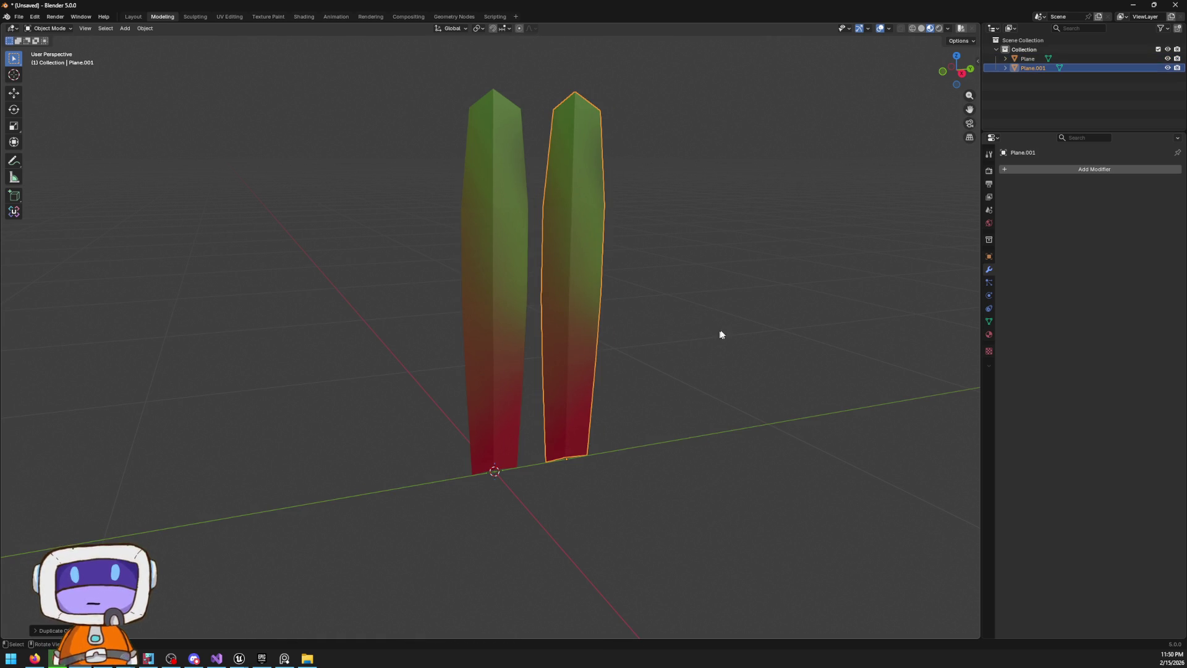
{"action": "key", "text": "r"}
{"action": "key", "text": "z"}
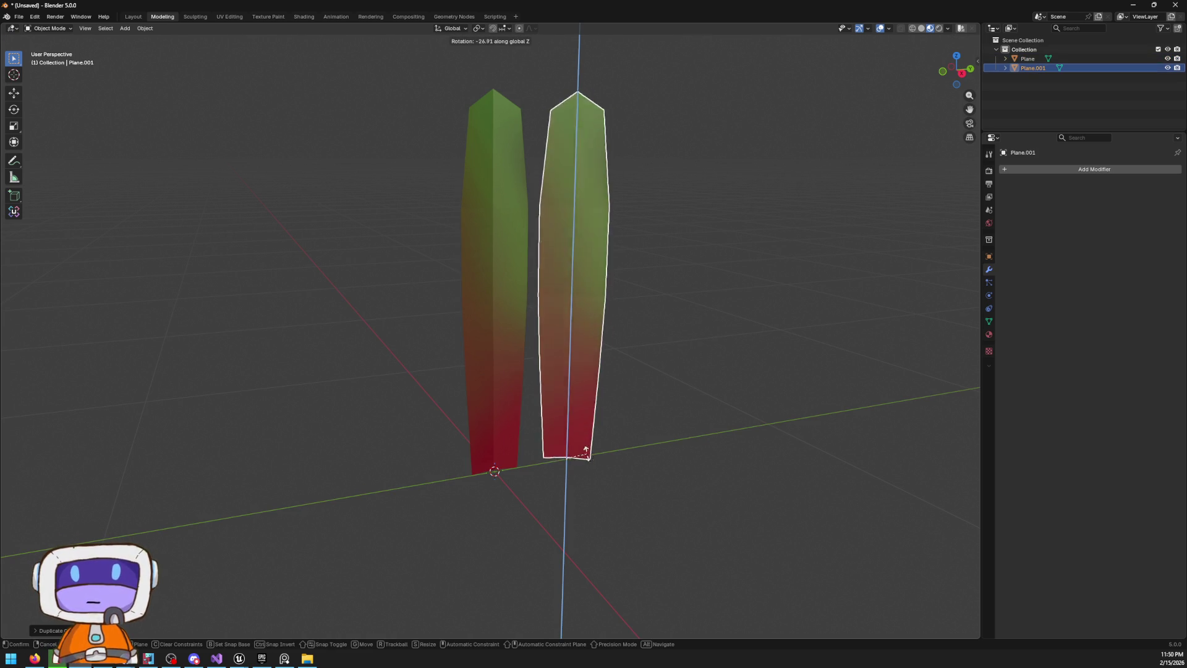
{"action": "left_click", "coordinate": [577, 477]}
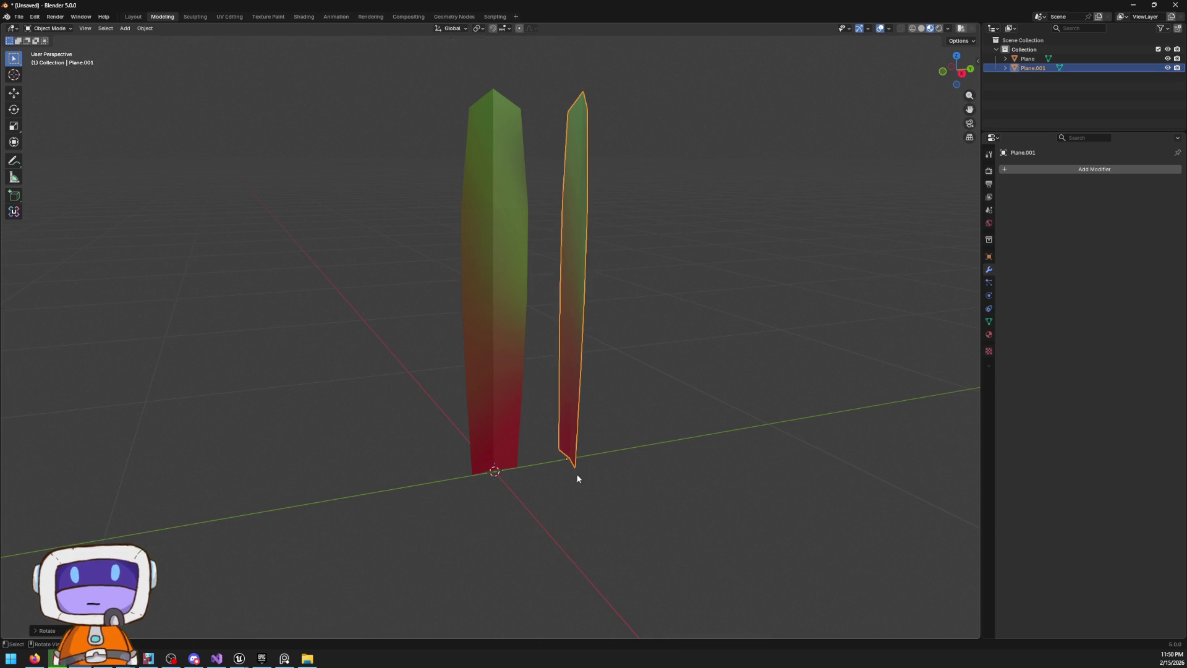
In the right orthographic view, bend the copy's upper part over in Edit Mode
{"action": "left_click", "coordinate": [962, 73]}
{"action": "left_click", "coordinate": [657, 201]}
{"action": "key", "text": "Tab"}
{"action": "scroll", "coordinate": [695, 281], "scroll_direction": "up", "scroll_amount": 4}
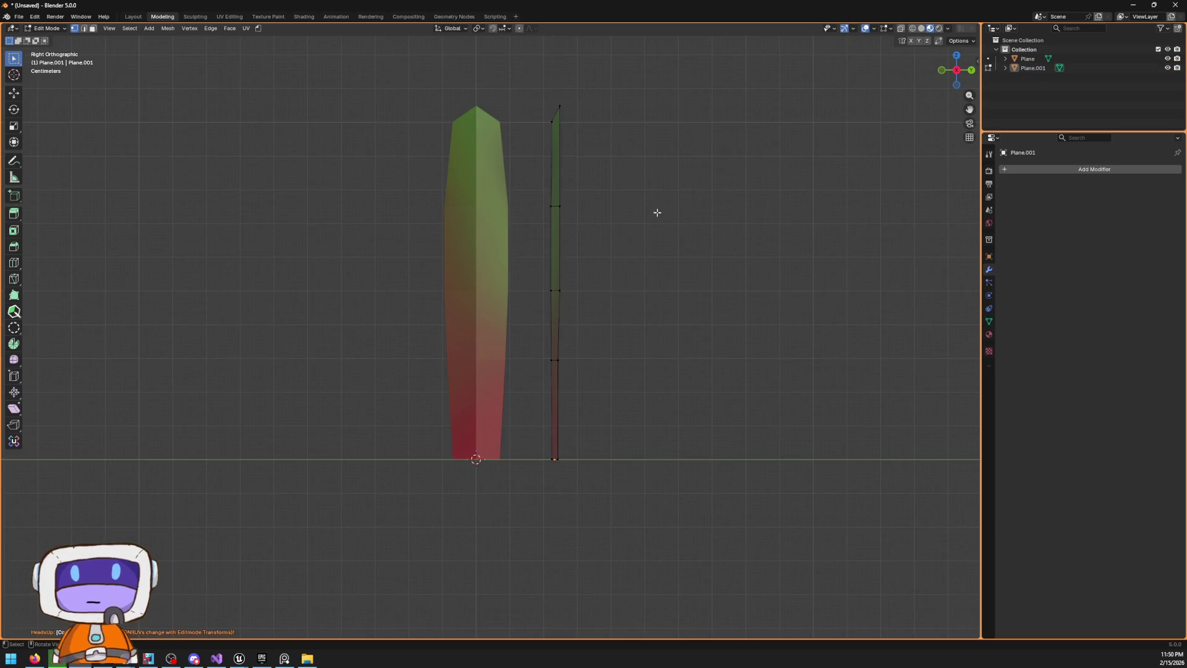
{"action": "scroll", "coordinate": [511, 145], "scroll_direction": "up", "scroll_amount": 2}
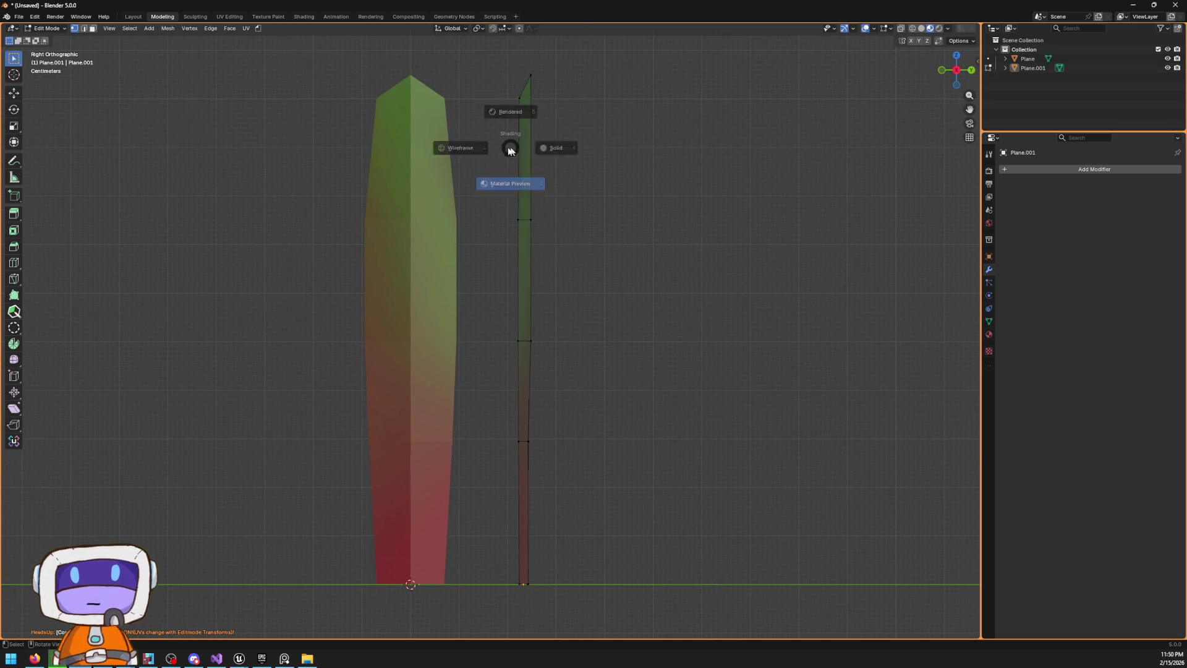
{"action": "key", "text": "shift+z"}
{"action": "mouse_move", "coordinate": [508, 59]}
{"action": "left_mouse_down"}
{"action": "mouse_move", "coordinate": [654, 352]}
{"action": "mouse_move", "coordinate": [648, 436]}
{"action": "left_mouse_up"}
{"action": "key", "text": "r"}
{"action": "key", "text": "g"}
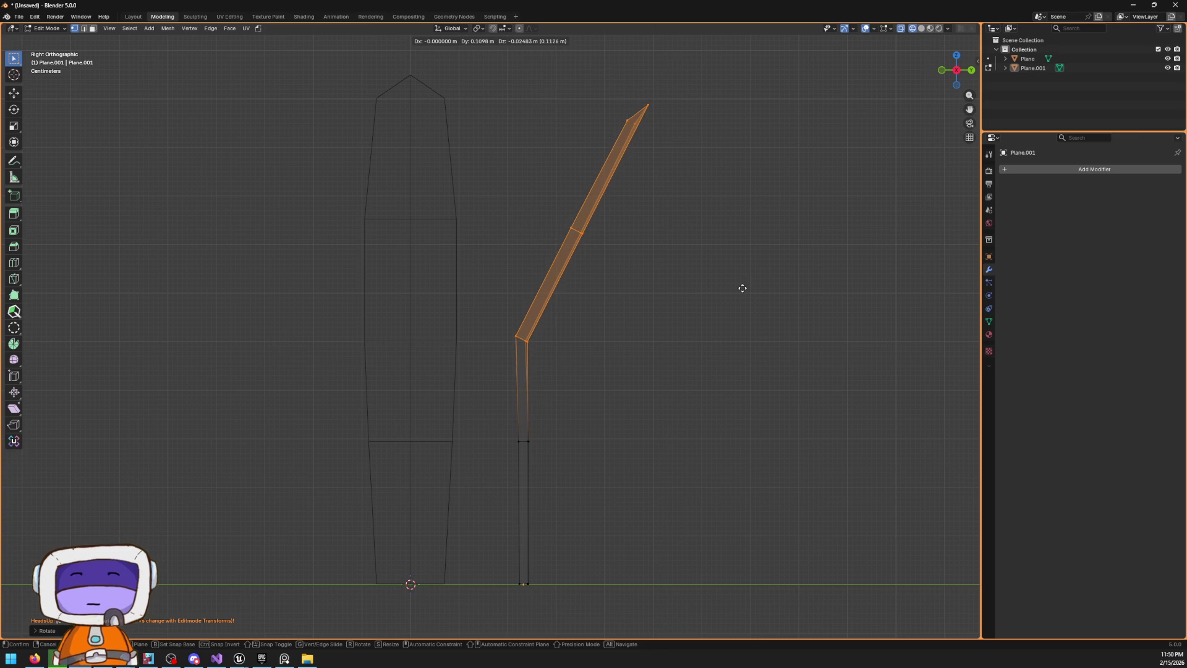
{"action": "left_click", "coordinate": [746, 290]}
Clear the selection and preview the material colours on both blades
{"action": "key", "text": "alt+a"}
{"action": "key", "text": "shift+z"}
{"action": "scroll", "coordinate": [628, 278], "scroll_direction": "up", "scroll_amount": 1}
{"action": "key", "text": "z"}
{"action": "left_click", "coordinate": [644, 362]}
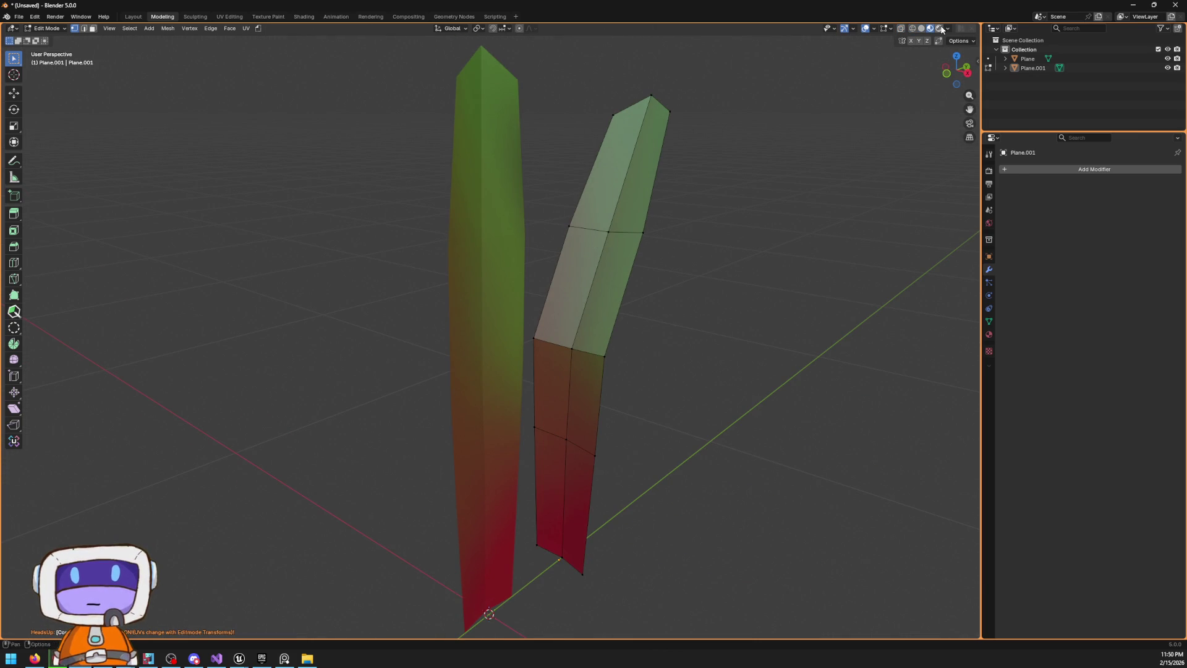
From the right side view, rotate the top faces to bend the blade further
{"action": "left_click", "coordinate": [959, 40]}
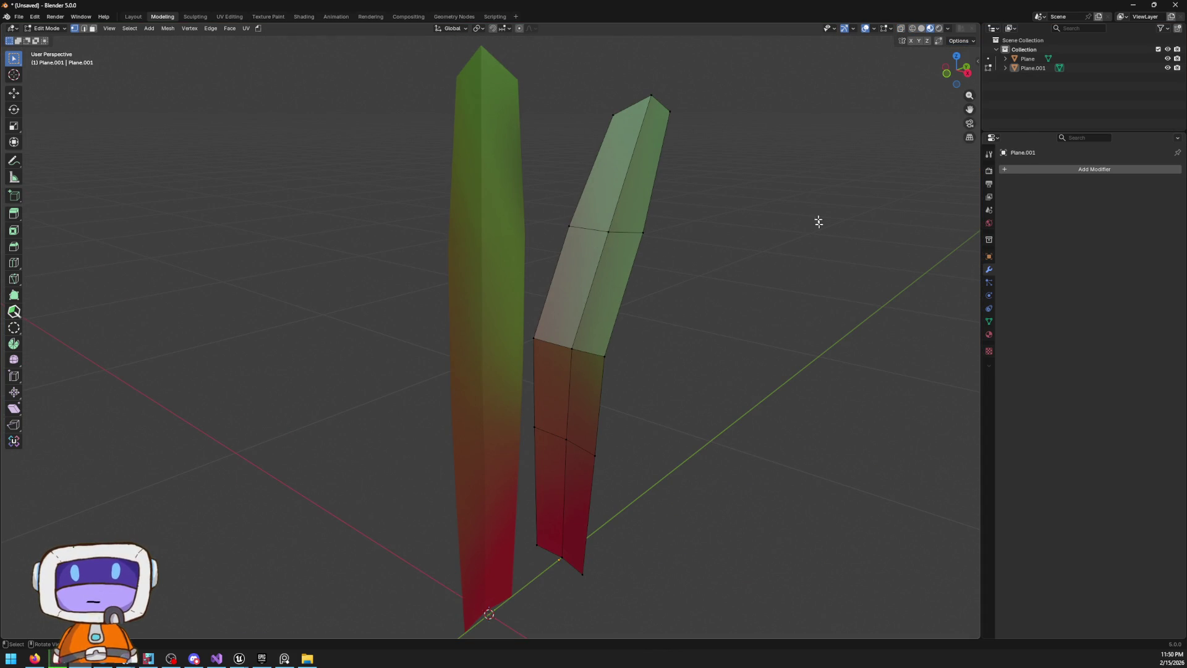
{"action": "left_click", "coordinate": [957, 68]}
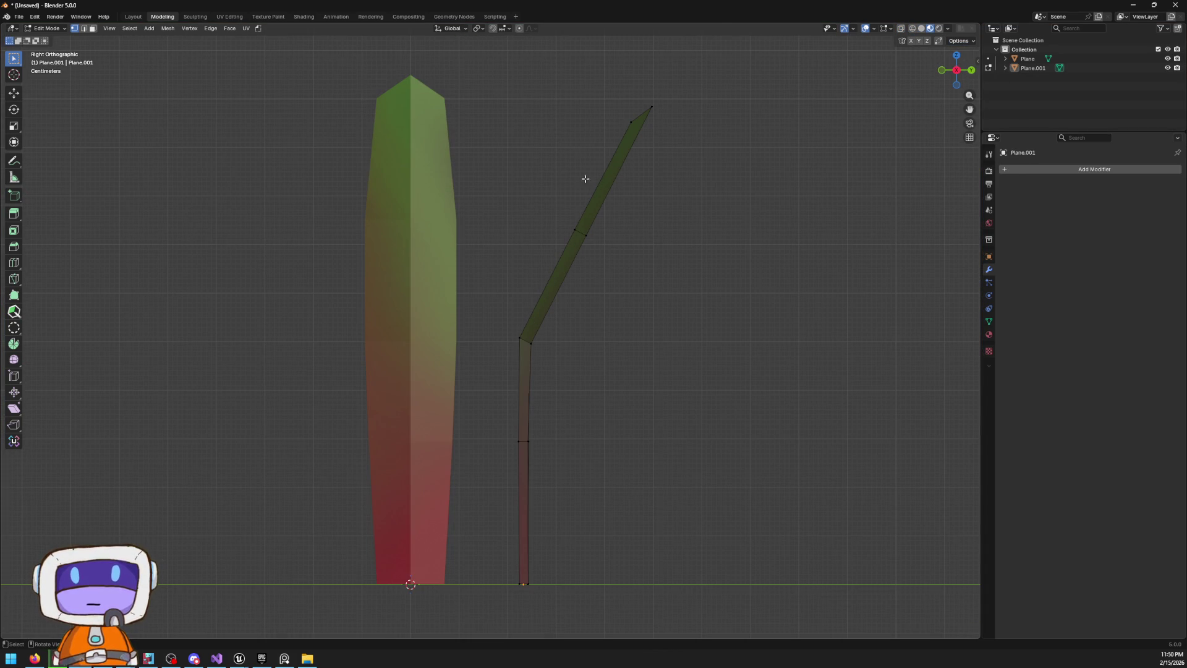
{"action": "left_click_drag", "start_coordinate": [559, 82], "coordinate": [805, 287]}
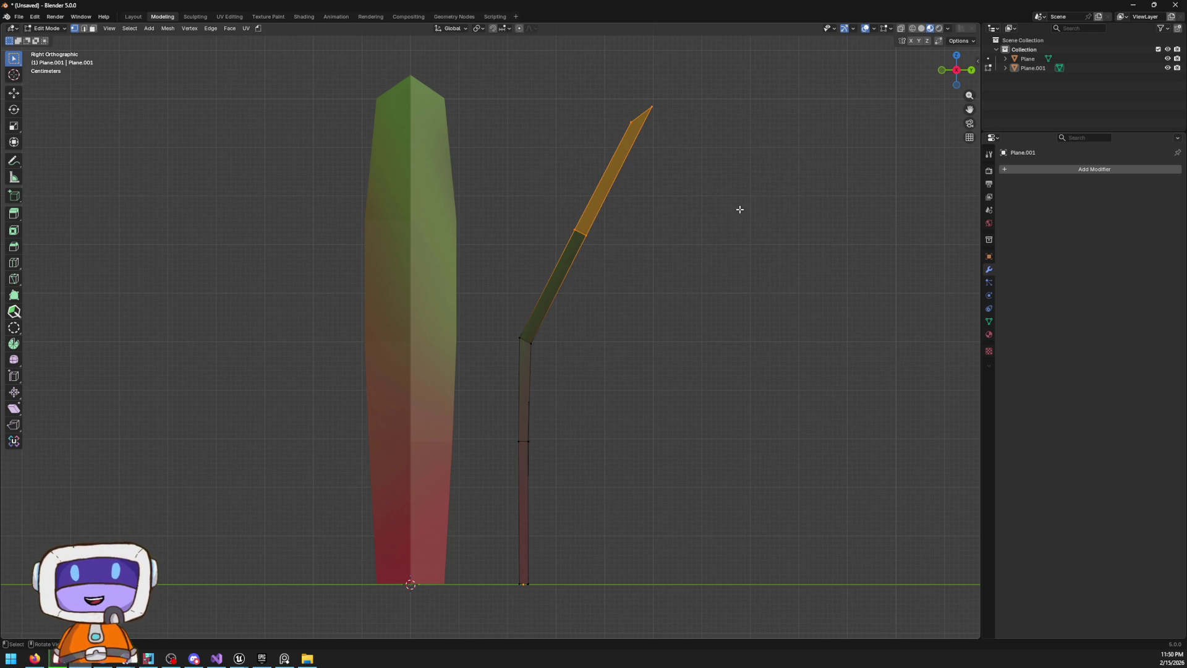
{"action": "key", "text": "shift+z"}
{"action": "left_click_drag", "start_coordinate": [532, 75], "coordinate": [848, 284]}
{"action": "key", "text": "r"}
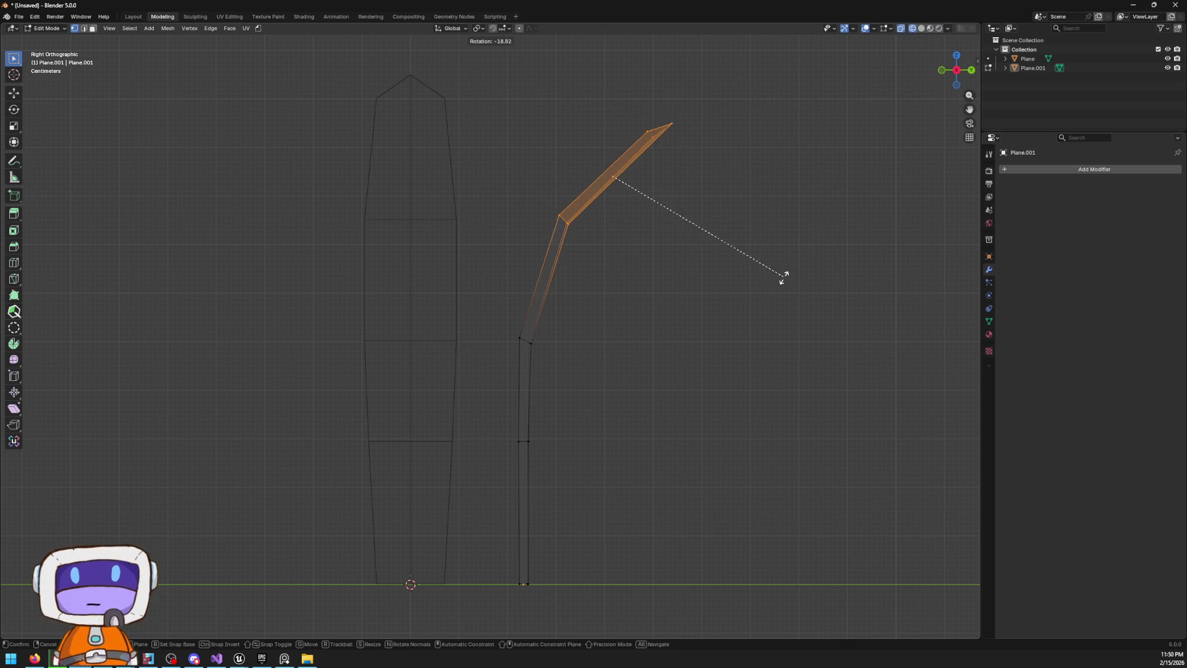
{"action": "left_click", "coordinate": [798, 310]}
Move the upper bent faces up and to the right
{"action": "left_click", "coordinate": [491, 185]}
{"action": "left_click_drag", "start_coordinate": [492, 99], "coordinate": [930, 433]}
{"action": "key", "text": "g"}
{"action": "left_click", "coordinate": [884, 390]}
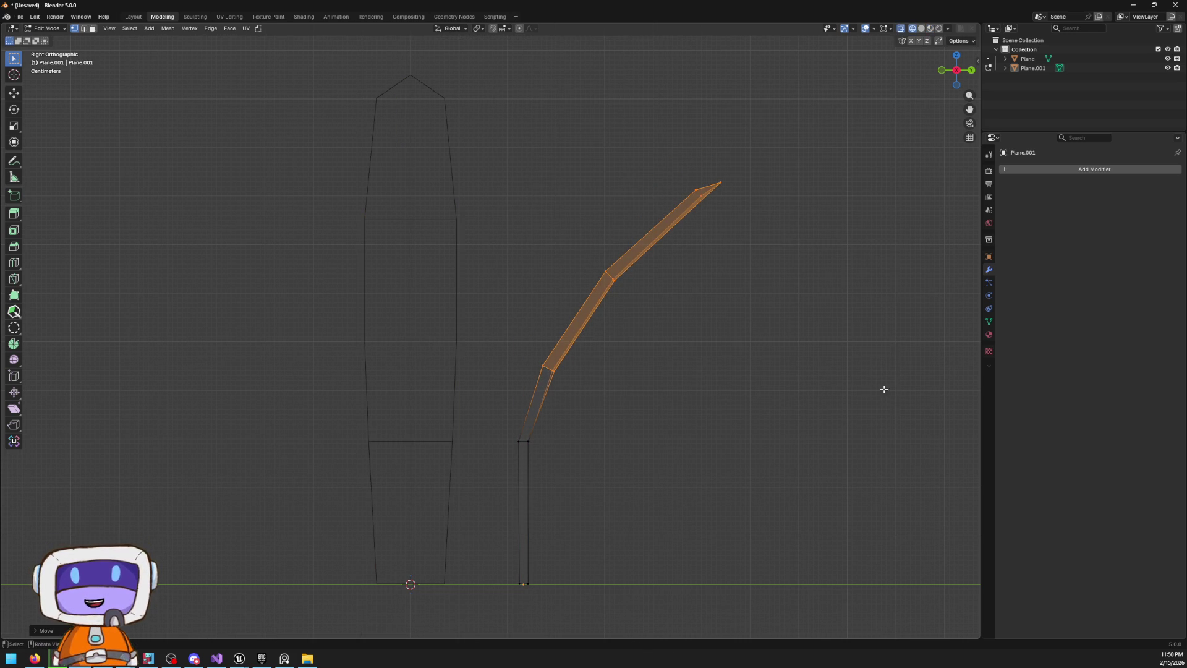
{"action": "left_click", "coordinate": [615, 452]}
Adjust the vertices at the lower bend and shift the blade's base leftward
{"action": "left_click_drag", "start_coordinate": [505, 419], "coordinate": [630, 482]}
{"action": "key", "text": "g"}
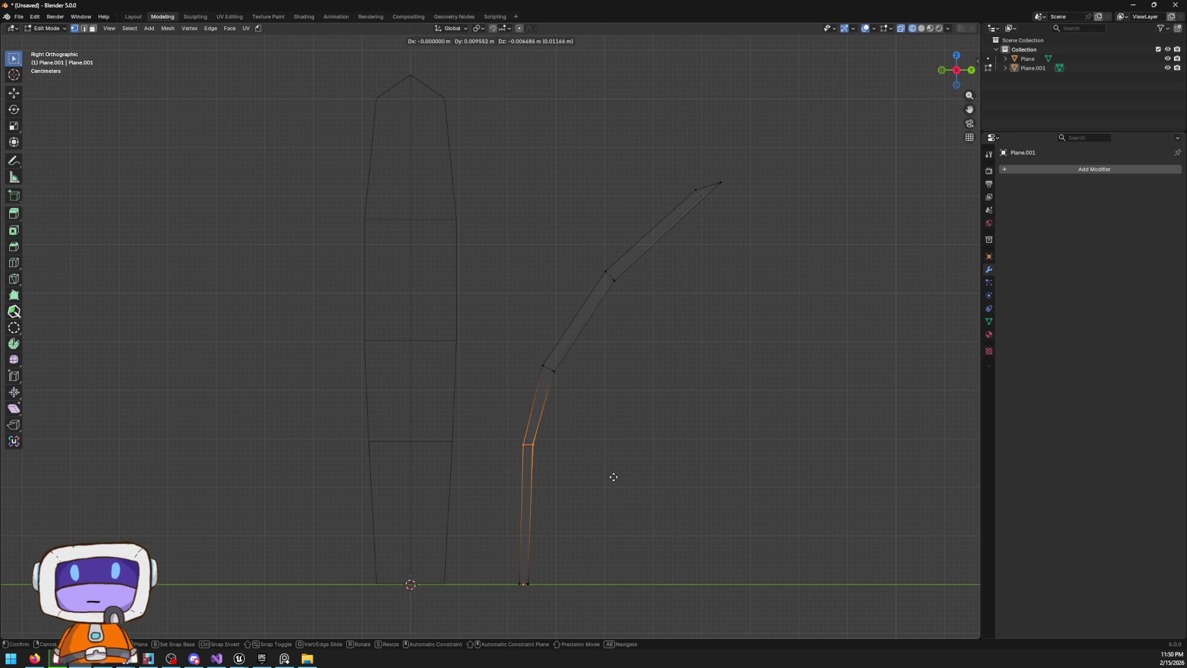
{"action": "left_click", "coordinate": [613, 477]}
{"action": "left_click_drag", "start_coordinate": [485, 554], "coordinate": [640, 649]}
{"action": "key", "text": "g"}
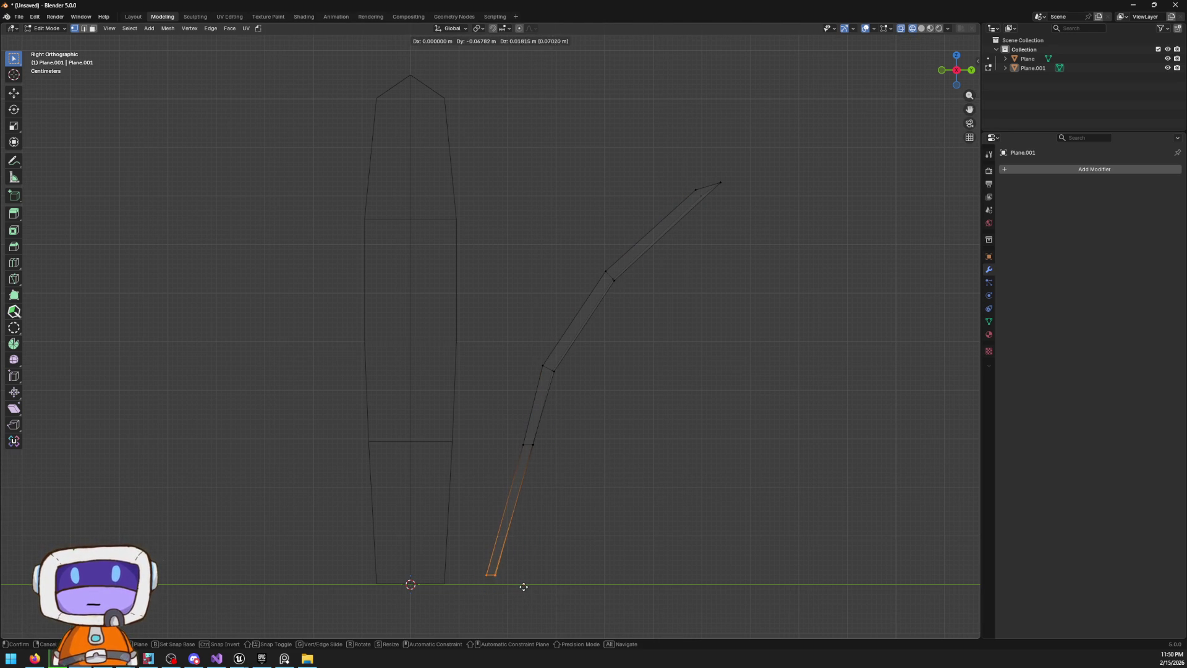
{"action": "left_click", "coordinate": [524, 598]}
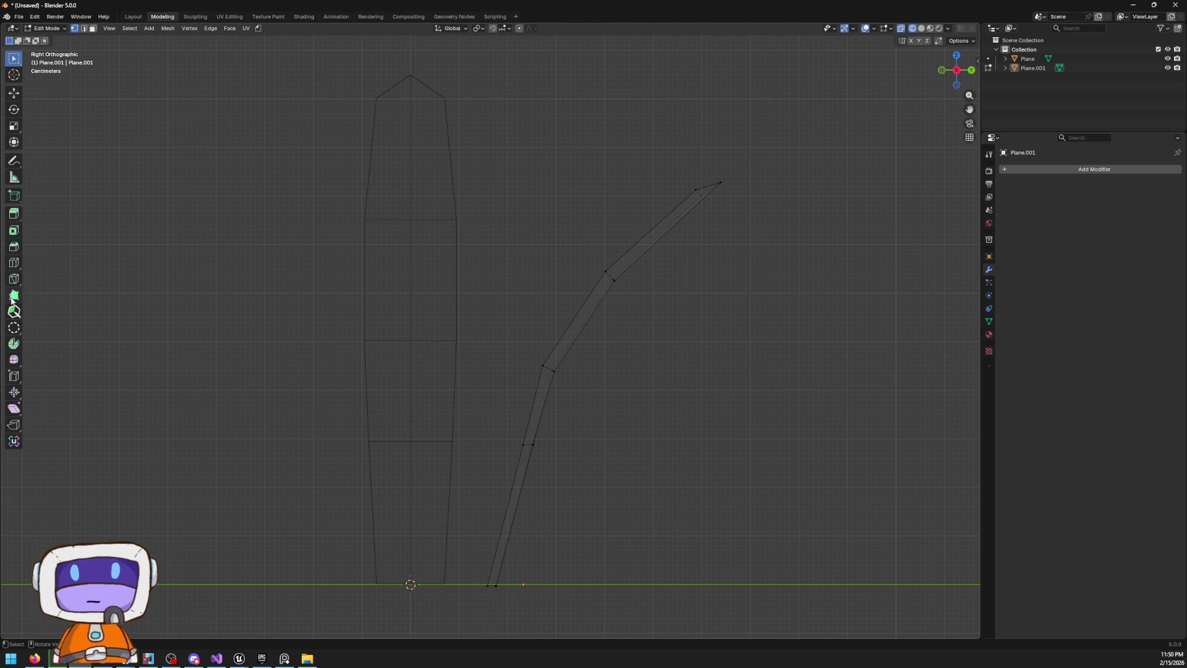
Slide the new edge loop near the base into line, then return to Object Mode with solid shading
{"action": "key", "text": "g"}
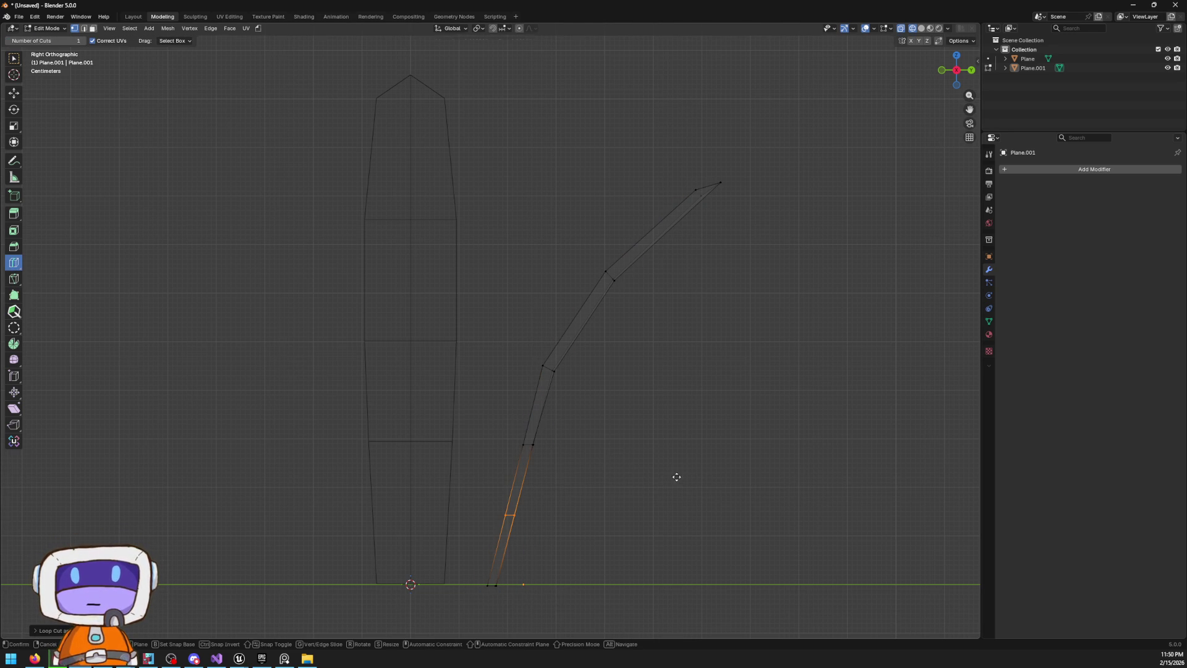
{"action": "left_click", "coordinate": [675, 464]}
{"action": "right_click", "coordinate": [676, 466]}
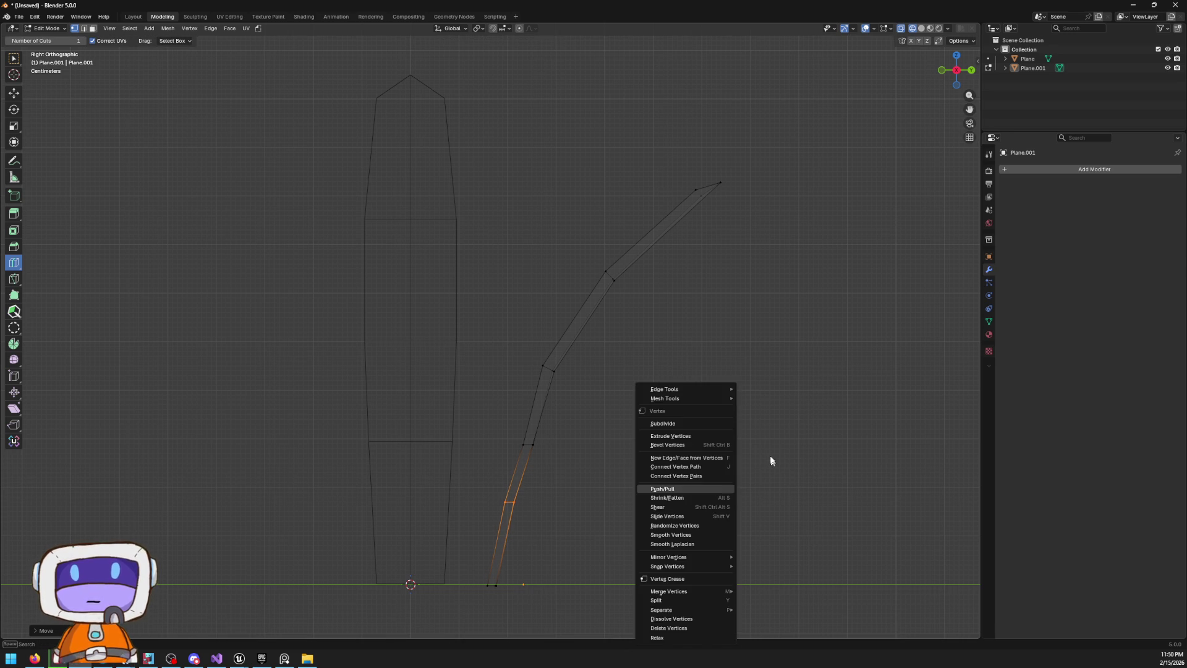
{"action": "key", "text": "z"}
{"action": "left_click", "coordinate": [722, 243]}
{"action": "key", "text": "Tab"}
{"action": "scroll", "coordinate": [698, 275], "scroll_direction": "down", "scroll_amount": 3}
{"action": "scroll", "coordinate": [647, 265], "scroll_direction": "up", "scroll_amount": 2}
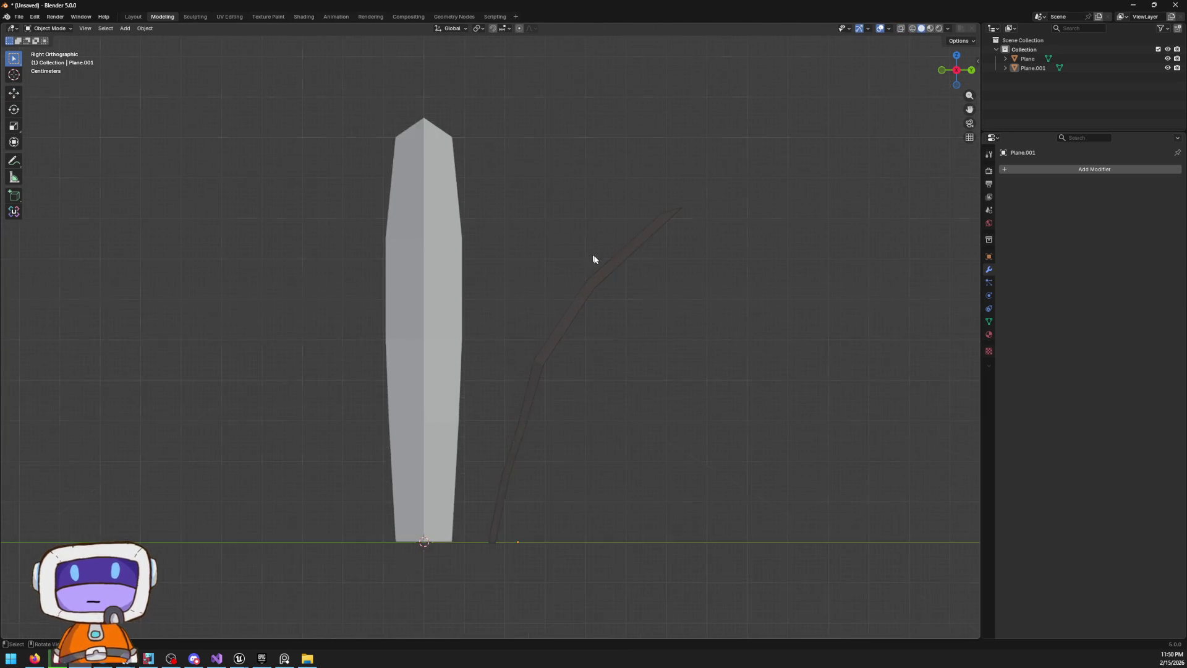
{"action": "key", "text": "z"}
{"action": "left_click", "coordinate": [684, 268]}
Apply Shade Auto Smooth to the bent blade
{"action": "left_click", "coordinate": [590, 329]}
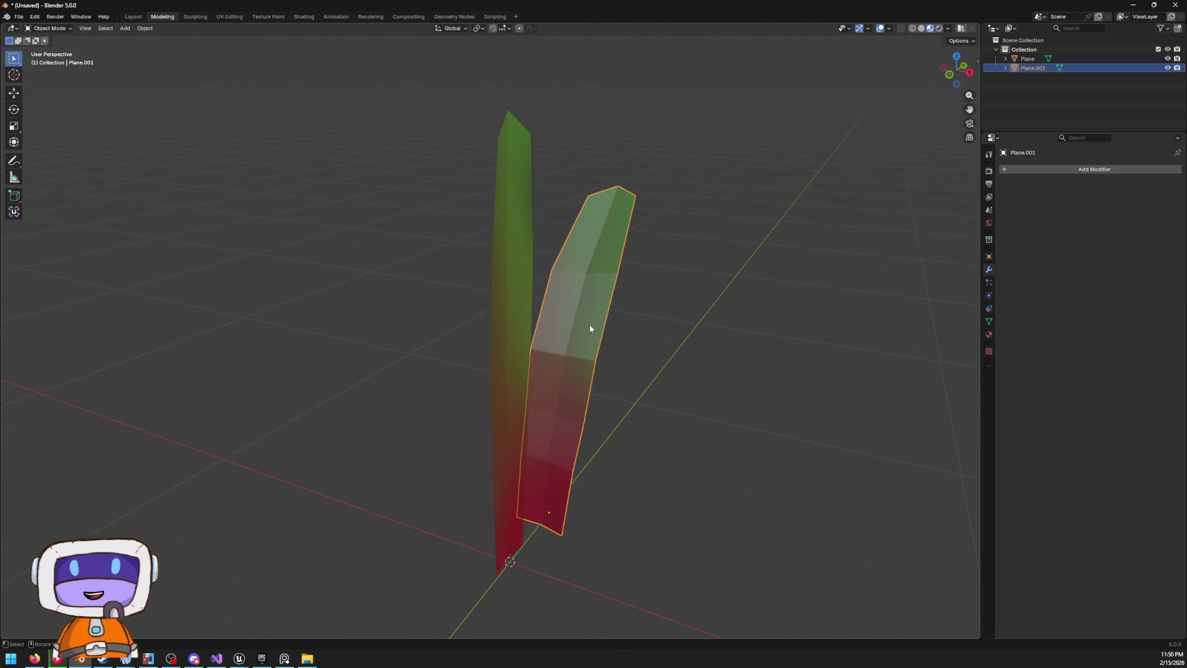
{"action": "right_click", "coordinate": [591, 328]}
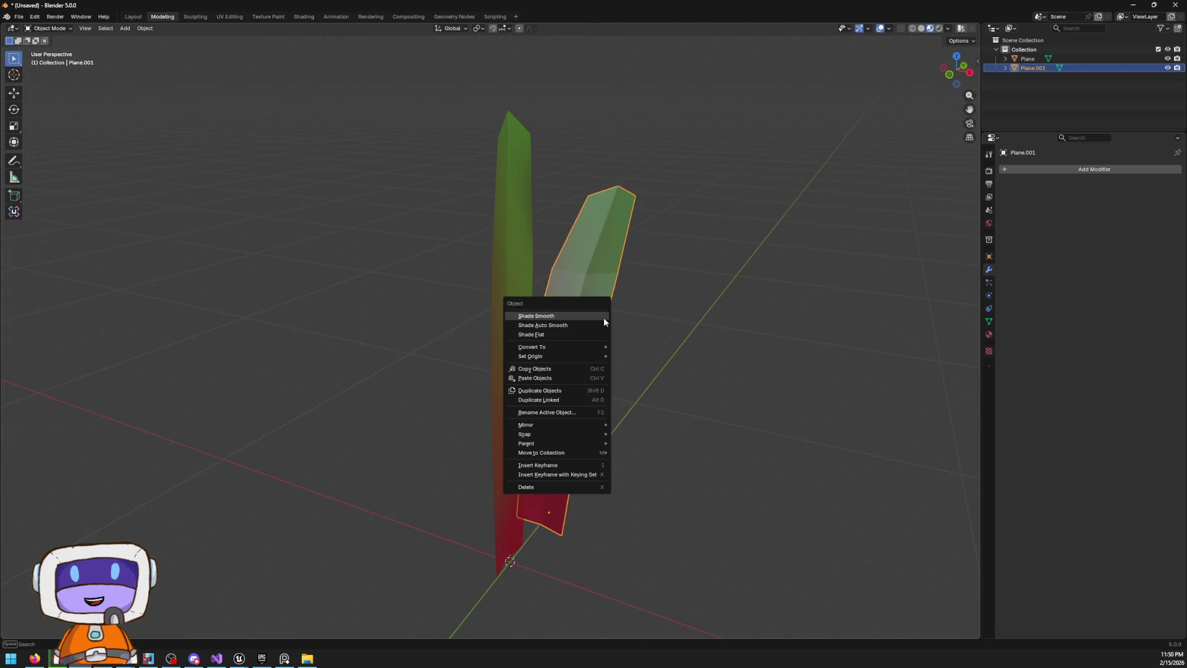
{"action": "left_click", "coordinate": [572, 324]}
{"action": "left_click", "coordinate": [723, 400]}
{"action": "mouse_move", "coordinate": [723, 400]}
{"action": "left_mouse_down"}
{"action": "mouse_move", "coordinate": [604, 405]}
{"action": "mouse_move", "coordinate": [594, 495]}
{"action": "mouse_move", "coordinate": [675, 327]}
{"action": "mouse_move", "coordinate": [620, 387]}
{"action": "mouse_move", "coordinate": [570, 368]}
{"action": "left_mouse_up"}
{"action": "left_click", "coordinate": [569, 368]}
Shrink the bent blade slightly and move its root a little to the left
{"action": "key", "text": "Tab"}
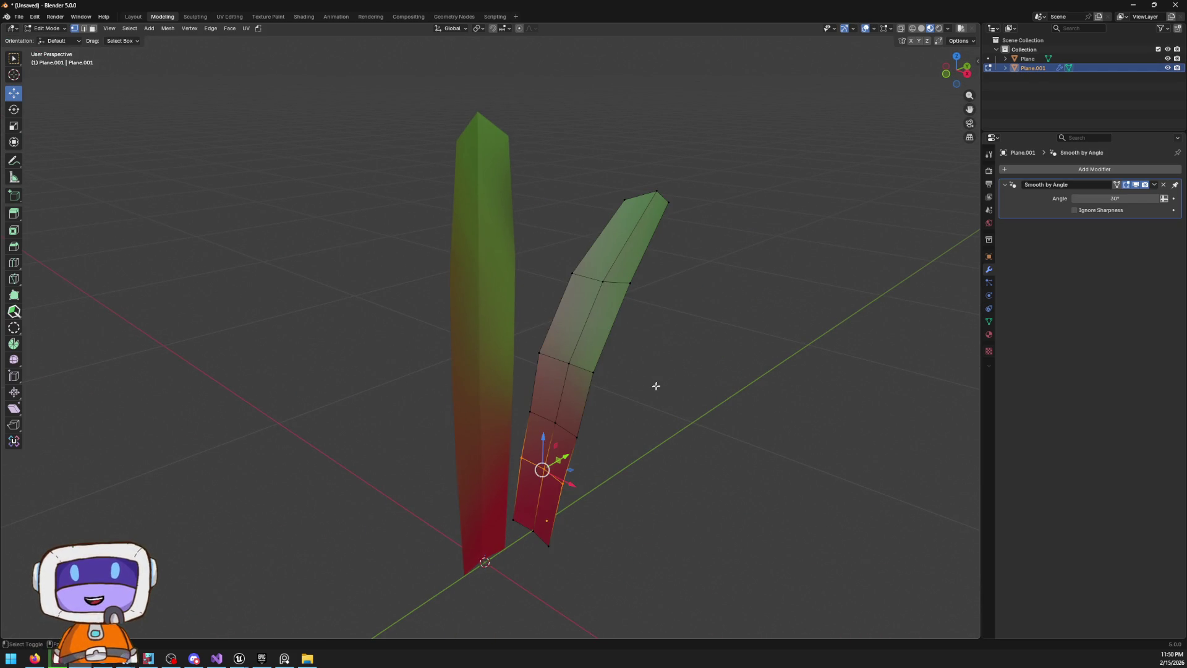
{"action": "left_click_drag", "start_coordinate": [656, 379], "coordinate": [633, 310]}
{"action": "key", "text": "a"}
{"action": "key", "text": "s"}
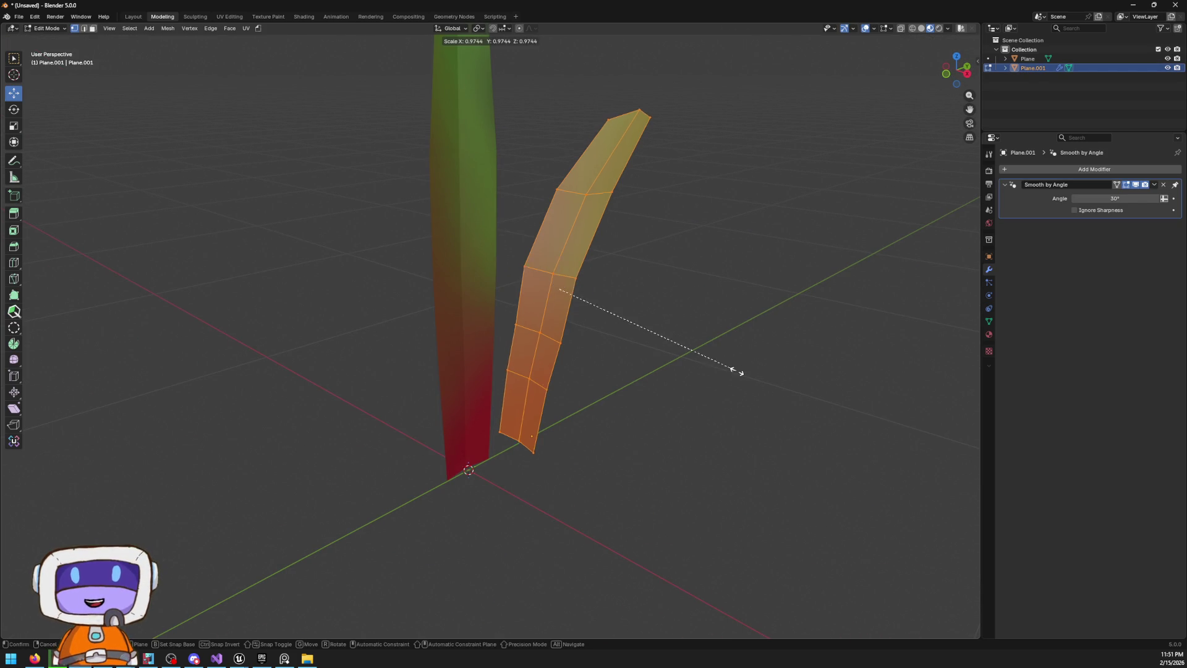
{"action": "left_click", "coordinate": [680, 373]}
{"action": "left_click", "coordinate": [967, 76]}
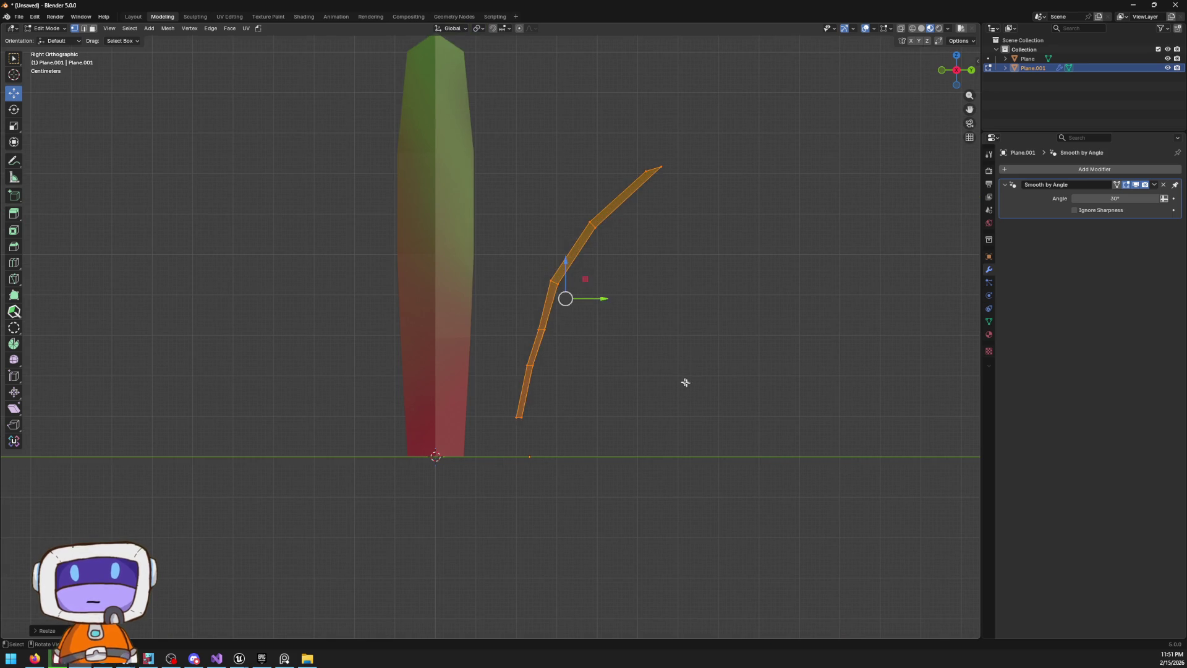
{"action": "key", "text": "g"}
{"action": "left_click", "coordinate": [663, 389]}
{"action": "key", "text": "g"}
{"action": "left_click", "coordinate": [613, 389]}
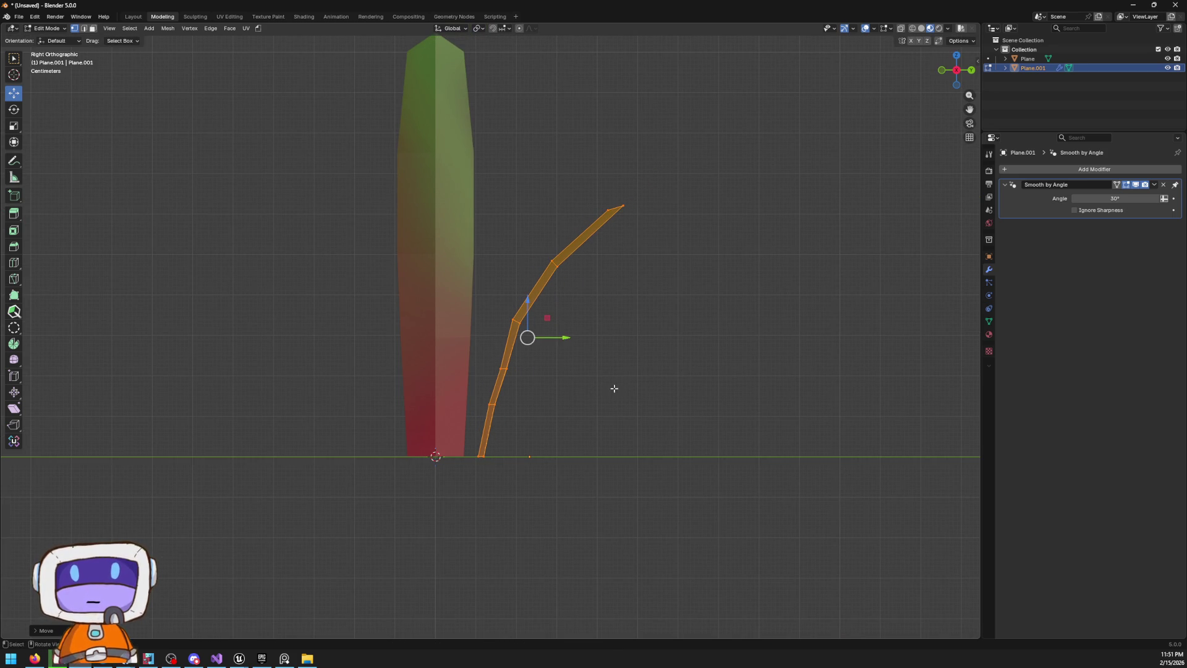
In wireframe view, shift the blade's upper section and tip outward
{"action": "left_click", "coordinate": [496, 221]}
{"action": "mouse_move", "coordinate": [483, 166]}
{"action": "left_mouse_down"}
{"action": "mouse_move", "coordinate": [797, 299]}
{"action": "mouse_move", "coordinate": [660, 211]}
{"action": "left_mouse_up"}
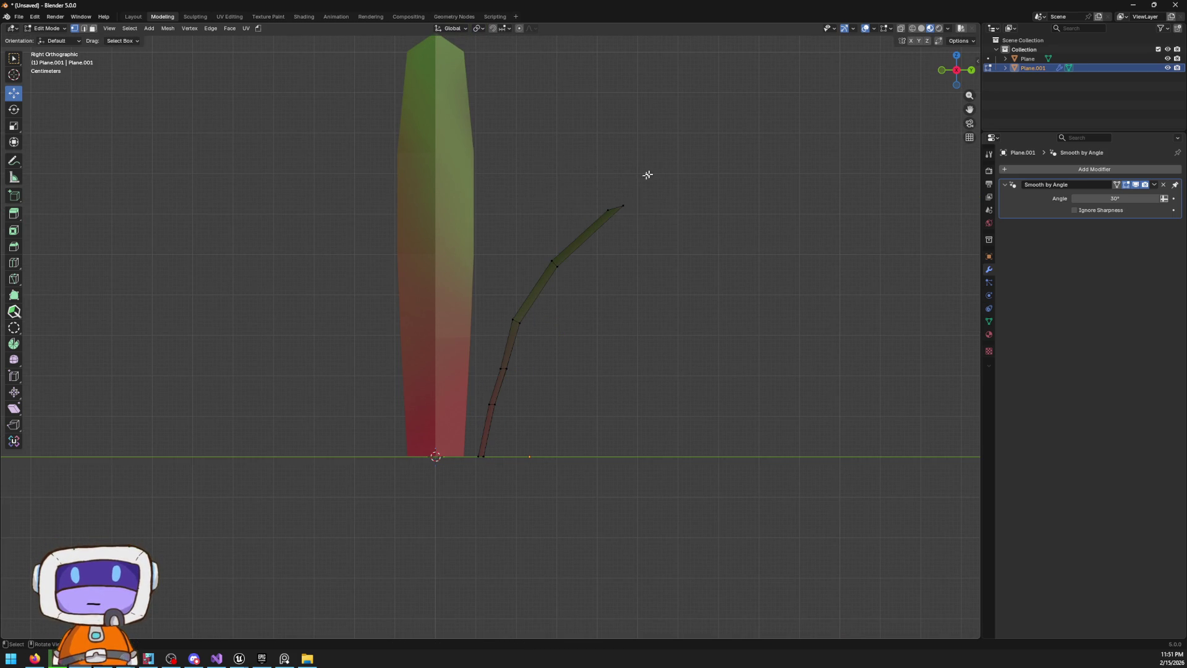
{"action": "key", "text": "shift+z"}
{"action": "left_click_drag", "start_coordinate": [504, 166], "coordinate": [791, 337]}
{"action": "key", "text": "g"}
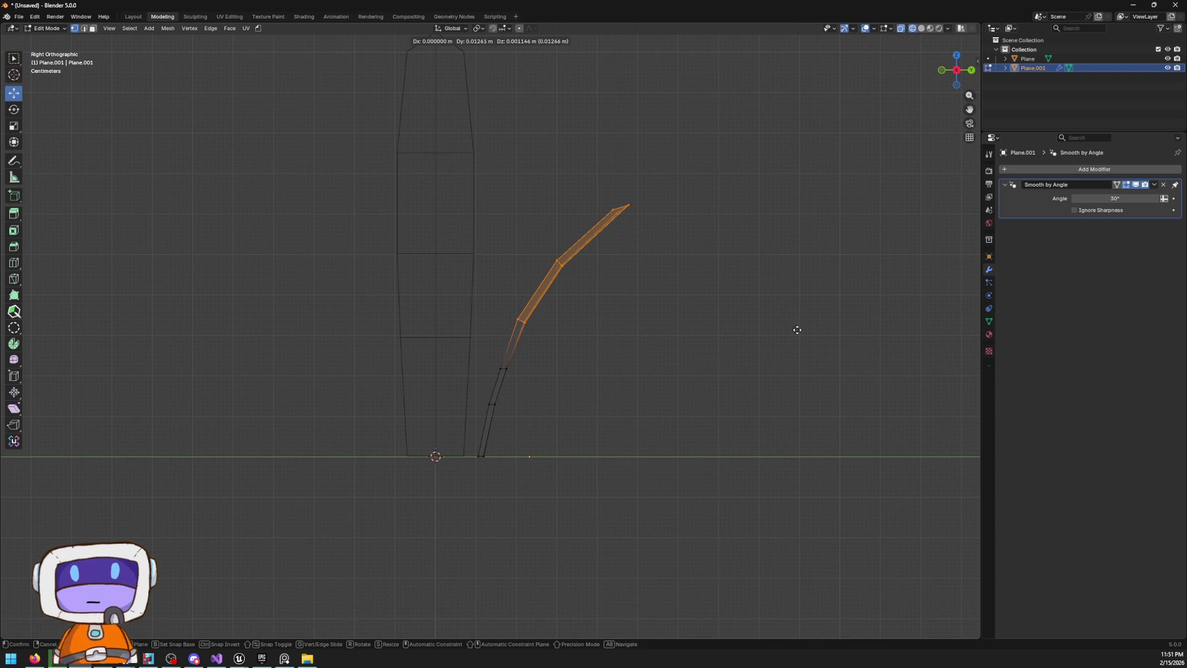
{"action": "left_click", "coordinate": [804, 339]}
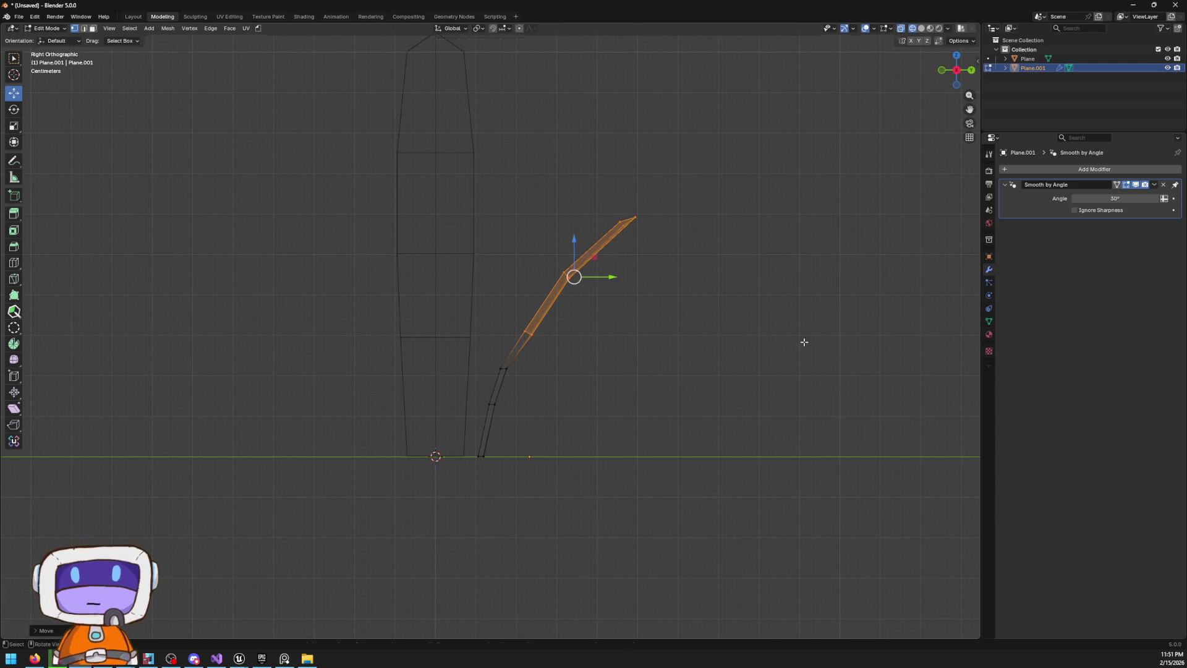
{"action": "left_click_drag", "start_coordinate": [537, 149], "coordinate": [716, 255]}
{"action": "key", "text": "g"}
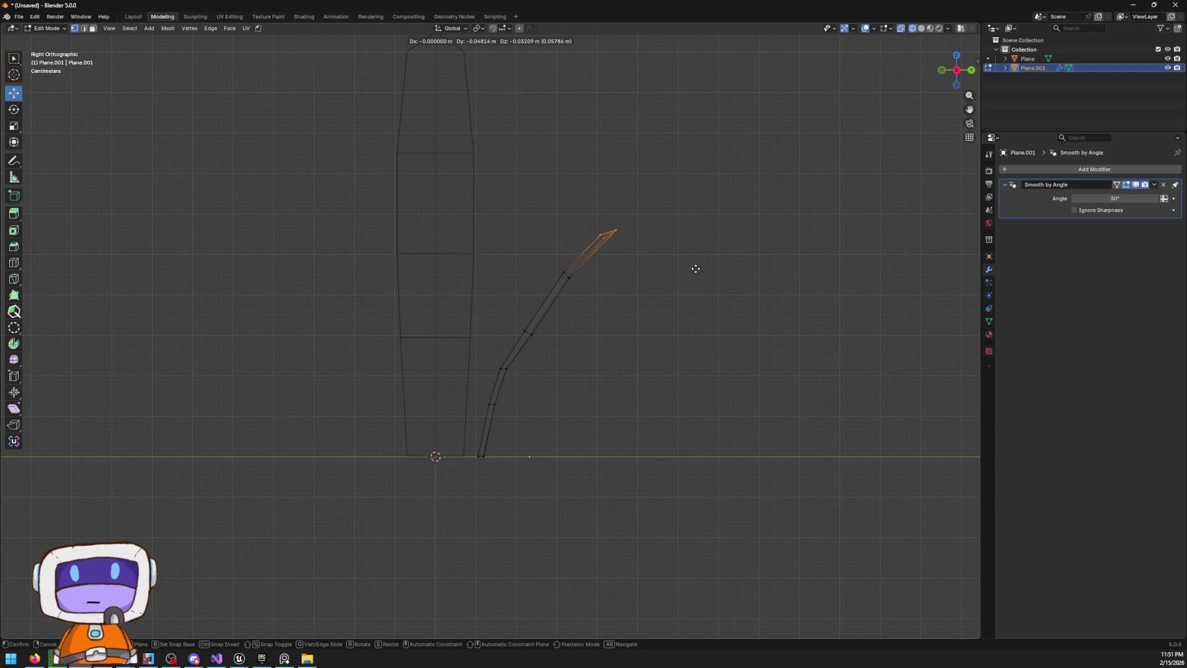
{"action": "left_click", "coordinate": [695, 268]}
Rotate and move the top segment so the tip curves further outward
{"action": "left_click_drag", "start_coordinate": [517, 169], "coordinate": [682, 324]}
{"action": "key", "text": "r"}
{"action": "left_click", "coordinate": [689, 281]}
{"action": "key", "text": "g"}
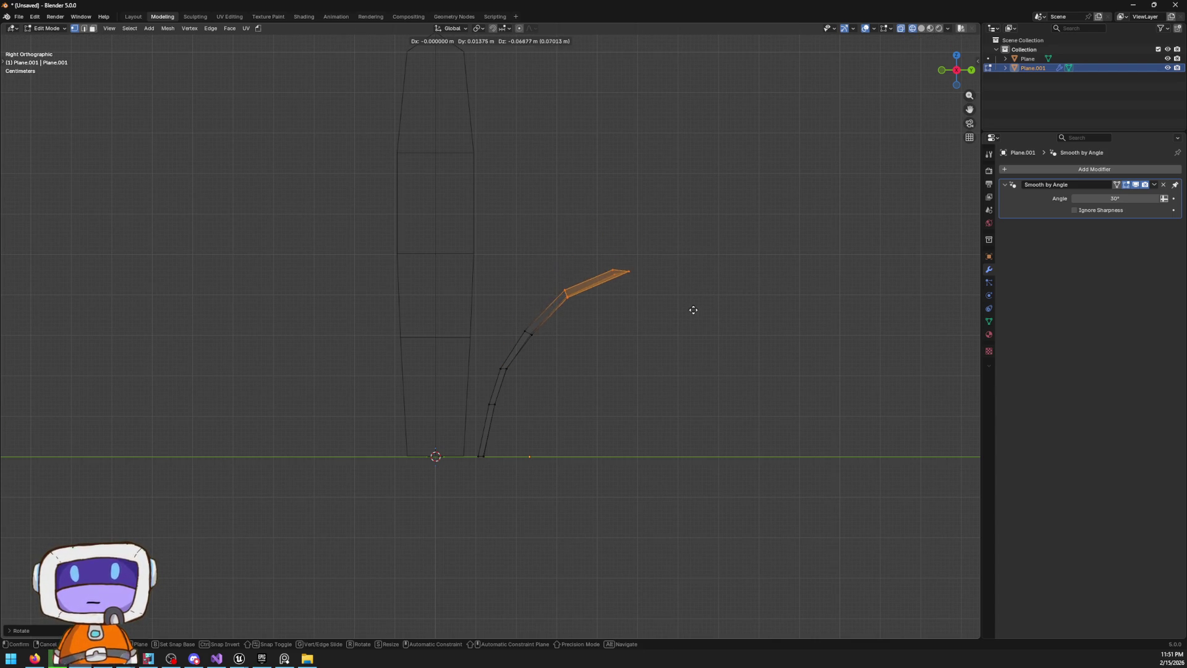
{"action": "left_click", "coordinate": [693, 306]}
{"action": "left_click", "coordinate": [691, 303]}
{"action": "scroll", "coordinate": [620, 336], "scroll_direction": "down", "scroll_amount": 8}
{"action": "scroll", "coordinate": [586, 299], "scroll_direction": "up", "scroll_amount": 4}
Narrow the bent blade by scaling it along X, then duplicate it
{"action": "key", "text": "Tab"}
{"action": "mouse_move", "coordinate": [484, 278]}
{"action": "left_mouse_down"}
{"action": "mouse_move", "coordinate": [544, 310]}
{"action": "mouse_move", "coordinate": [688, 333]}
{"action": "mouse_move", "coordinate": [507, 317]}
{"action": "left_mouse_up"}
{"action": "left_click", "coordinate": [688, 333]}
{"action": "left_click", "coordinate": [507, 317]}
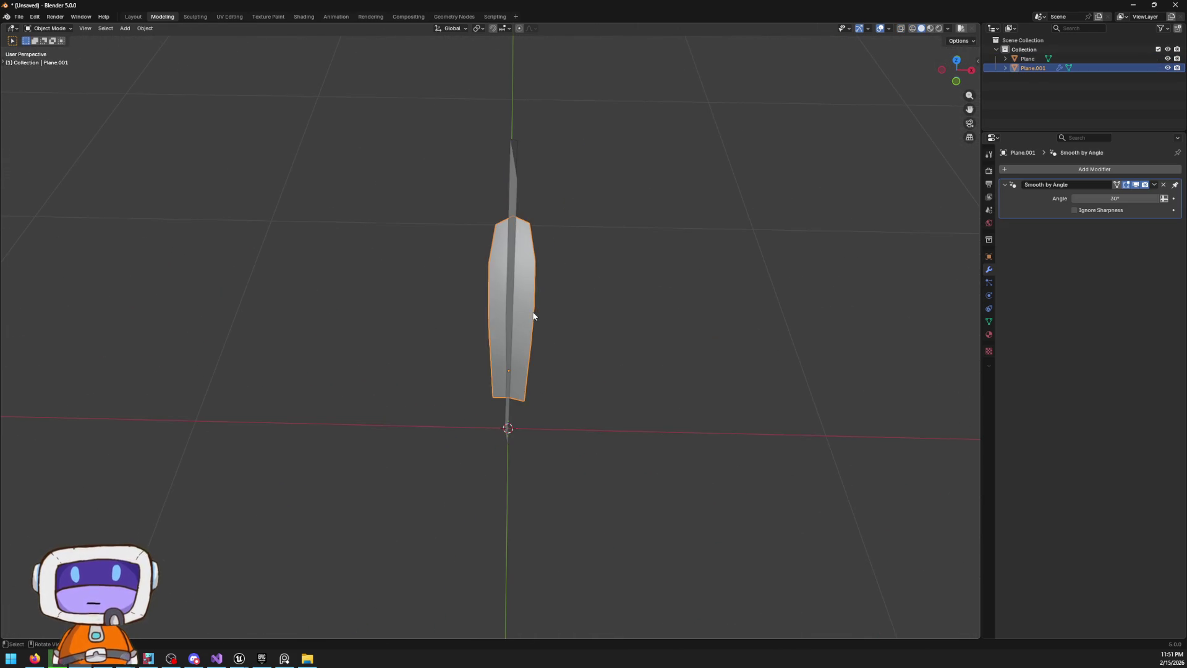
{"action": "key", "text": "Tab"}
{"action": "scroll", "coordinate": [531, 314], "scroll_direction": "up", "scroll_amount": 2}
{"action": "key", "text": "a"}
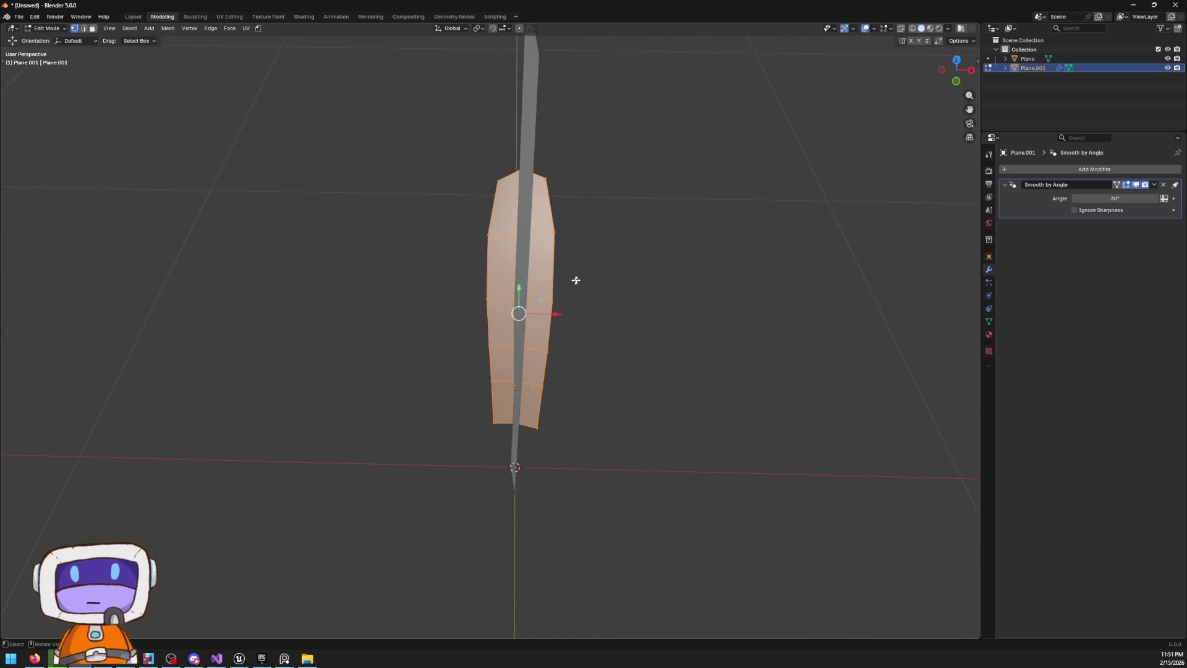
{"action": "key", "text": "s"}
{"action": "key", "text": "x"}
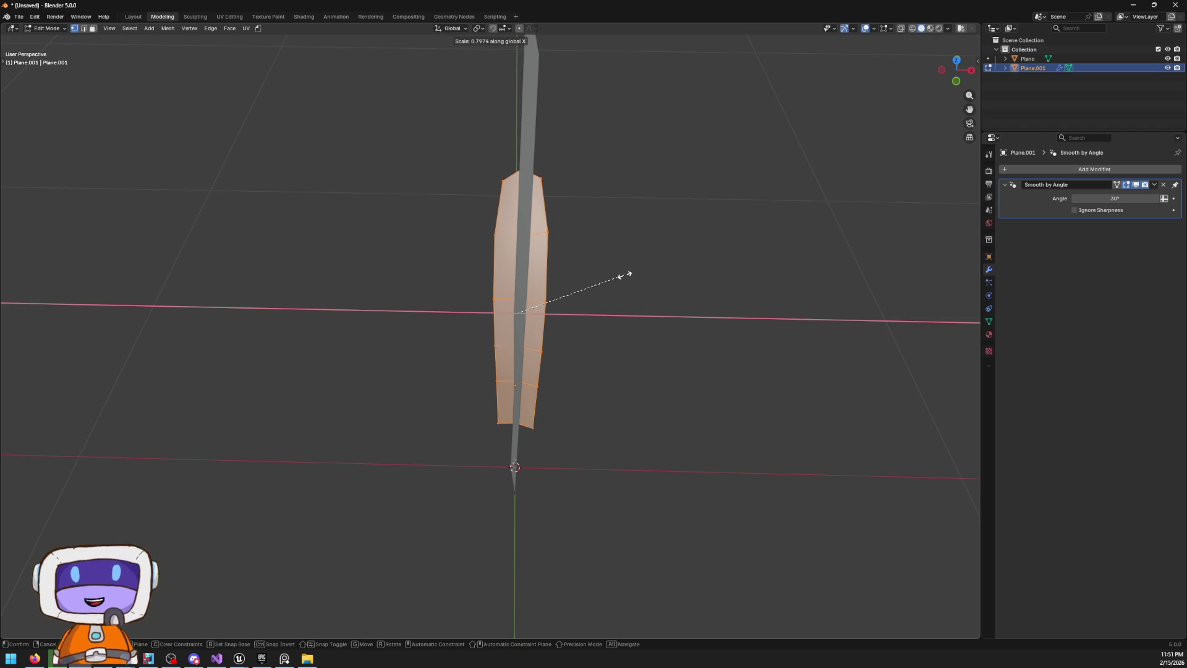
{"action": "left_click", "coordinate": [625, 273]}
{"action": "left_click", "coordinate": [689, 339]}
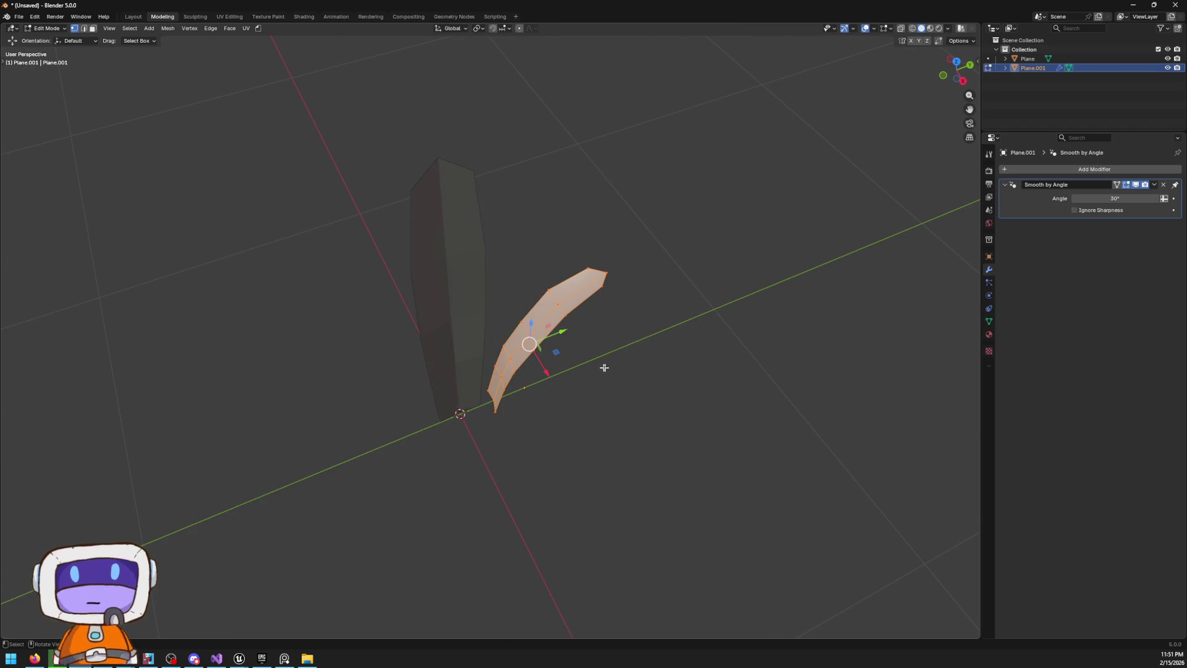
{"action": "key", "text": "Tab"}
{"action": "key", "text": "shift+d"}
Rotate the first copy about Z and position it from the top view
{"action": "key", "text": "r"}
{"action": "key", "text": "z"}
{"action": "left_click", "coordinate": [400, 384]}
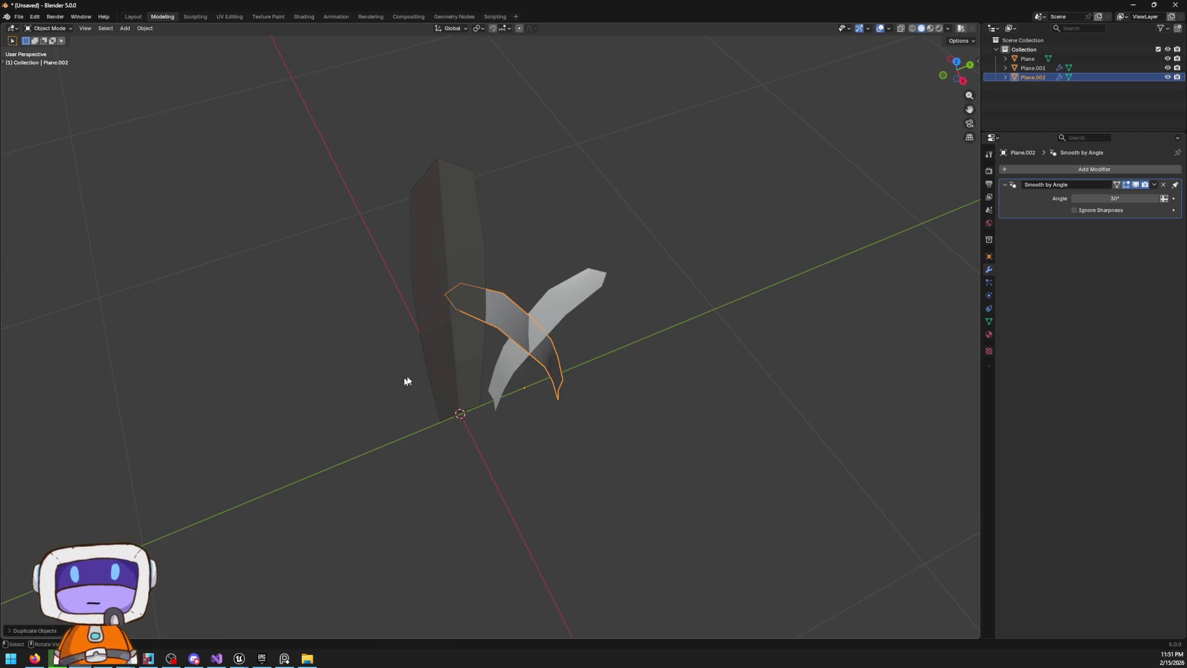
{"action": "left_click", "coordinate": [956, 62]}
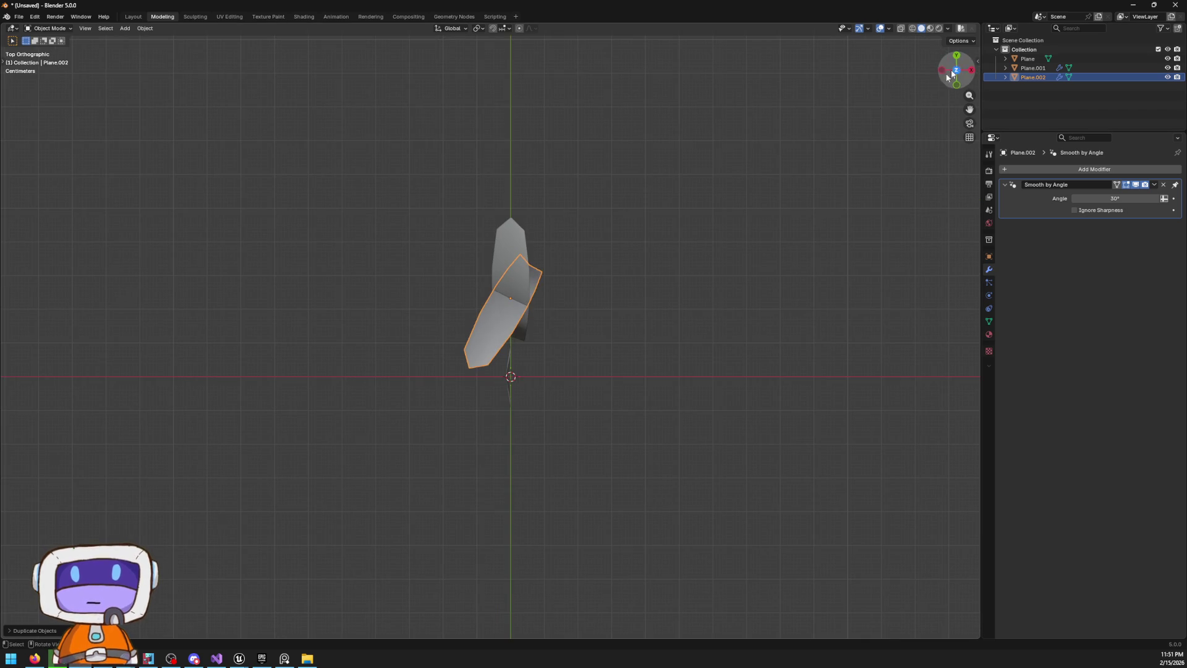
{"action": "key", "text": "g"}
{"action": "left_click", "coordinate": [515, 385]}
{"action": "mouse_move", "coordinate": [515, 385]}
{"action": "left_mouse_down"}
{"action": "mouse_move", "coordinate": [642, 426]}
{"action": "mouse_move", "coordinate": [559, 377]}
{"action": "mouse_move", "coordinate": [398, 384]}
{"action": "left_mouse_up"}
Duplicate the bent blade again, rotate the copy about Z and place it near the base
{"action": "left_click", "coordinate": [460, 301]}
{"action": "mouse_move", "coordinate": [371, 264]}
{"action": "left_mouse_down"}
{"action": "mouse_move", "coordinate": [612, 332]}
{"action": "mouse_move", "coordinate": [482, 318]}
{"action": "mouse_move", "coordinate": [548, 324]}
{"action": "left_mouse_up"}
{"action": "left_click", "coordinate": [548, 324]}
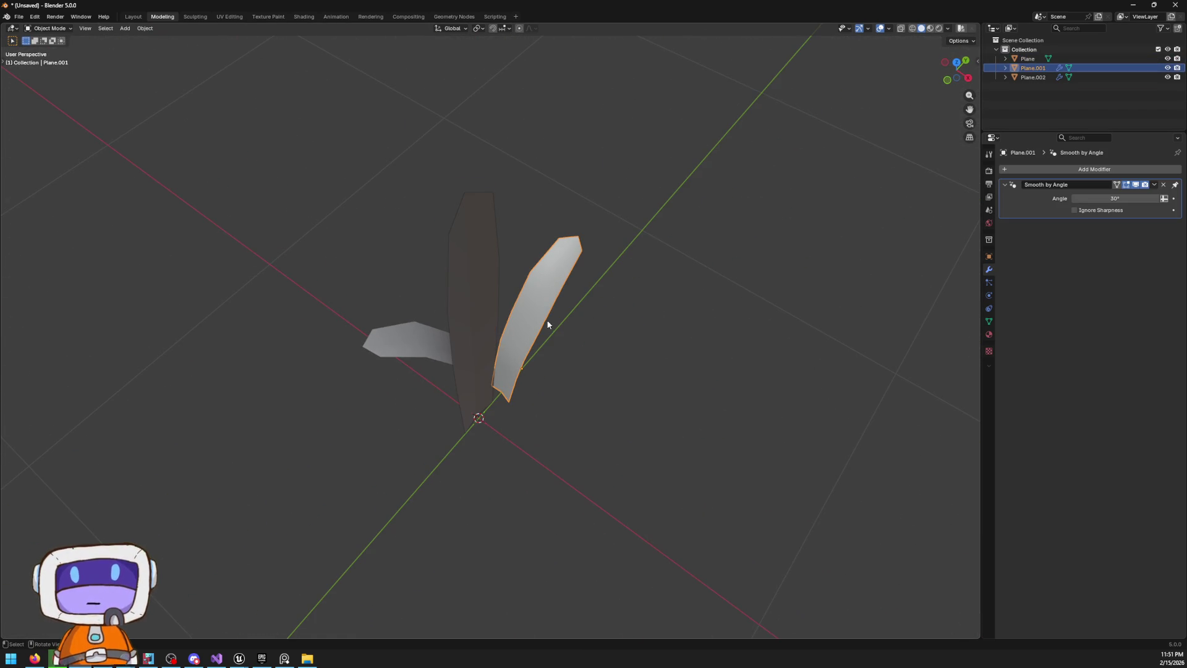
{"action": "key", "text": "shift+d"}
{"action": "key", "text": "r"}
{"action": "key", "text": "r"}
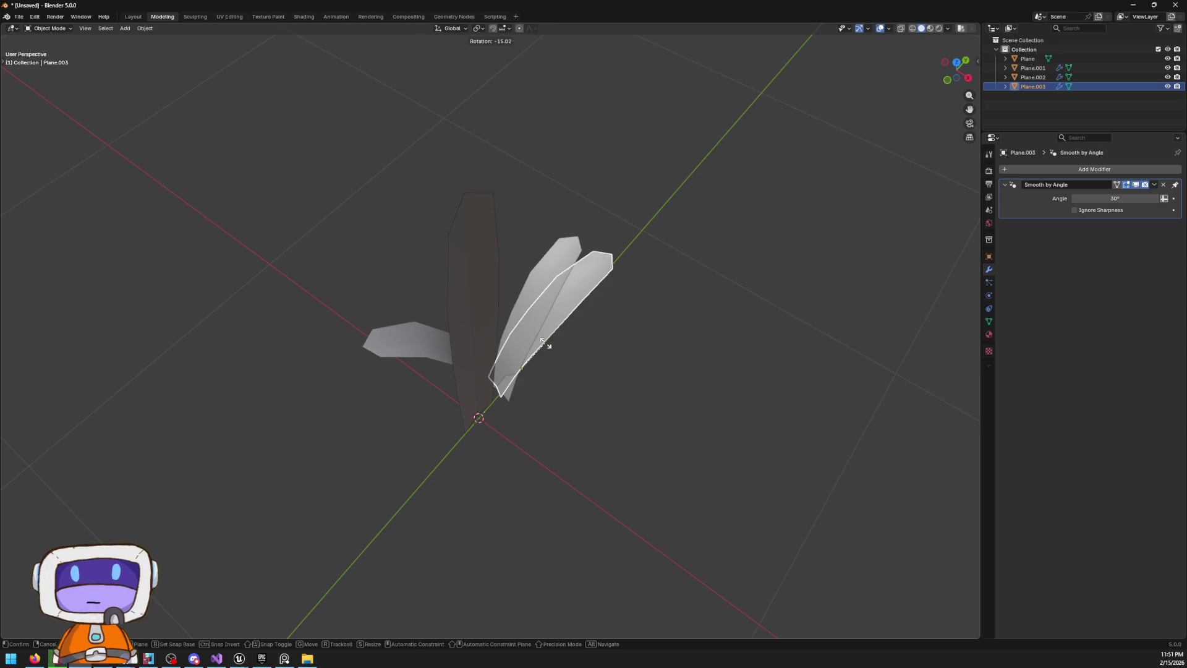
{"action": "left_click", "coordinate": [617, 352]}
{"action": "key", "text": "r"}
{"action": "key", "text": "z"}
{"action": "left_click", "coordinate": [526, 441]}
{"action": "key", "text": "g"}
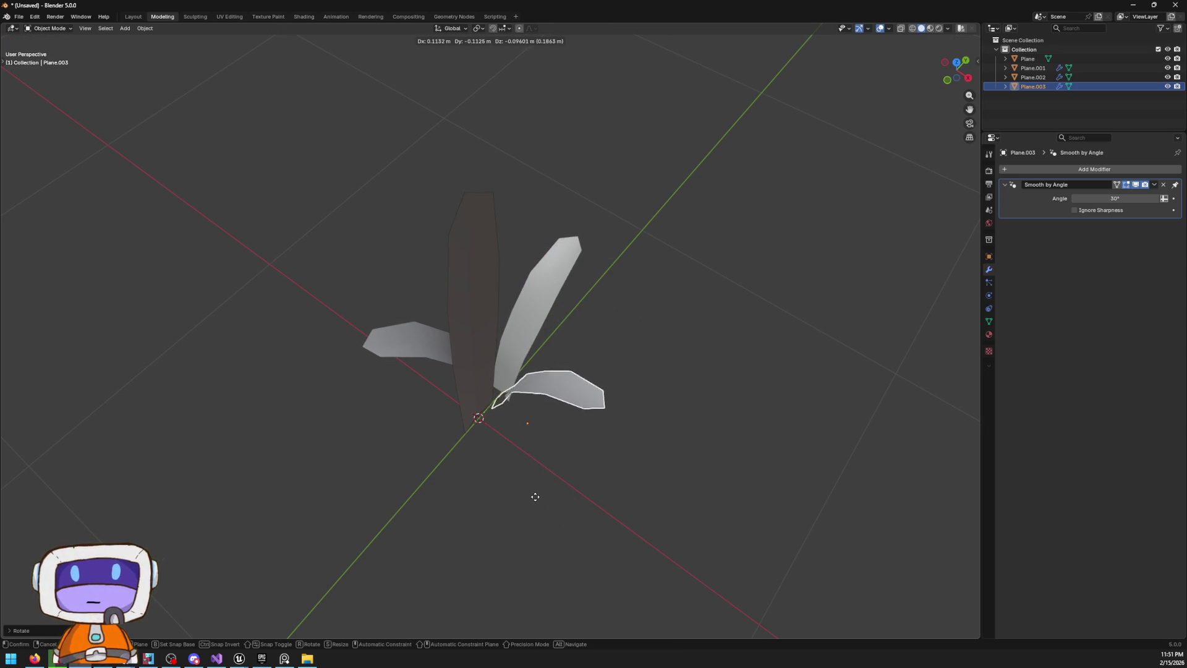
{"action": "left_click", "coordinate": [672, 275]}
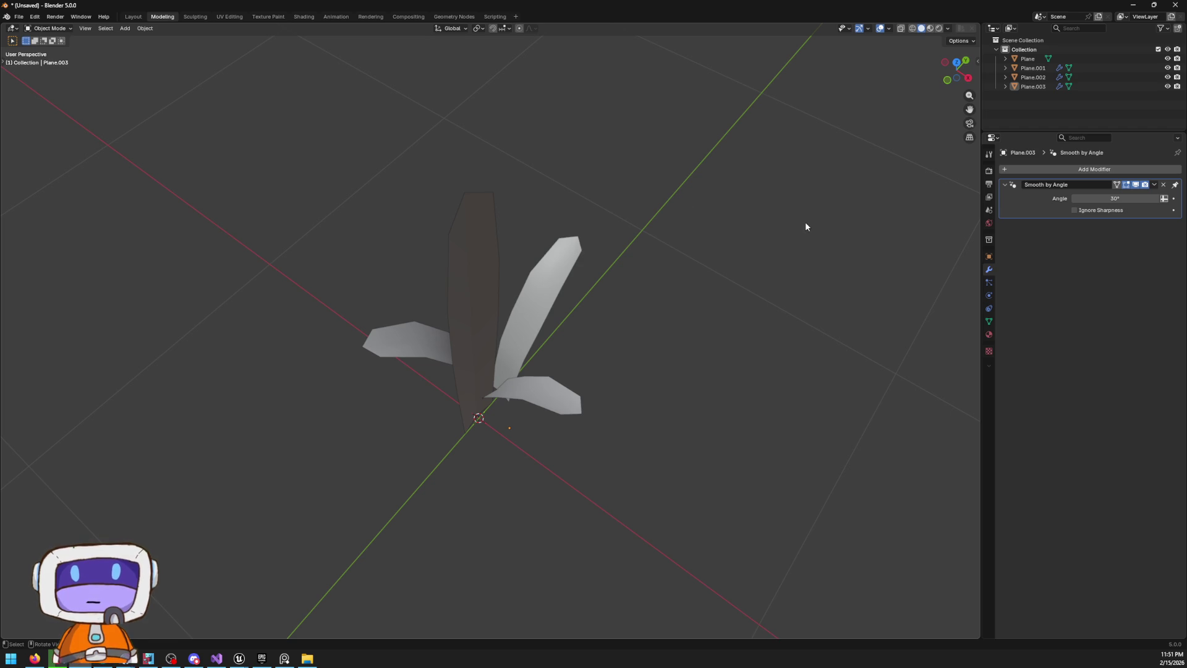
{"action": "left_click", "coordinate": [947, 79]}
{"action": "scroll", "coordinate": [554, 382], "scroll_direction": "up", "scroll_amount": 2}
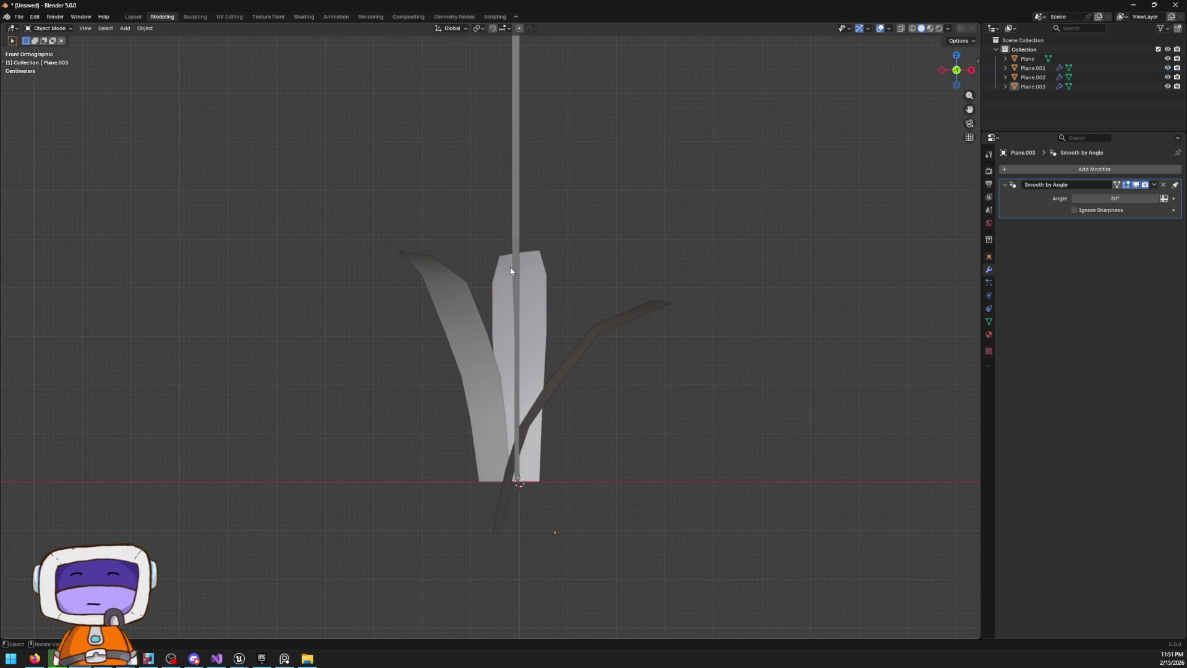
Show the gradient shading, then edit the tall blade Plane in front wireframe view
{"action": "mouse_move", "coordinate": [635, 249]}
{"action": "left_mouse_down"}
{"action": "mouse_move", "coordinate": [519, 284]}
{"action": "mouse_move", "coordinate": [527, 323]}
{"action": "mouse_move", "coordinate": [551, 299]}
{"action": "mouse_move", "coordinate": [535, 291]}
{"action": "left_mouse_up"}
{"action": "key", "text": "z"}
{"action": "left_click", "coordinate": [516, 384]}
{"action": "mouse_move", "coordinate": [762, 444]}
{"action": "left_mouse_down"}
{"action": "mouse_move", "coordinate": [611, 322]}
{"action": "mouse_move", "coordinate": [428, 354]}
{"action": "mouse_move", "coordinate": [325, 335]}
{"action": "mouse_move", "coordinate": [228, 374]}
{"action": "mouse_move", "coordinate": [250, 446]}
{"action": "left_mouse_up"}
{"action": "left_click", "coordinate": [481, 258]}
{"action": "mouse_move", "coordinate": [481, 258]}
{"action": "left_mouse_down"}
{"action": "mouse_move", "coordinate": [440, 281]}
{"action": "mouse_move", "coordinate": [409, 254]}
{"action": "mouse_move", "coordinate": [355, 326]}
{"action": "mouse_move", "coordinate": [267, 276]}
{"action": "mouse_move", "coordinate": [175, 257]}
{"action": "left_mouse_up"}
{"action": "key", "text": "Tab"}
{"action": "mouse_move", "coordinate": [299, 233]}
{"action": "left_mouse_down"}
{"action": "mouse_move", "coordinate": [488, 165]}
{"action": "mouse_move", "coordinate": [518, 183]}
{"action": "mouse_move", "coordinate": [476, 204]}
{"action": "mouse_move", "coordinate": [625, 227]}
{"action": "mouse_move", "coordinate": [429, 119]}
{"action": "mouse_move", "coordinate": [661, 377]}
{"action": "mouse_move", "coordinate": [779, 310]}
{"action": "mouse_move", "coordinate": [863, 207]}
{"action": "left_mouse_up"}
{"action": "key", "text": "shift+z"}
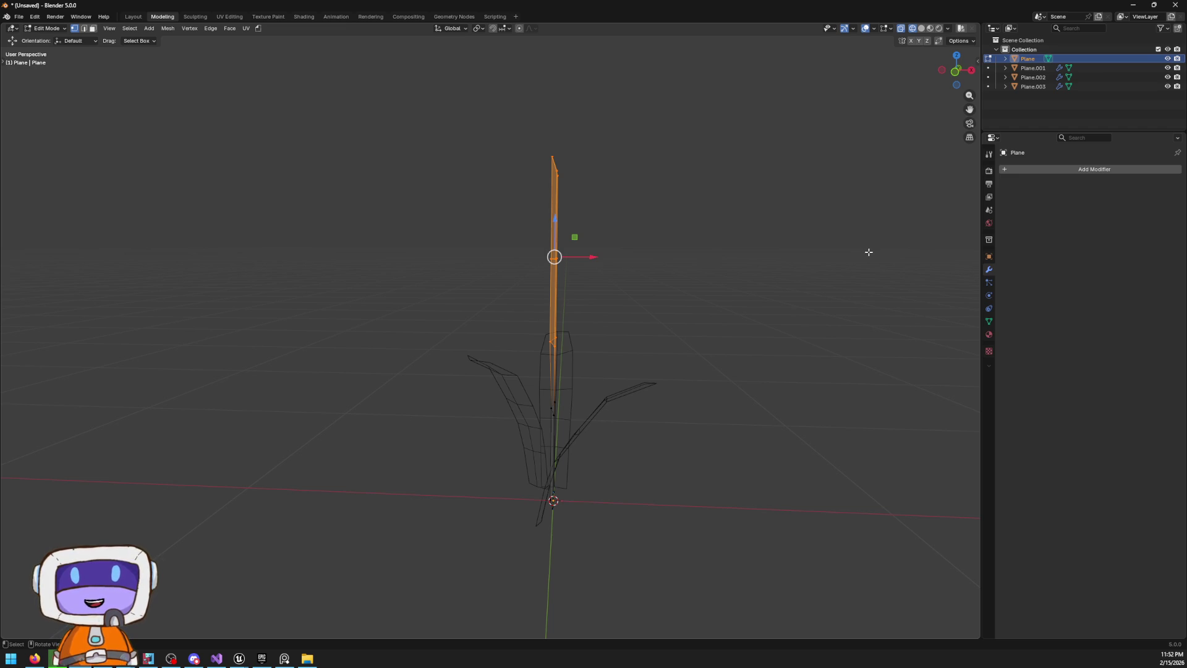
{"action": "left_click", "coordinate": [958, 74]}
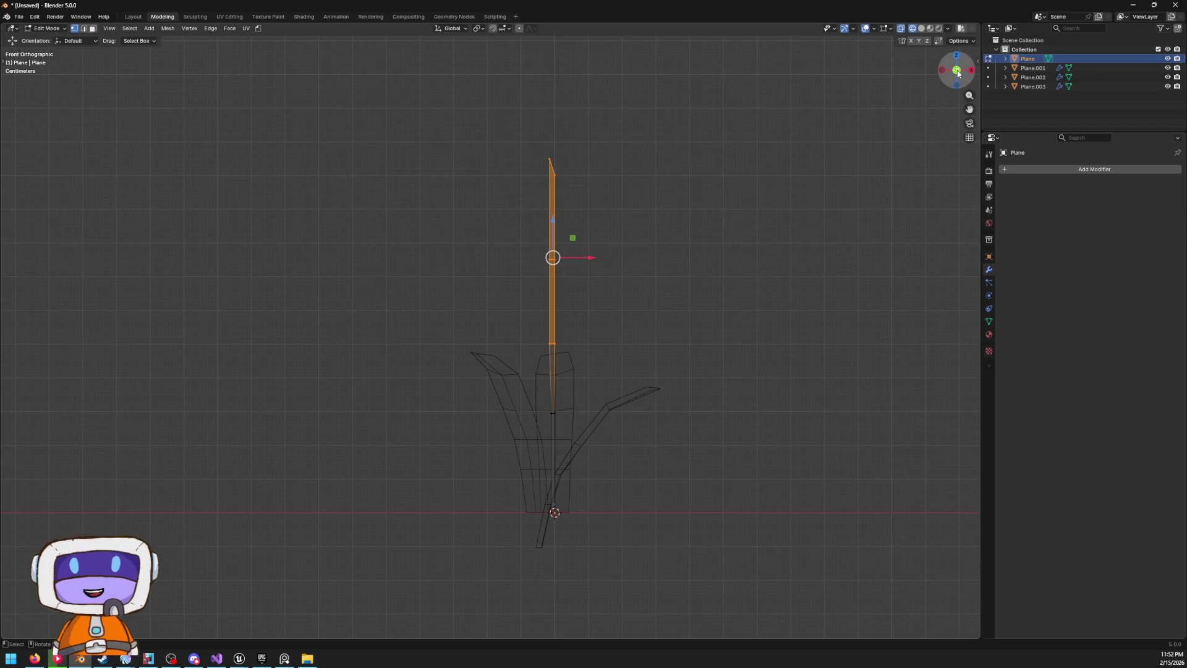
Box-select the tall stem's upper vertices and rotate them so the section tilts left
{"action": "mouse_move", "coordinate": [442, 115]}
{"action": "left_mouse_down"}
{"action": "mouse_move", "coordinate": [742, 600]}
{"action": "mouse_move", "coordinate": [736, 575]}
{"action": "left_mouse_up"}
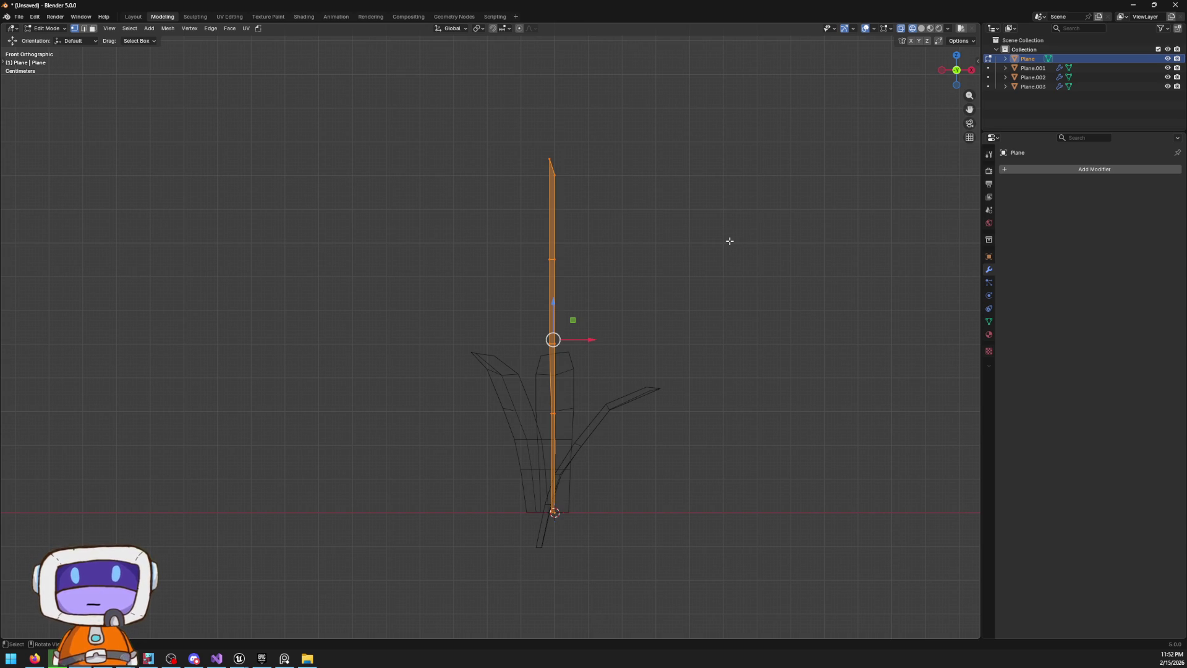
{"action": "left_click", "coordinate": [632, 200]}
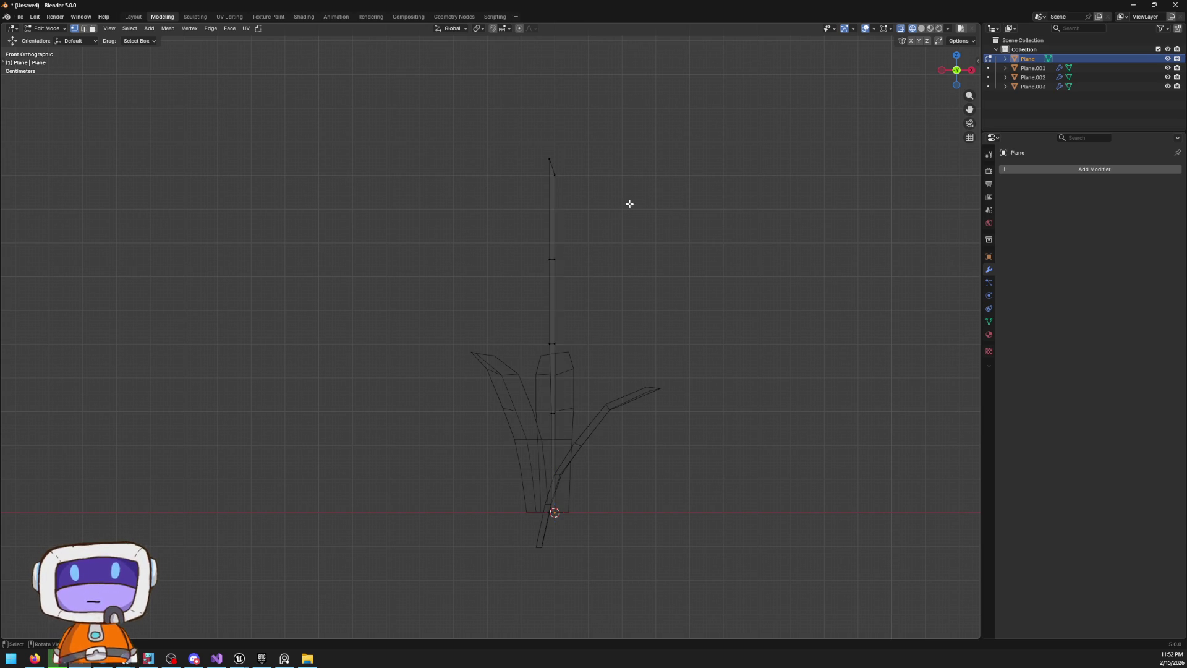
{"action": "left_click_drag", "start_coordinate": [509, 145], "coordinate": [708, 437]}
{"action": "key", "text": "r"}
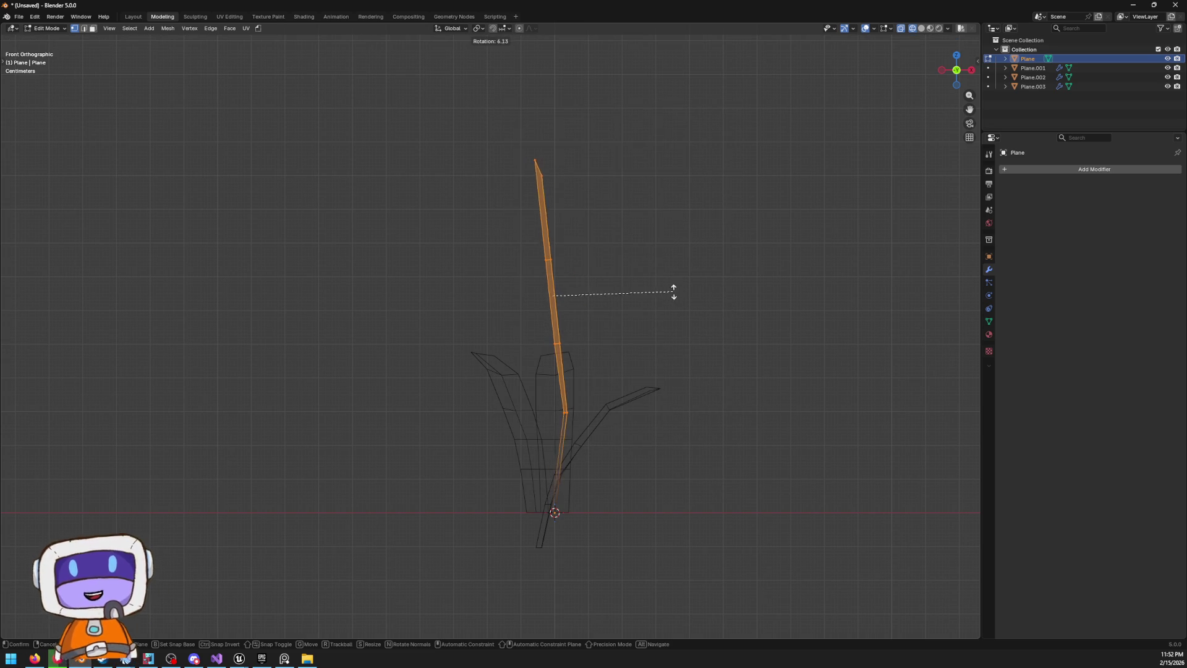
{"action": "left_click", "coordinate": [690, 271]}
{"action": "key", "text": "ctrl+z"}
{"action": "key", "text": "ctrl+z"}
{"action": "left_click_drag", "start_coordinate": [344, 155], "coordinate": [660, 422]}
{"action": "key", "text": "r"}
{"action": "left_click", "coordinate": [702, 387]}
{"action": "key", "text": "r"}
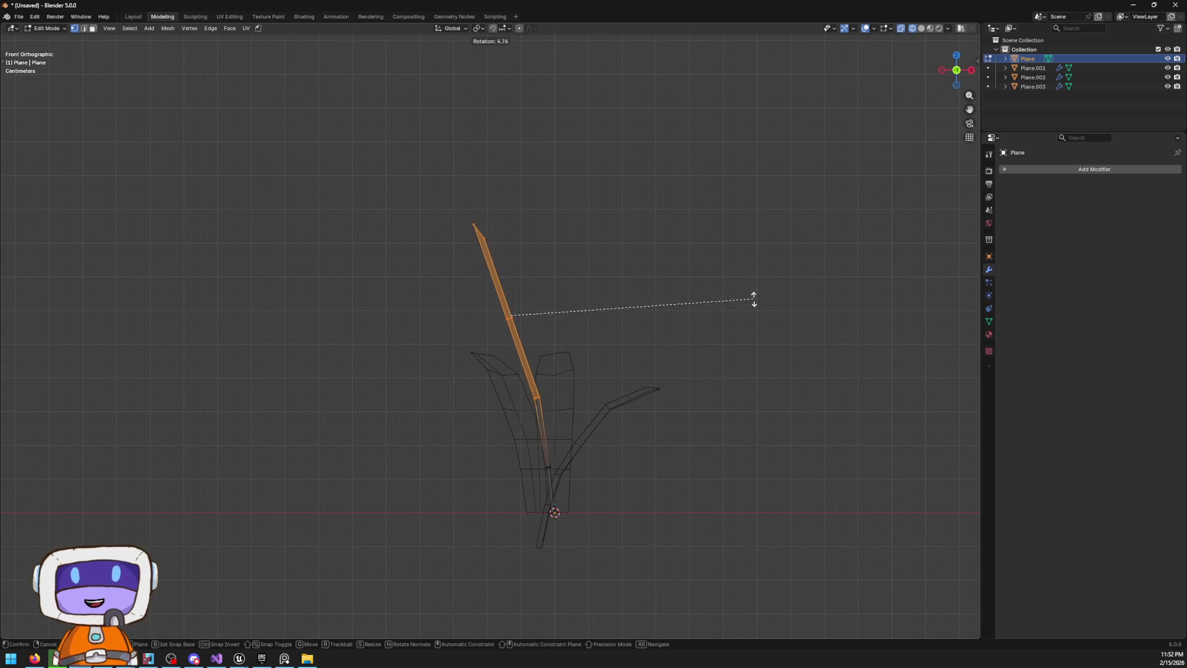
{"action": "left_click", "coordinate": [694, 272]}
Shift the rotated upper section down and to the left, then return to Object Mode
{"action": "key", "text": "g"}
{"action": "left_click", "coordinate": [657, 310]}
{"action": "right_click", "coordinate": [556, 181]}
{"action": "mouse_move", "coordinate": [581, 182]}
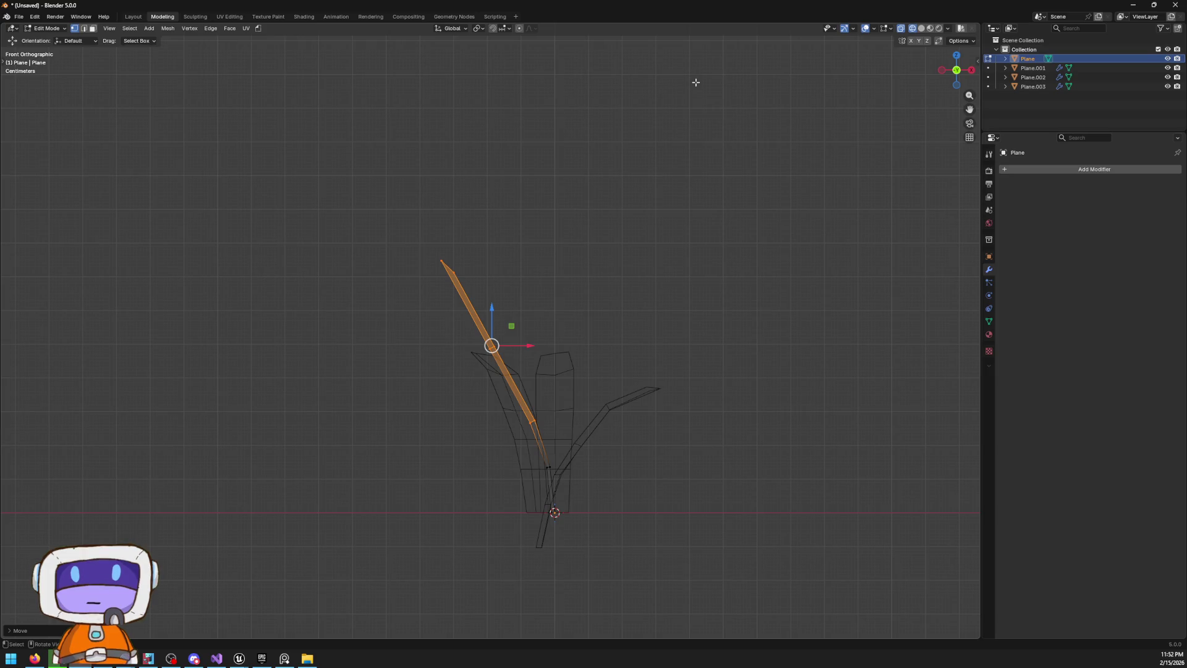
{"action": "key", "text": "Tab"}
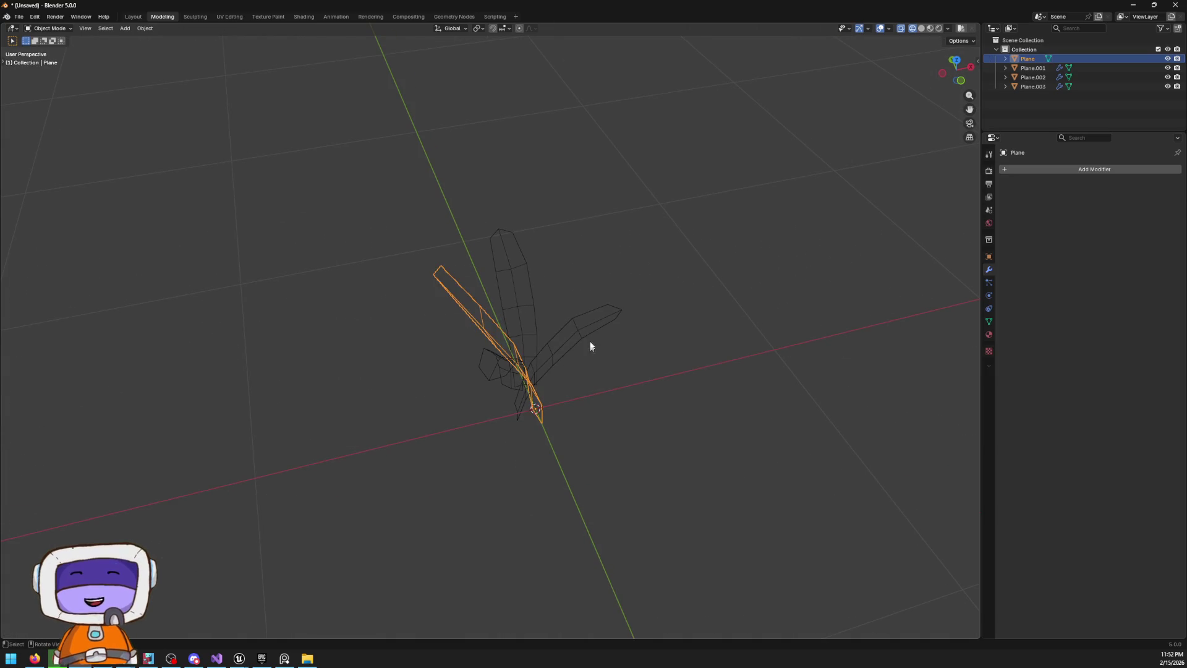
Nudge the Plane.003 blade to a new position in front view
{"action": "left_click", "coordinate": [589, 348]}
{"action": "left_click", "coordinate": [961, 84]}
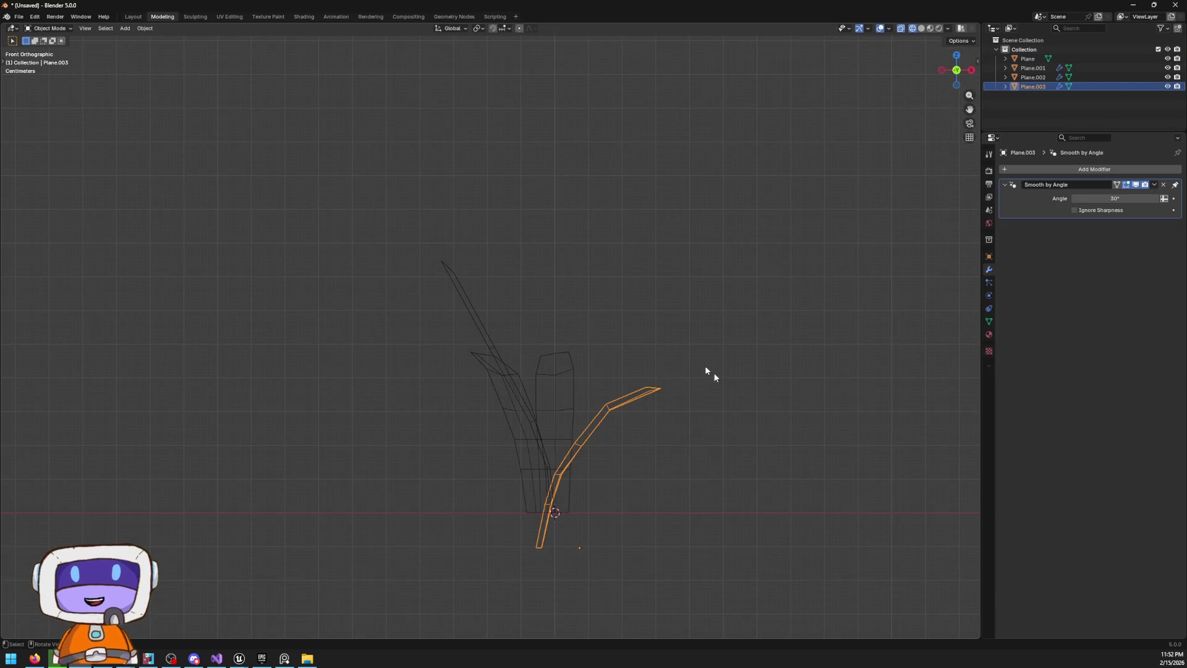
{"action": "key", "text": "g"}
{"action": "left_click", "coordinate": [715, 395]}
{"action": "left_click_drag", "start_coordinate": [715, 395], "coordinate": [511, 344]}
Select the tall Plane blade and frame it in front orthographic view
{"action": "left_click", "coordinate": [556, 356]}
{"action": "mouse_move", "coordinate": [691, 374]}
{"action": "left_mouse_down"}
{"action": "mouse_move", "coordinate": [659, 347]}
{"action": "mouse_move", "coordinate": [633, 363]}
{"action": "mouse_move", "coordinate": [651, 365]}
{"action": "mouse_move", "coordinate": [501, 405]}
{"action": "mouse_move", "coordinate": [551, 408]}
{"action": "mouse_move", "coordinate": [593, 381]}
{"action": "mouse_move", "coordinate": [633, 255]}
{"action": "mouse_move", "coordinate": [614, 258]}
{"action": "left_mouse_up"}
{"action": "key", "text": "Tab"}
{"action": "key", "text": "a"}
{"action": "key", "text": "alt+a"}
{"action": "left_click_drag", "start_coordinate": [503, 369], "coordinate": [463, 360]}
{"action": "key", "text": "Tab"}
{"action": "left_click", "coordinate": [952, 72]}
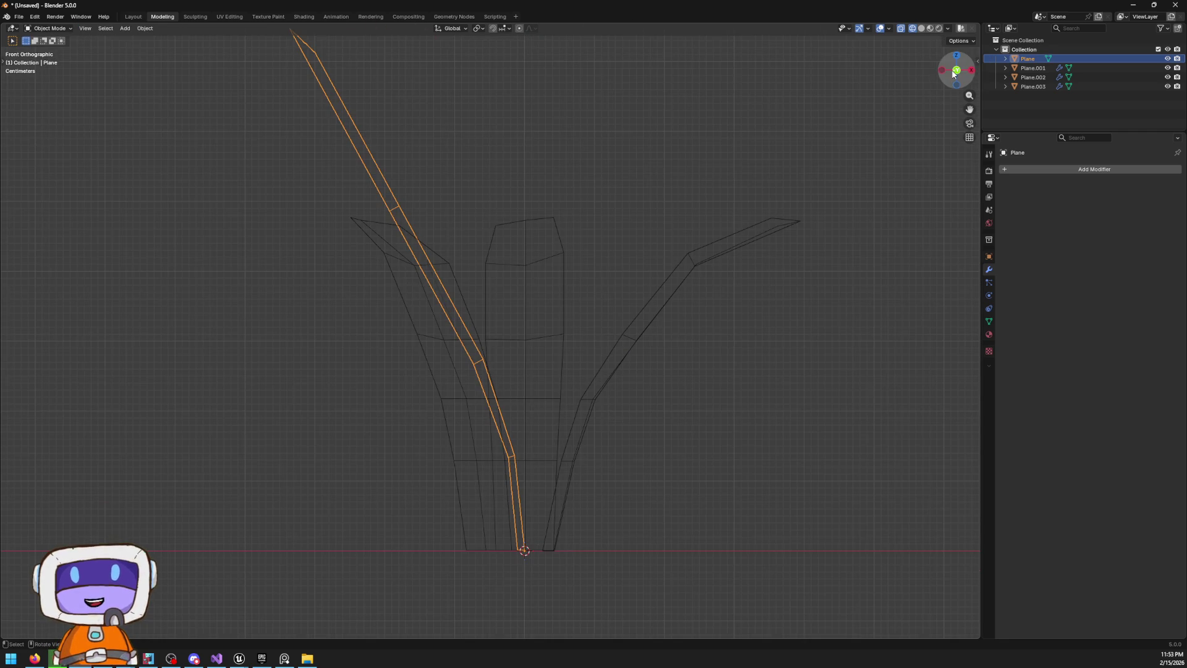
{"action": "scroll", "coordinate": [735, 112], "scroll_direction": "down", "scroll_amount": 1}
Move the Plane blade's upper leaf faces in Edit Mode, then return to Object Mode
{"action": "key", "text": "Tab"}
{"action": "left_click_drag", "start_coordinate": [562, 82], "coordinate": [659, 107]}
{"action": "left_click_drag", "start_coordinate": [347, 78], "coordinate": [584, 322]}
{"action": "key", "text": "g"}
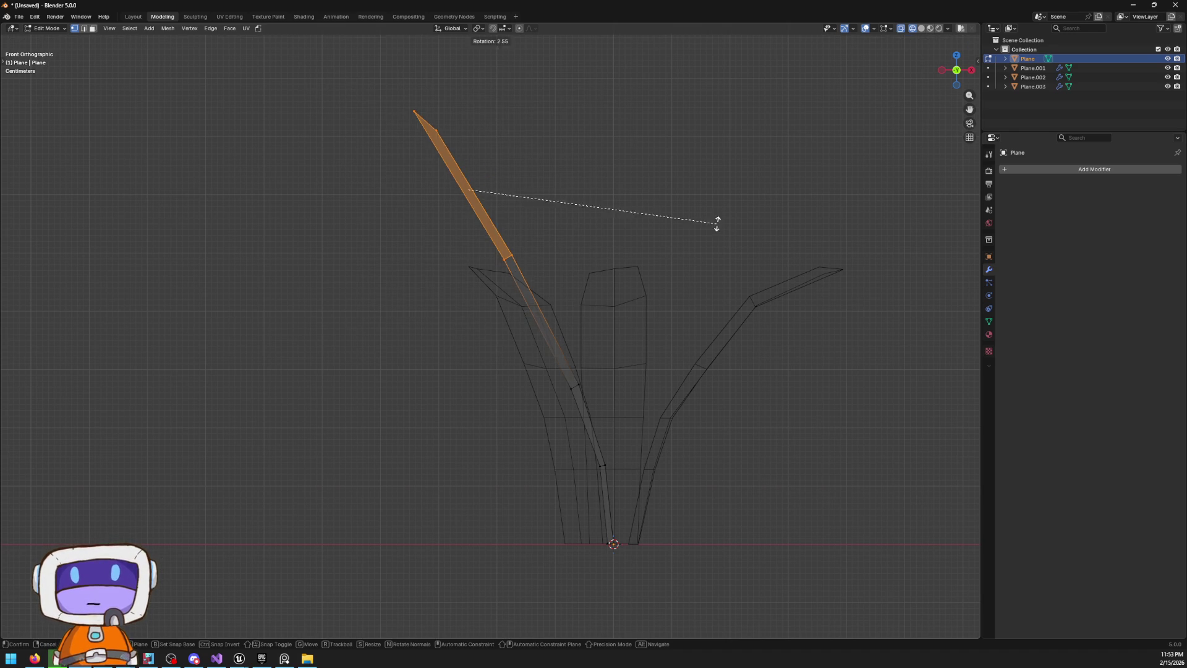
{"action": "left_click", "coordinate": [705, 230]}
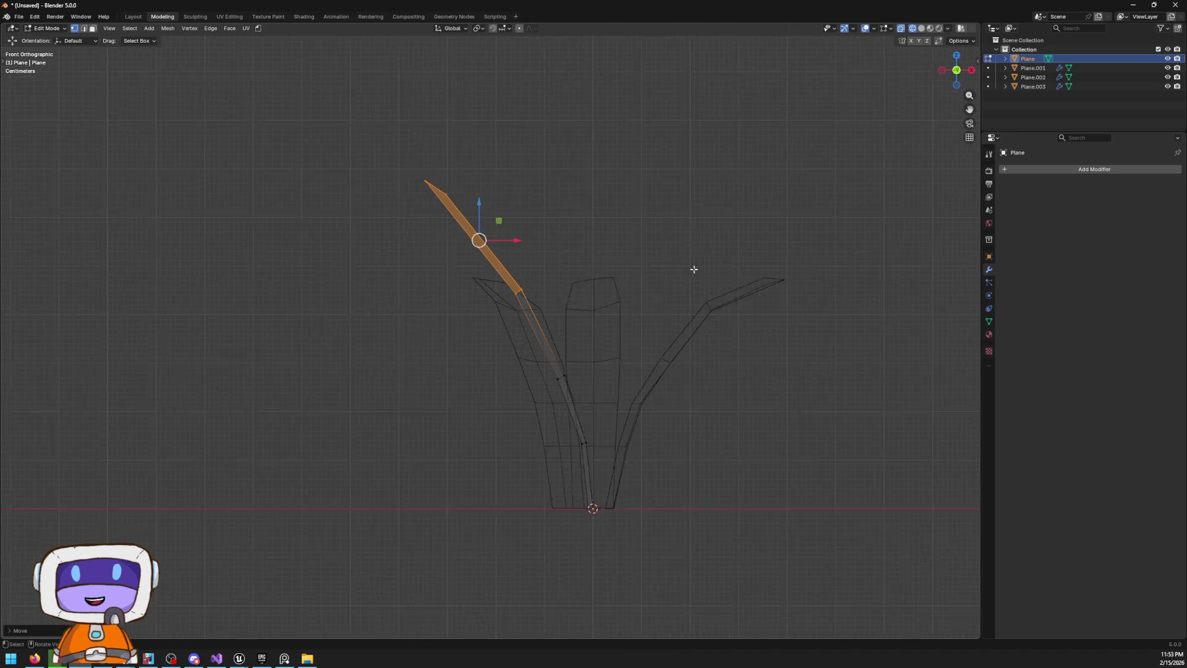
{"action": "key", "text": "Tab"}
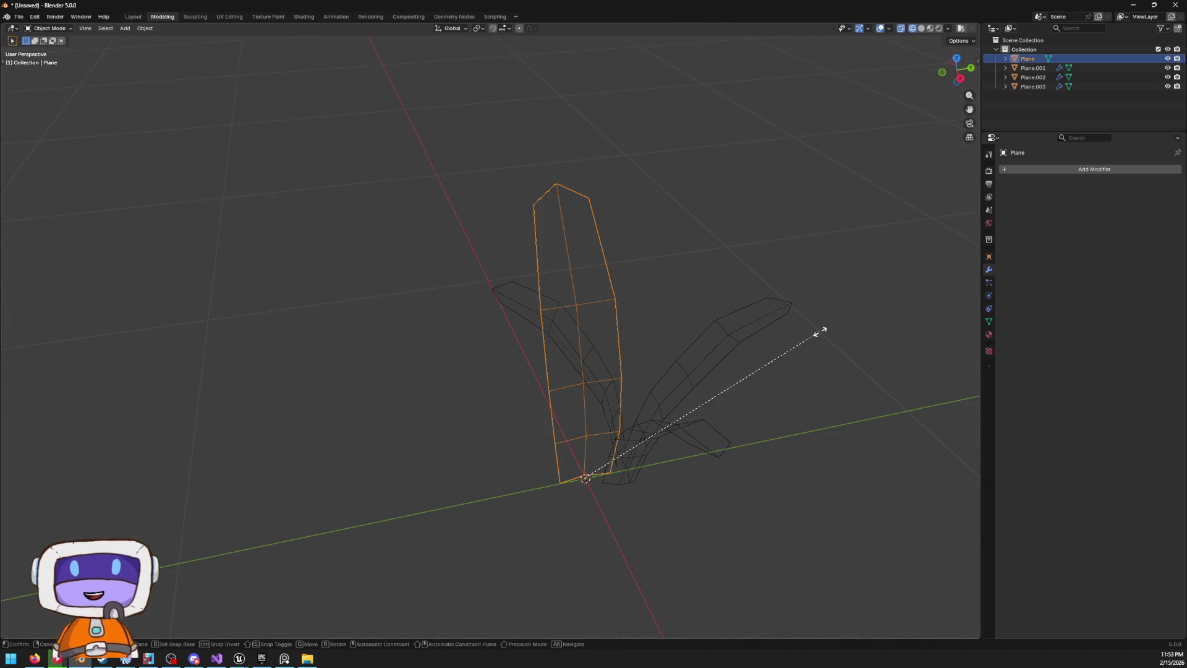
Spin the Plane blade about the vertical Z axis so it fans away from the others
{"action": "key", "text": "Tab"}
{"action": "key", "text": "Tab"}
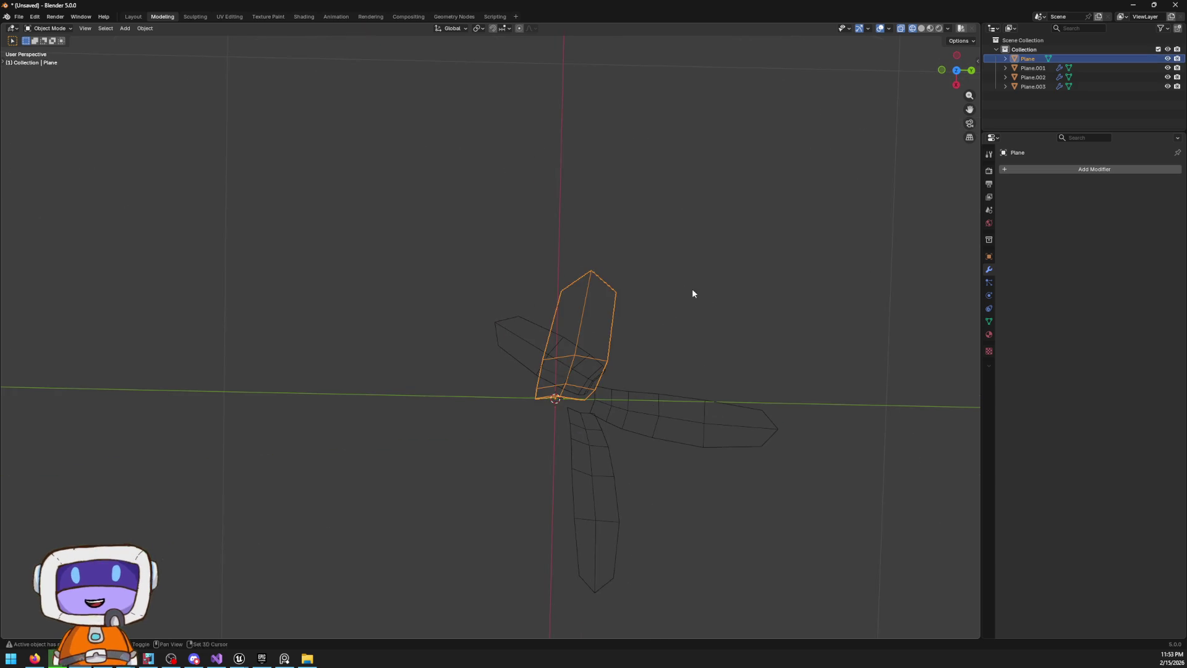
{"action": "key", "text": "r"}
{"action": "key", "text": "z"}
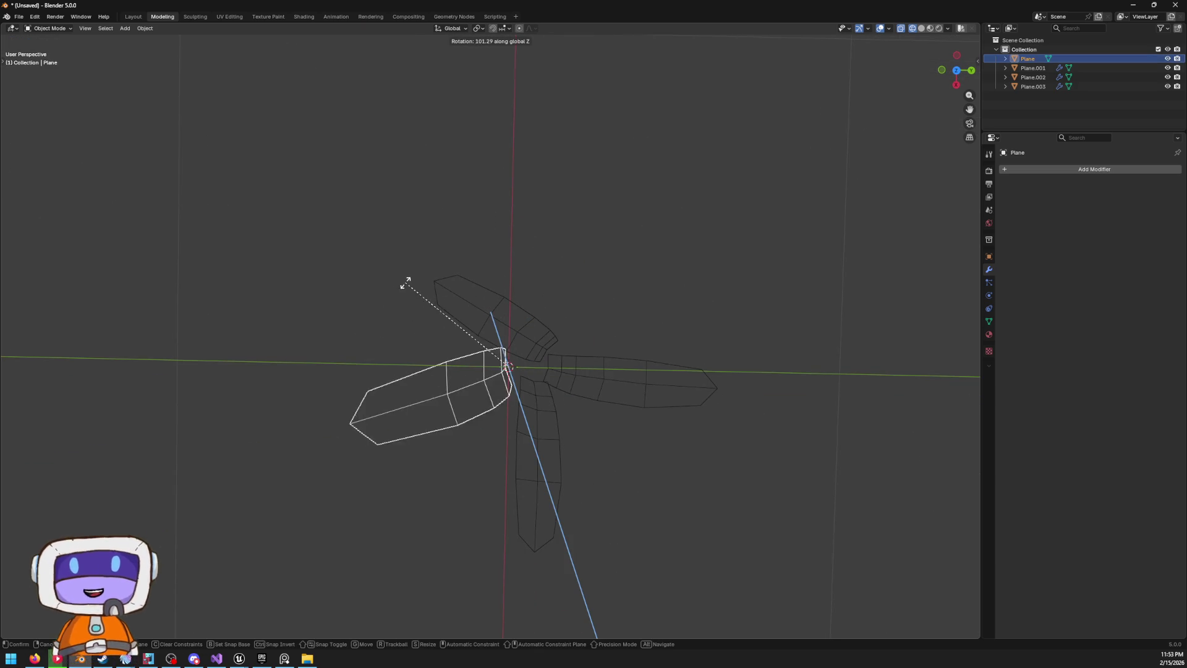
{"action": "left_click", "coordinate": [433, 329]}
{"action": "left_click", "coordinate": [572, 432]}
{"action": "mouse_move", "coordinate": [573, 431]}
{"action": "left_mouse_down"}
{"action": "mouse_move", "coordinate": [515, 349]}
{"action": "mouse_move", "coordinate": [583, 252]}
{"action": "mouse_move", "coordinate": [434, 254]}
{"action": "mouse_move", "coordinate": [519, 259]}
{"action": "left_mouse_up"}
{"action": "left_click_drag", "start_coordinate": [643, 308], "coordinate": [615, 302]}
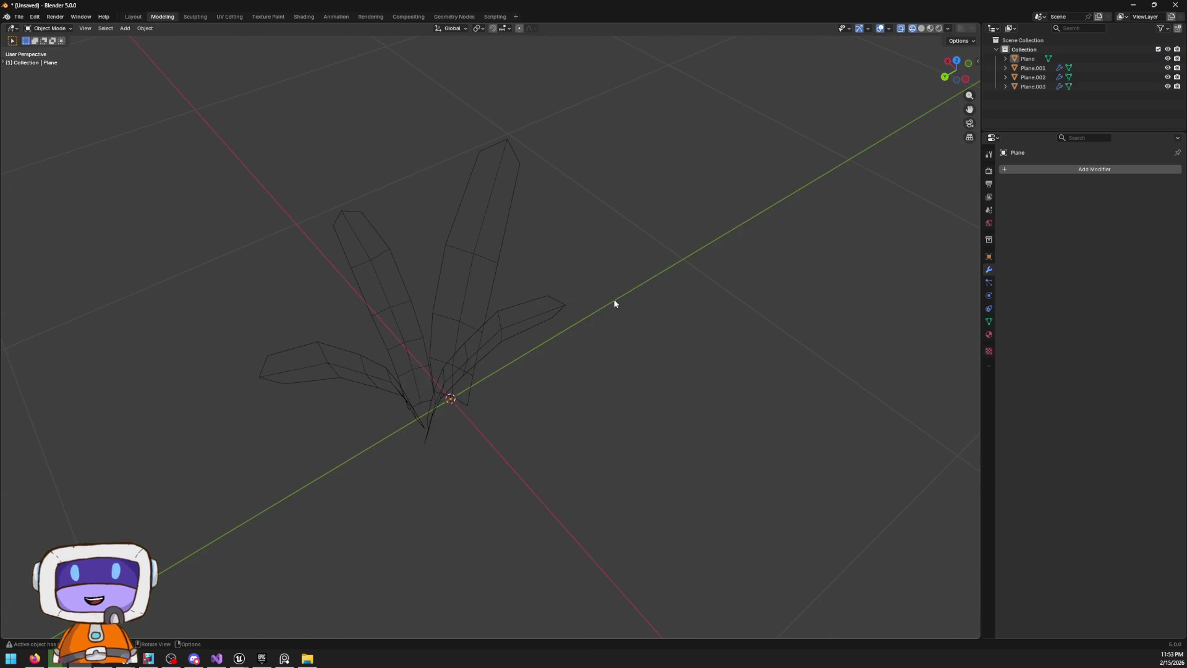
In solid shading, nudge the Plane blade along Y and then along X toward the base
{"action": "key", "text": "shift+z"}
{"action": "mouse_move", "coordinate": [533, 351]}
{"action": "left_mouse_down"}
{"action": "mouse_move", "coordinate": [564, 201]}
{"action": "mouse_move", "coordinate": [548, 233]}
{"action": "left_mouse_up"}
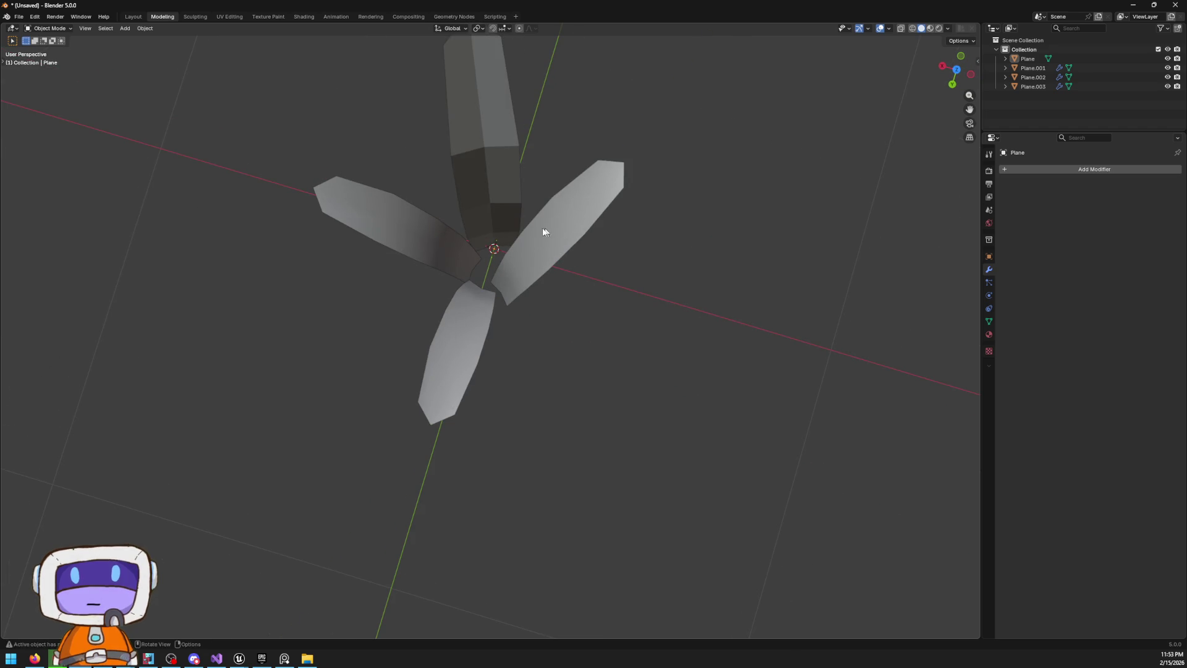
{"action": "left_click", "coordinate": [504, 221]}
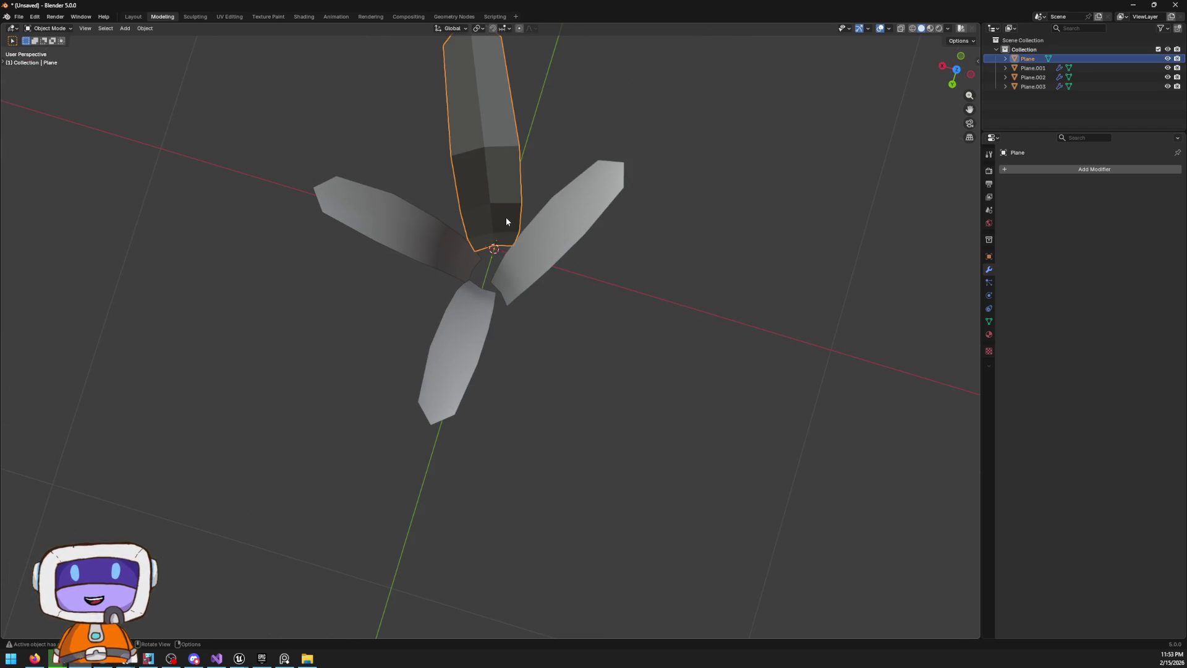
{"action": "key", "text": "g"}
{"action": "key", "text": "y"}
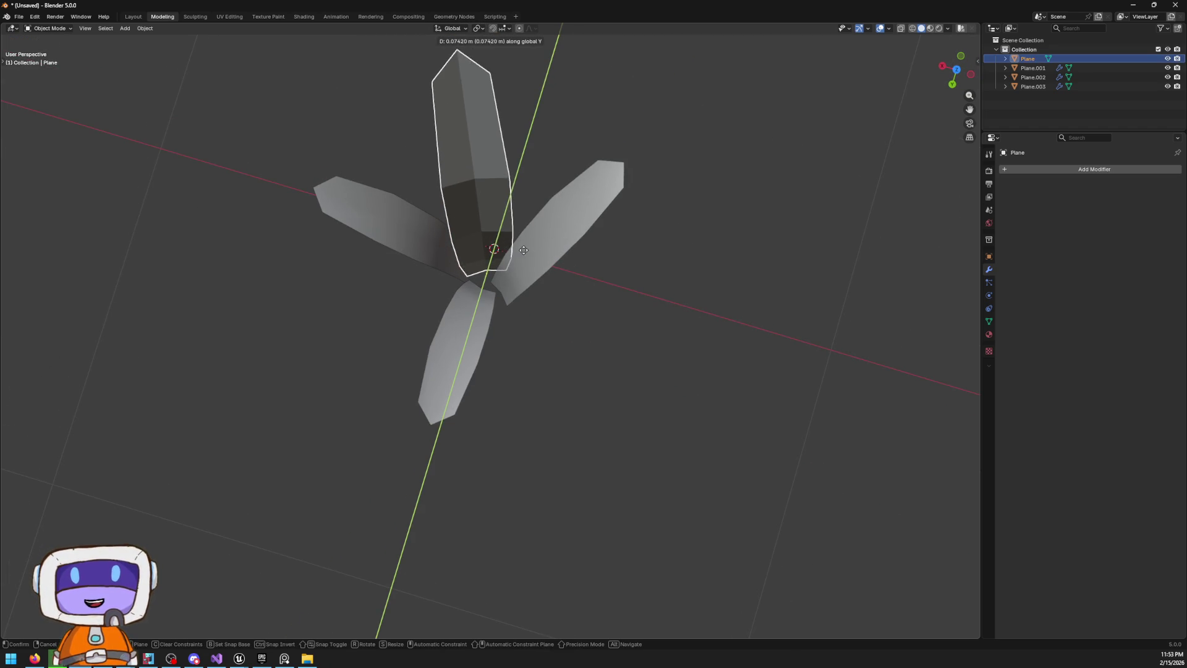
{"action": "left_click", "coordinate": [469, 250]}
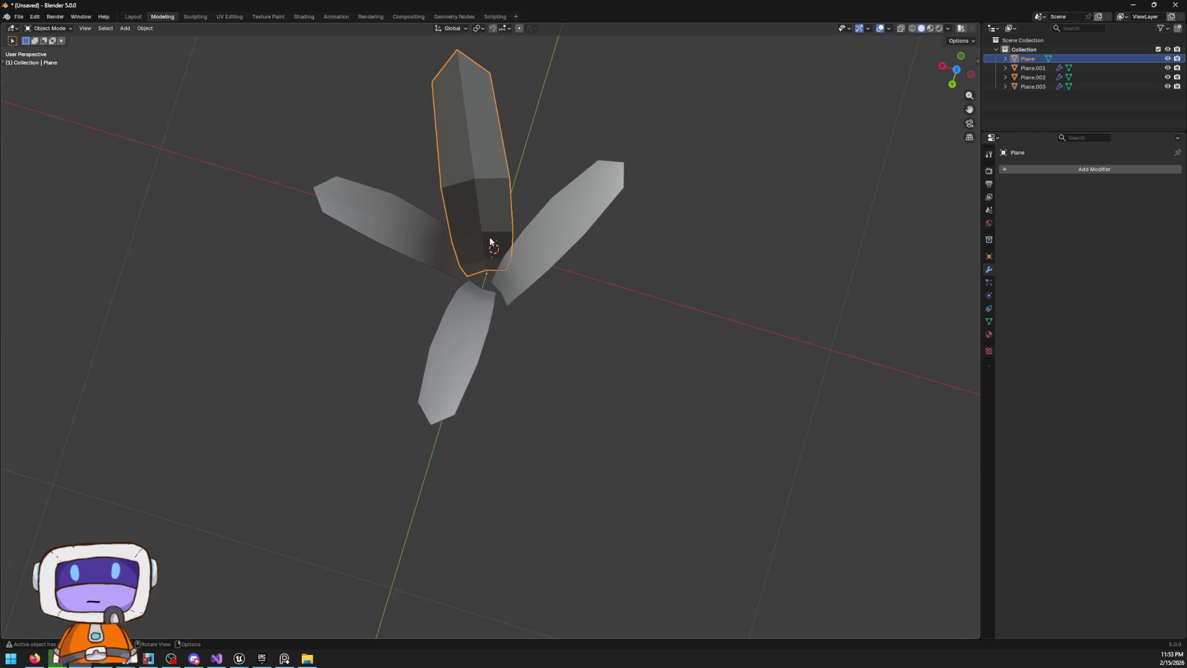
{"action": "key", "text": "g"}
{"action": "key", "text": "x"}
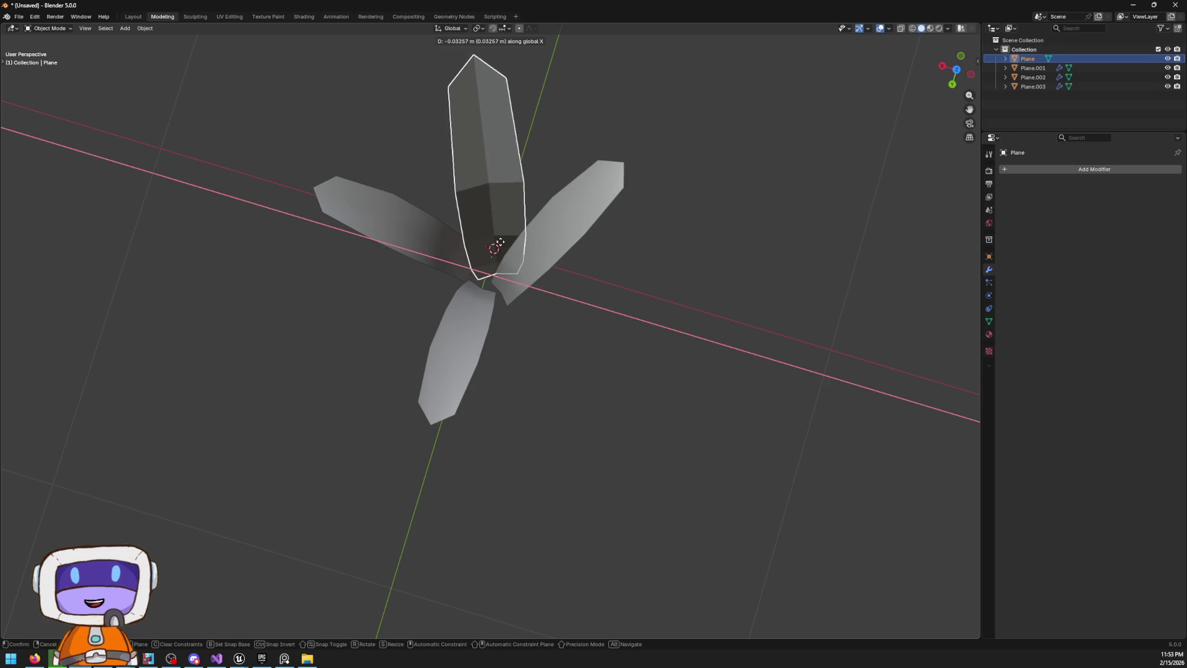
{"action": "left_click", "coordinate": [504, 247]}
Apply Shade Auto Smooth to the Plane blade
{"action": "right_click", "coordinate": [511, 199]}
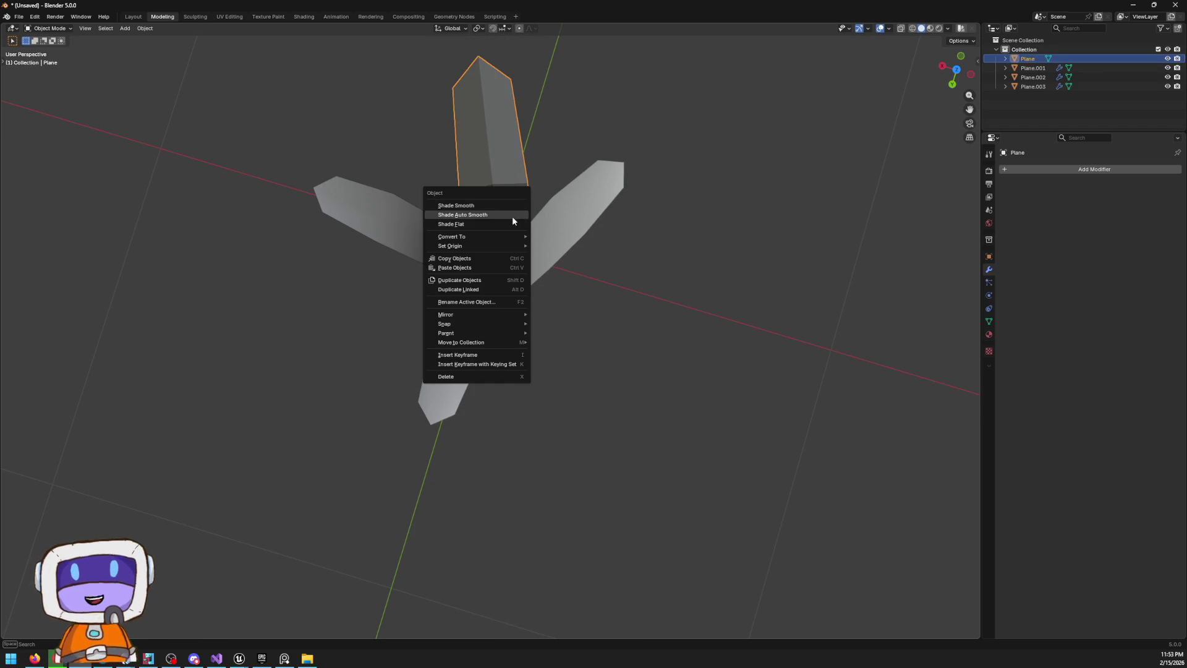
{"action": "left_click", "coordinate": [512, 221]}
{"action": "mouse_move", "coordinate": [511, 221]}
{"action": "left_mouse_down"}
{"action": "mouse_move", "coordinate": [615, 230]}
{"action": "mouse_move", "coordinate": [784, 196]}
{"action": "mouse_move", "coordinate": [713, 275]}
{"action": "mouse_move", "coordinate": [723, 266]}
{"action": "left_mouse_up"}
In top view, box-select all four blades and move them together near the world origin
{"action": "left_click", "coordinate": [958, 74]}
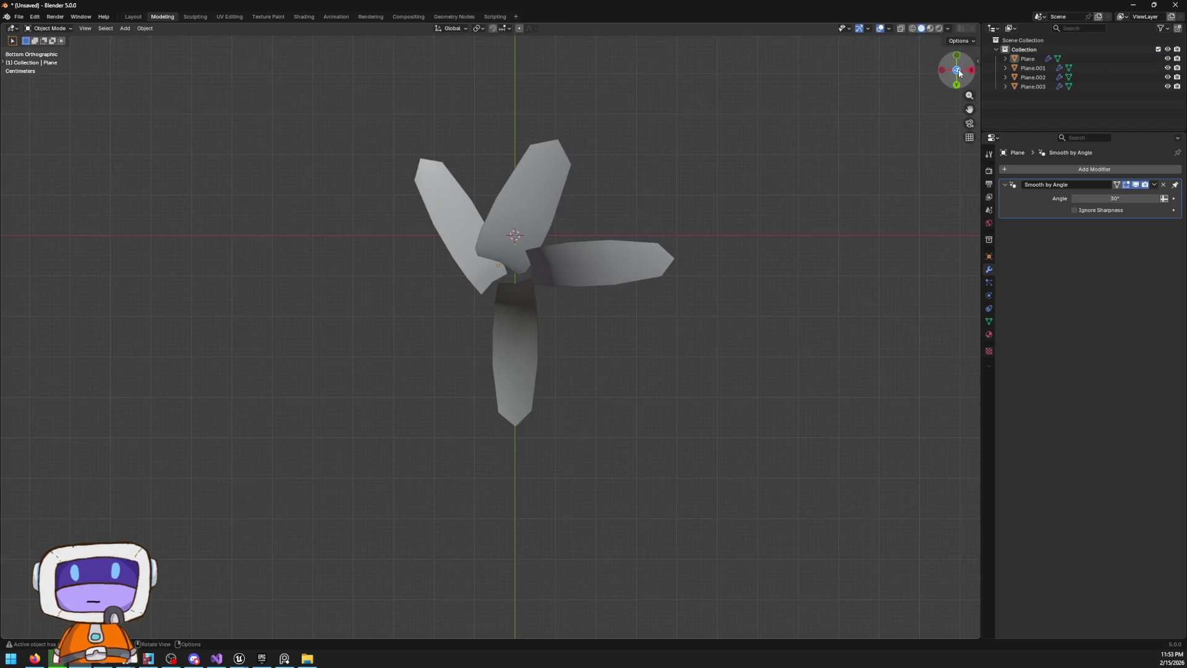
{"action": "left_click_drag", "start_coordinate": [319, 171], "coordinate": [684, 523]}
{"action": "key", "text": "g"}
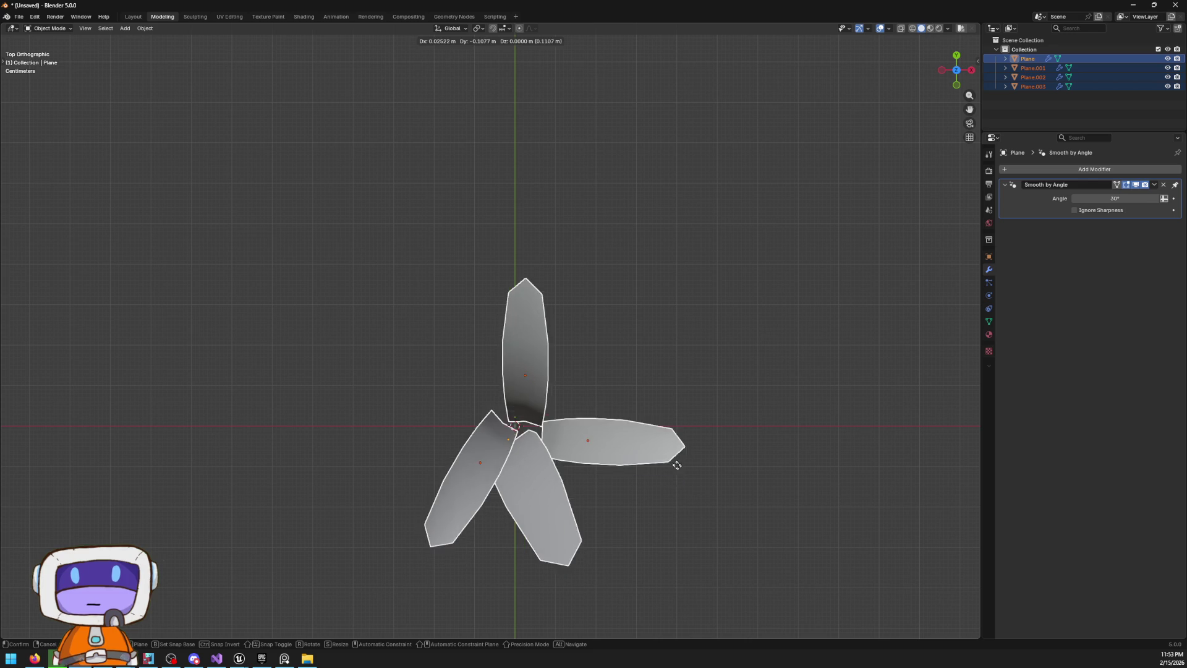
{"action": "left_click", "coordinate": [695, 492]}
{"action": "left_click", "coordinate": [676, 416]}
{"action": "mouse_move", "coordinate": [720, 447]}
{"action": "left_mouse_down"}
{"action": "mouse_move", "coordinate": [814, 287]}
{"action": "mouse_move", "coordinate": [912, 287]}
{"action": "mouse_move", "coordinate": [893, 284]}
{"action": "mouse_move", "coordinate": [826, 339]}
{"action": "left_mouse_up"}
{"action": "mouse_move", "coordinate": [551, 215]}
{"action": "left_mouse_down"}
{"action": "mouse_move", "coordinate": [468, 166]}
{"action": "mouse_move", "coordinate": [491, 167]}
{"action": "mouse_move", "coordinate": [408, 74]}
{"action": "mouse_move", "coordinate": [410, 133]}
{"action": "mouse_move", "coordinate": [593, 243]}
{"action": "left_mouse_up"}
Edit the left blade Plane.001 in left side view with wireframe shading
{"action": "mouse_move", "coordinate": [541, 169]}
{"action": "left_mouse_down"}
{"action": "mouse_move", "coordinate": [535, 198]}
{"action": "mouse_move", "coordinate": [651, 199]}
{"action": "mouse_move", "coordinate": [554, 302]}
{"action": "left_mouse_up"}
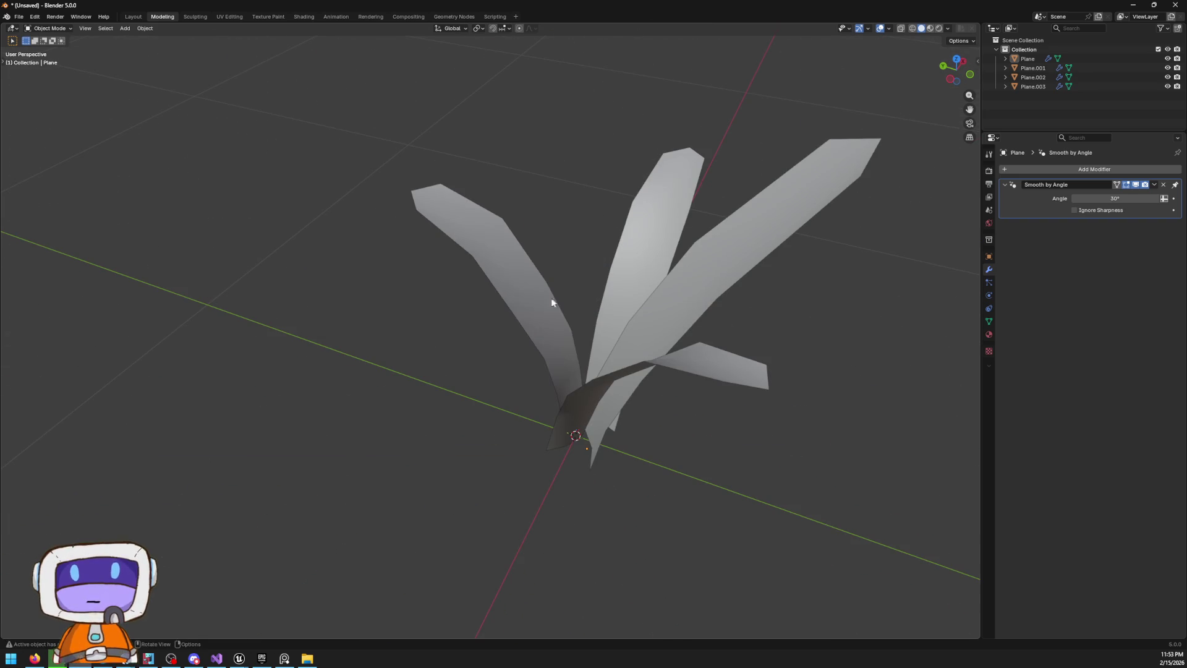
{"action": "left_click", "coordinate": [553, 302]}
{"action": "key", "text": "Tab"}
{"action": "left_click", "coordinate": [951, 78]}
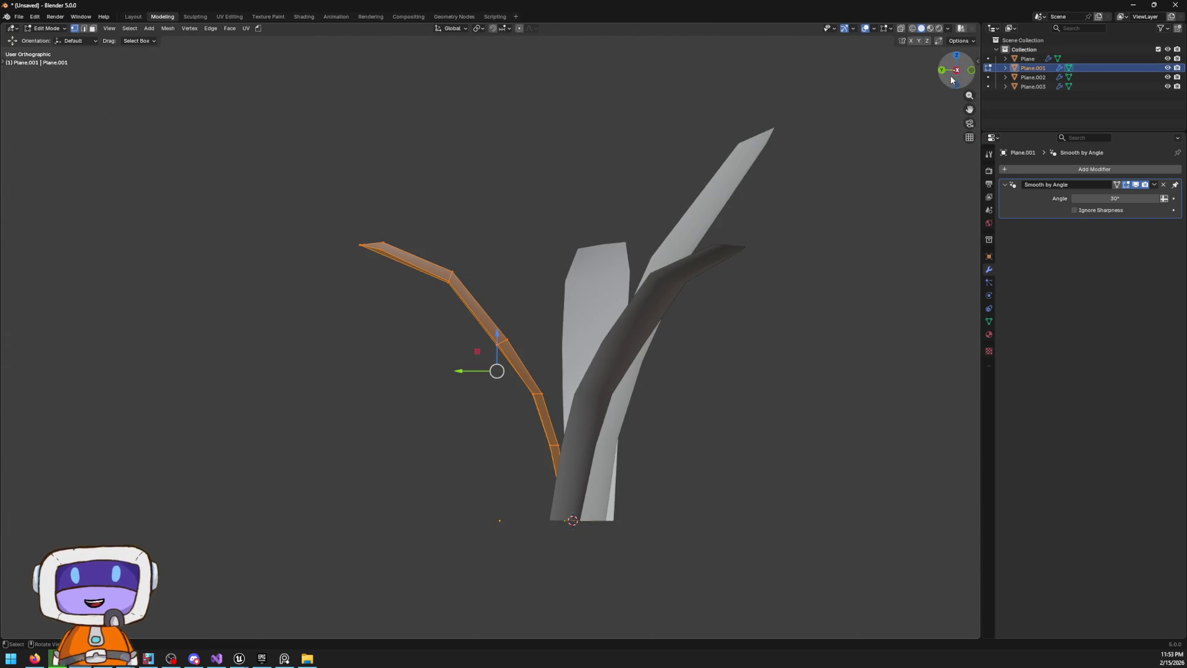
{"action": "key", "text": "z"}
{"action": "left_click", "coordinate": [132, 225]}
Select Plane.001's upper segments, then move and rotate them to reshape the bend
{"action": "left_click_drag", "start_coordinate": [254, 155], "coordinate": [588, 427]}
{"action": "key", "text": "r"}
{"action": "right_click", "coordinate": [643, 183]}
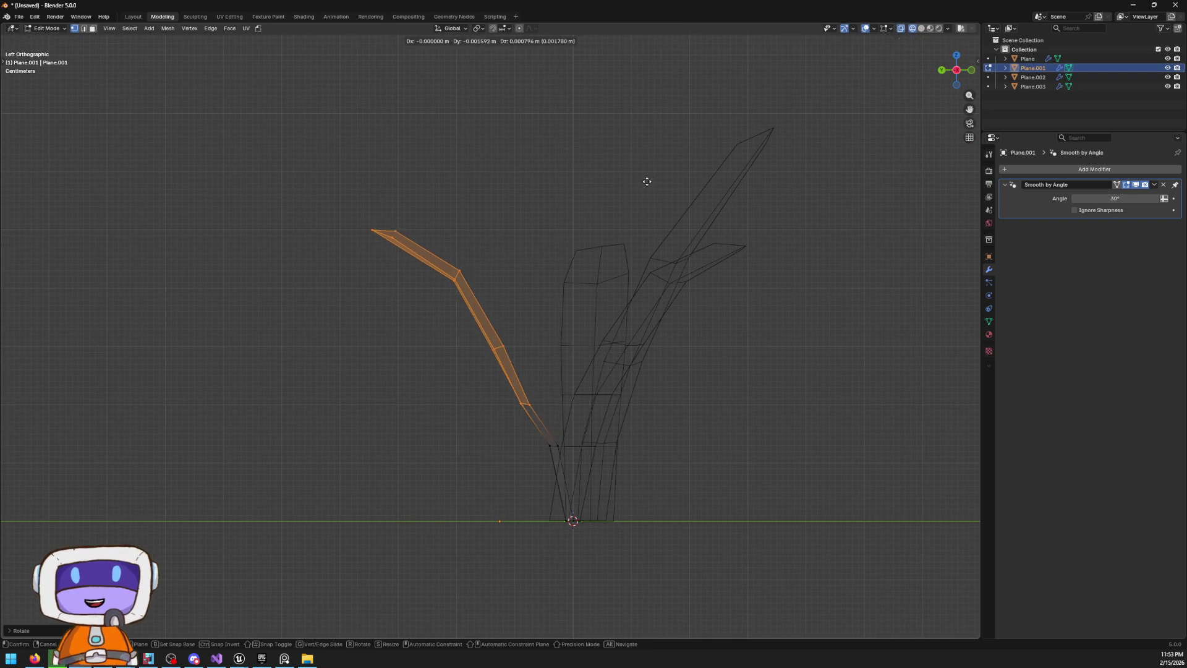
{"action": "key", "text": "g"}
{"action": "left_click", "coordinate": [660, 172]}
{"action": "key", "text": "g"}
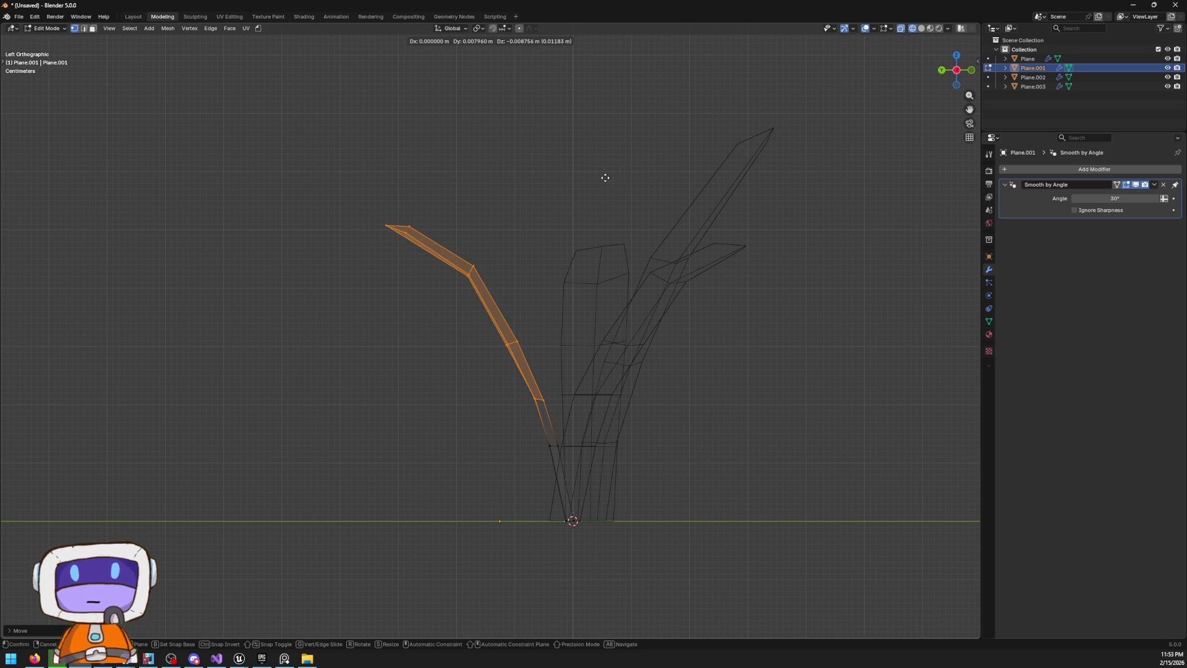
{"action": "left_click", "coordinate": [611, 176]}
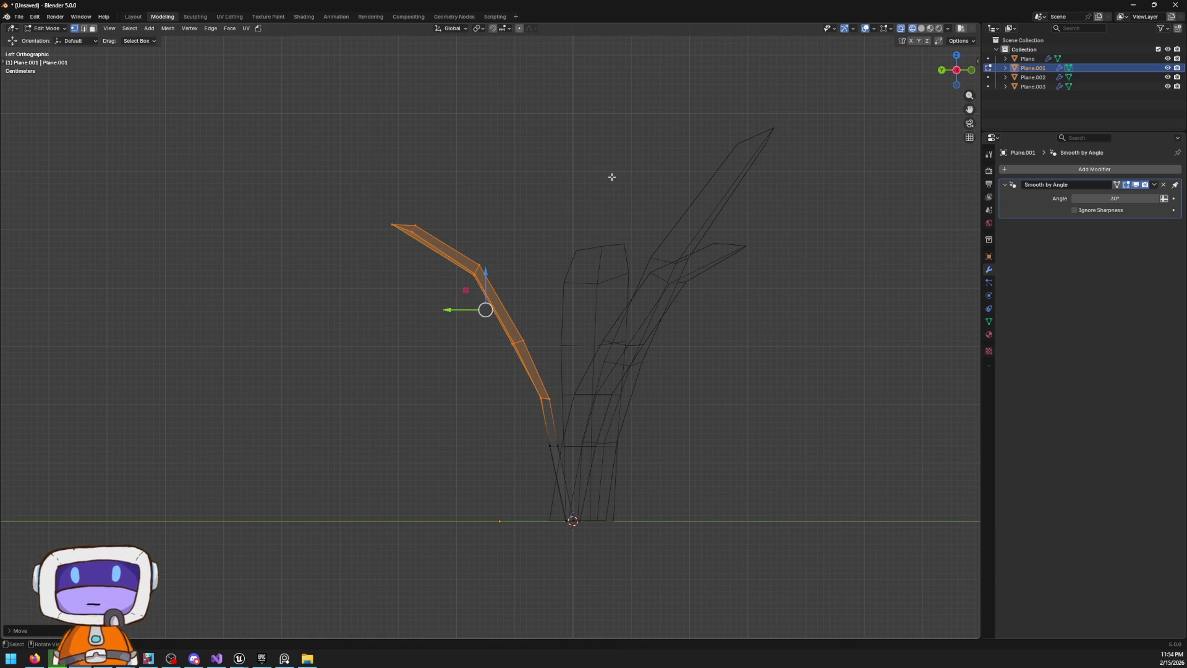
{"action": "mouse_move", "coordinate": [300, 148]}
{"action": "left_mouse_down"}
{"action": "mouse_move", "coordinate": [599, 307]}
{"action": "mouse_move", "coordinate": [593, 365]}
{"action": "left_mouse_up"}
{"action": "key", "text": "r"}
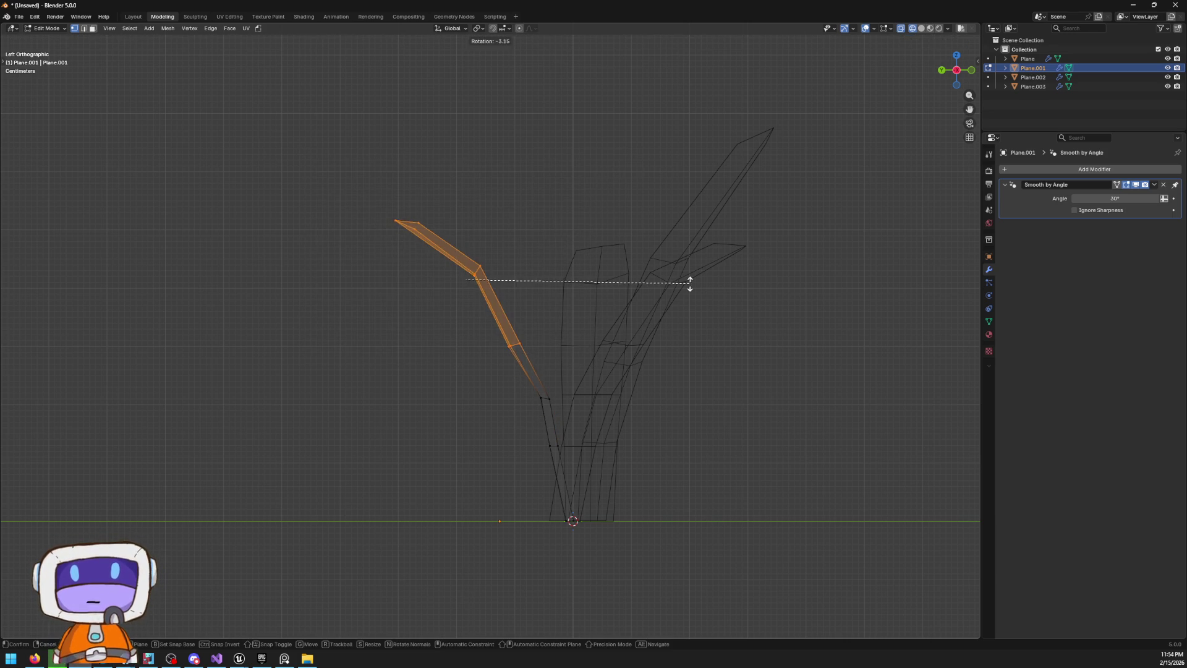
{"action": "left_click", "coordinate": [692, 299]}
{"action": "key", "text": "g"}
{"action": "left_click", "coordinate": [722, 291]}
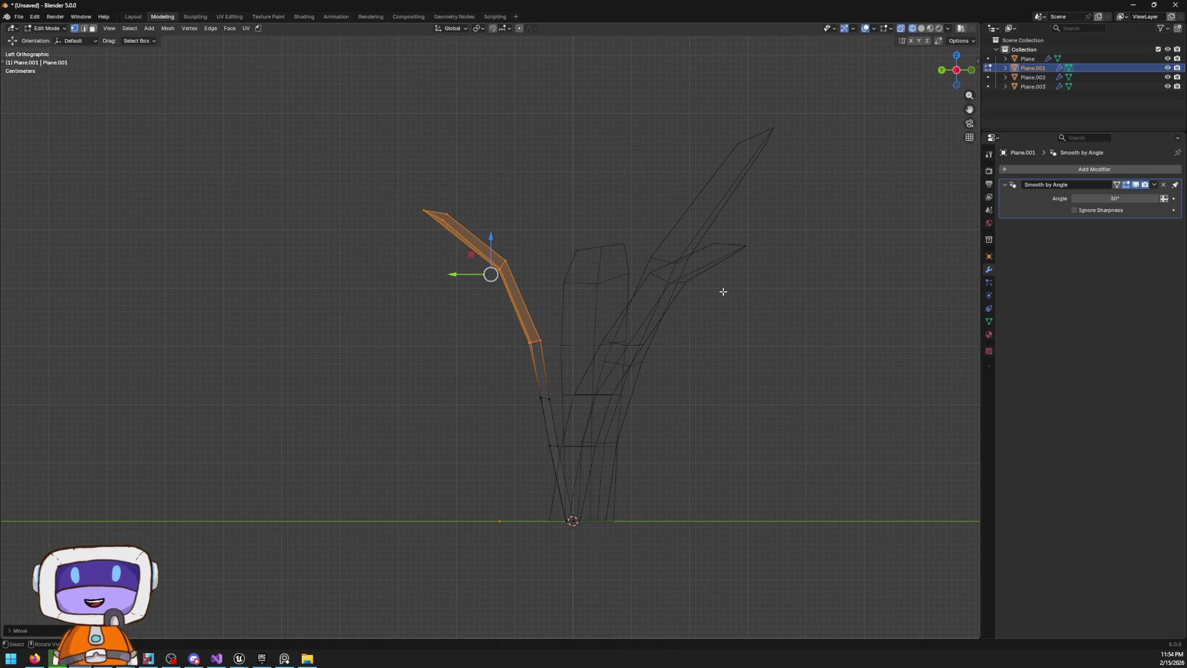
Refine the upper part's angle with further rotations and a move, then restore solid shading
{"action": "mouse_move", "coordinate": [374, 177]}
{"action": "left_mouse_down"}
{"action": "mouse_move", "coordinate": [549, 247]}
{"action": "mouse_move", "coordinate": [611, 292]}
{"action": "left_mouse_up"}
{"action": "key", "text": "r"}
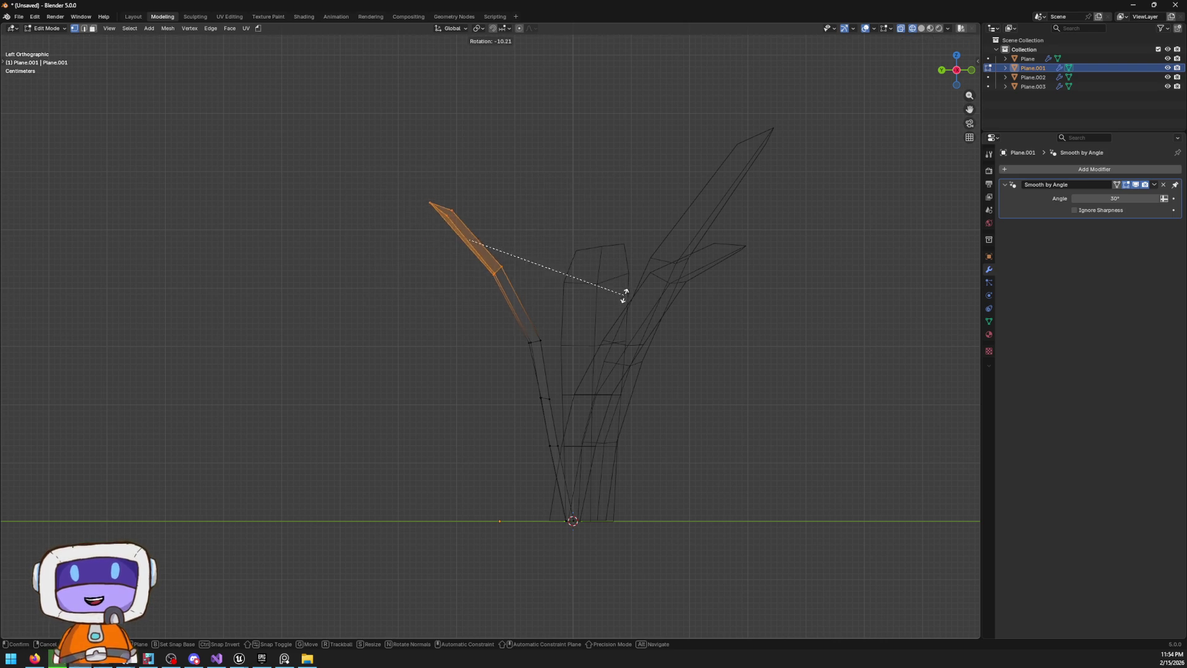
{"action": "left_click", "coordinate": [624, 294]}
{"action": "key", "text": "g"}
{"action": "left_click", "coordinate": [649, 310]}
{"action": "key", "text": "r"}
{"action": "left_click", "coordinate": [661, 282]}
{"action": "left_click", "coordinate": [466, 312]}
{"action": "key", "text": "shift+z"}
{"action": "mouse_move", "coordinate": [749, 292]}
{"action": "left_mouse_down"}
{"action": "mouse_move", "coordinate": [730, 316]}
{"action": "mouse_move", "coordinate": [587, 310]}
{"action": "mouse_move", "coordinate": [673, 320]}
{"action": "left_mouse_up"}
Switch to material preview, then edit the thin blade Plane.003 in front X-ray view
{"action": "key", "text": "z"}
{"action": "left_click", "coordinate": [643, 384]}
{"action": "mouse_move", "coordinate": [605, 232]}
{"action": "left_mouse_down"}
{"action": "mouse_move", "coordinate": [525, 299]}
{"action": "mouse_move", "coordinate": [536, 281]}
{"action": "mouse_move", "coordinate": [525, 281]}
{"action": "mouse_move", "coordinate": [556, 314]}
{"action": "mouse_move", "coordinate": [564, 268]}
{"action": "mouse_move", "coordinate": [510, 195]}
{"action": "left_mouse_up"}
{"action": "key", "text": "Tab"}
{"action": "left_click", "coordinate": [557, 305]}
{"action": "key", "text": "Tab"}
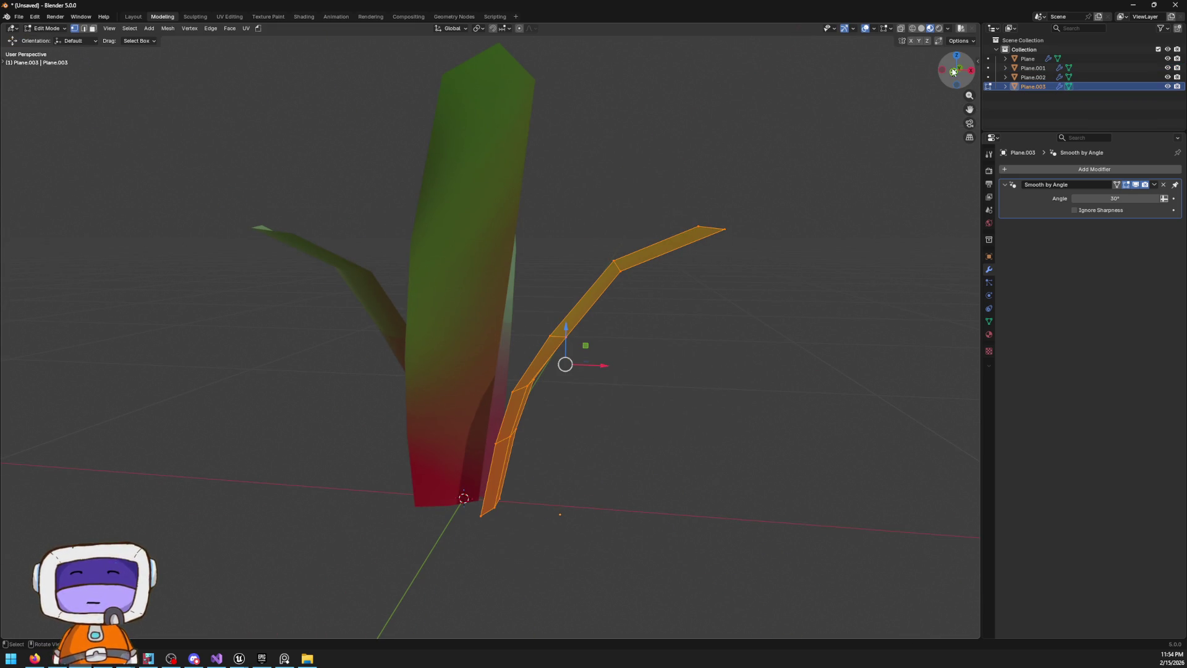
{"action": "left_click", "coordinate": [955, 73]}
{"action": "key", "text": "alt+z"}
Move Plane.003's upper faces up and to the left
{"action": "left_click", "coordinate": [557, 169]}
{"action": "mouse_move", "coordinate": [523, 150]}
{"action": "left_mouse_down"}
{"action": "mouse_move", "coordinate": [948, 405]}
{"action": "mouse_move", "coordinate": [875, 340]}
{"action": "left_mouse_up"}
{"action": "key", "text": "g"}
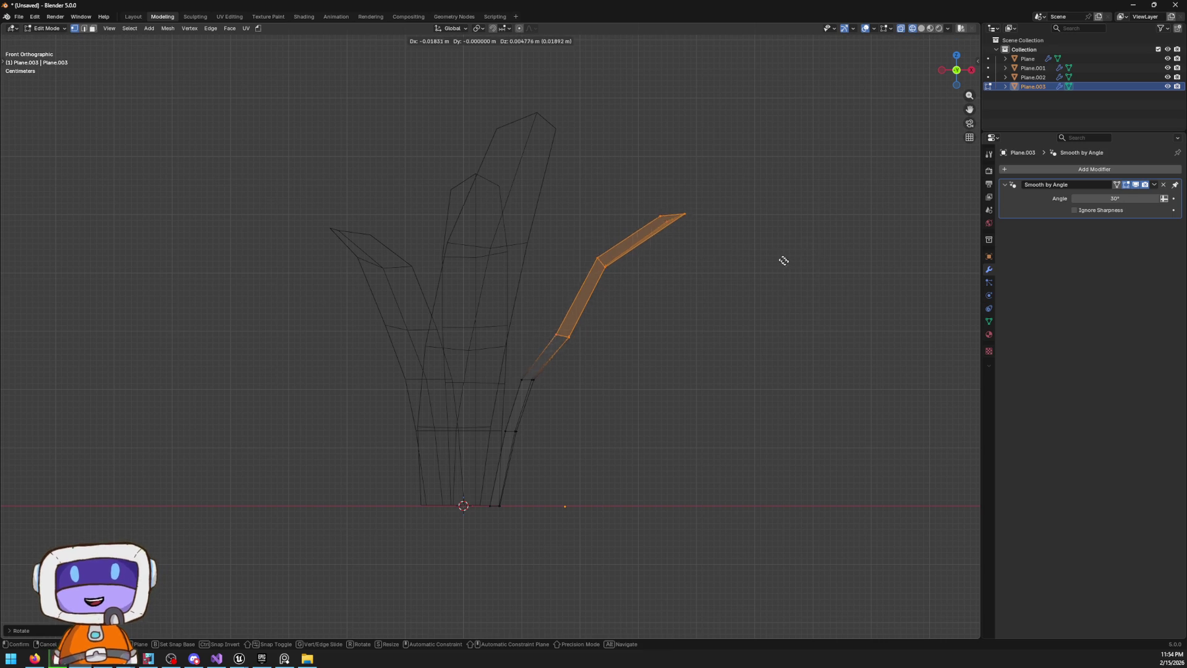
{"action": "left_click", "coordinate": [770, 256]}
Tilt the blade's top face and lower it slightly
{"action": "left_click", "coordinate": [734, 188]}
{"action": "left_click_drag", "start_coordinate": [742, 180], "coordinate": [581, 271]}
{"action": "key", "text": "r"}
{"action": "left_click", "coordinate": [733, 194]}
{"action": "key", "text": "g"}
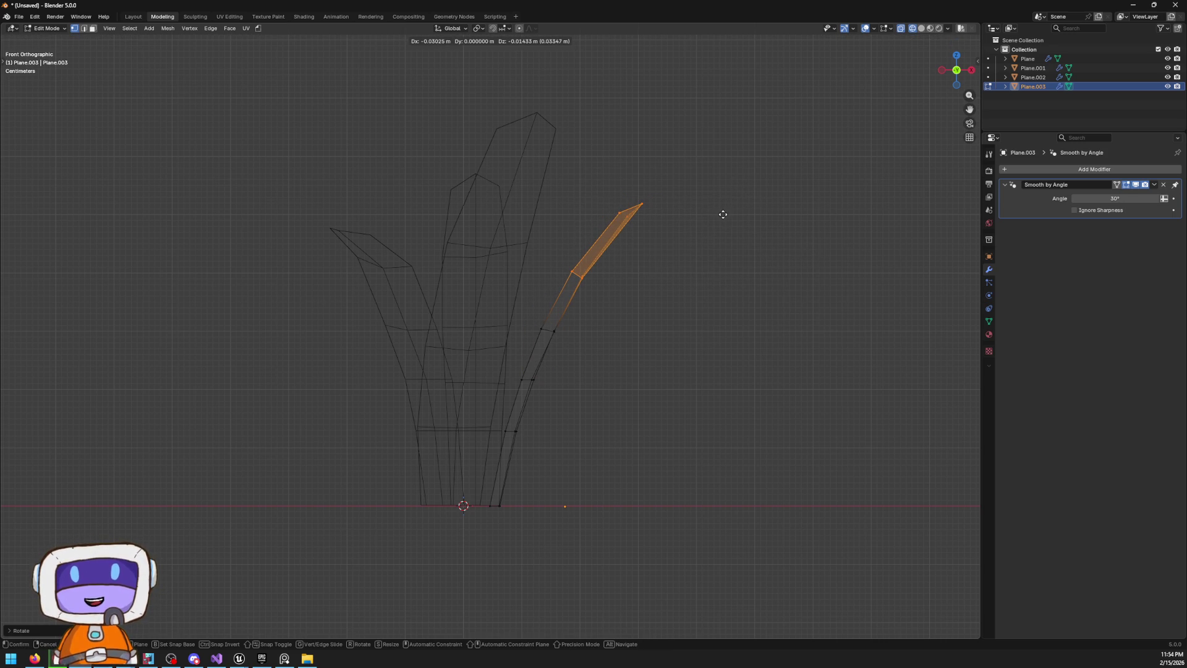
{"action": "left_click", "coordinate": [717, 227]}
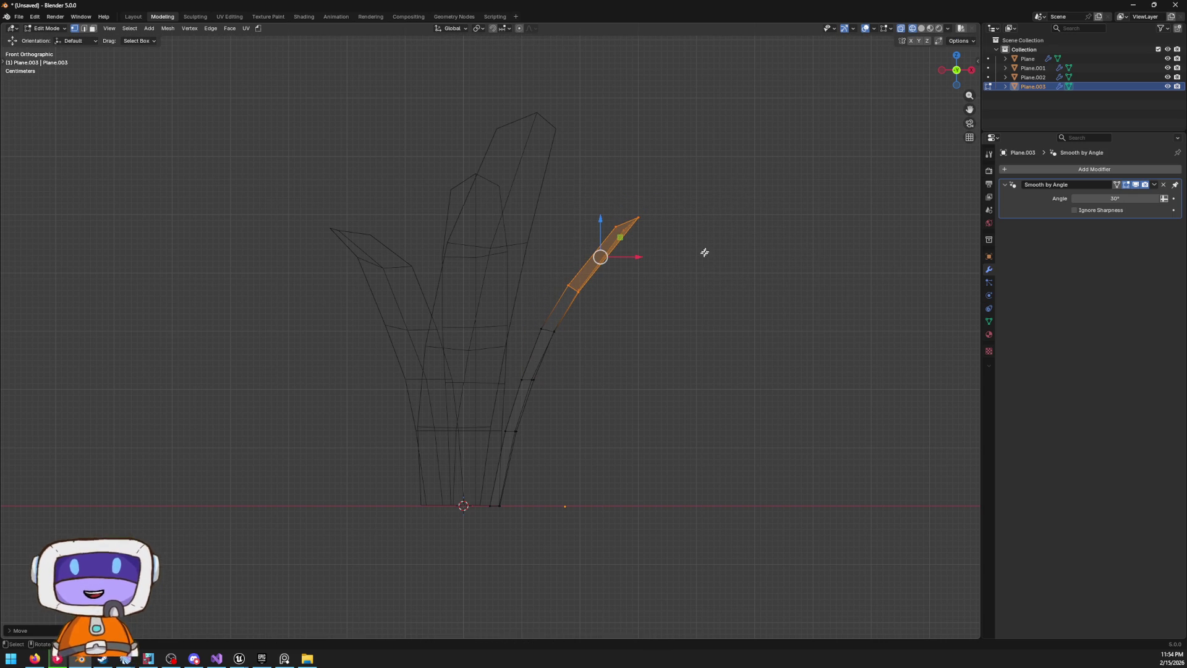
Return to Object Mode and show the blades with their gradient colours
{"action": "key", "text": "shift+z"}
{"action": "mouse_move", "coordinate": [766, 297]}
{"action": "left_mouse_down"}
{"action": "mouse_move", "coordinate": [816, 382]}
{"action": "mouse_move", "coordinate": [815, 365]}
{"action": "left_mouse_up"}
{"action": "key", "text": "Tab"}
{"action": "left_click_drag", "start_coordinate": [625, 272], "coordinate": [681, 257]}
{"action": "key", "text": "z"}
{"action": "left_click", "coordinate": [681, 286]}
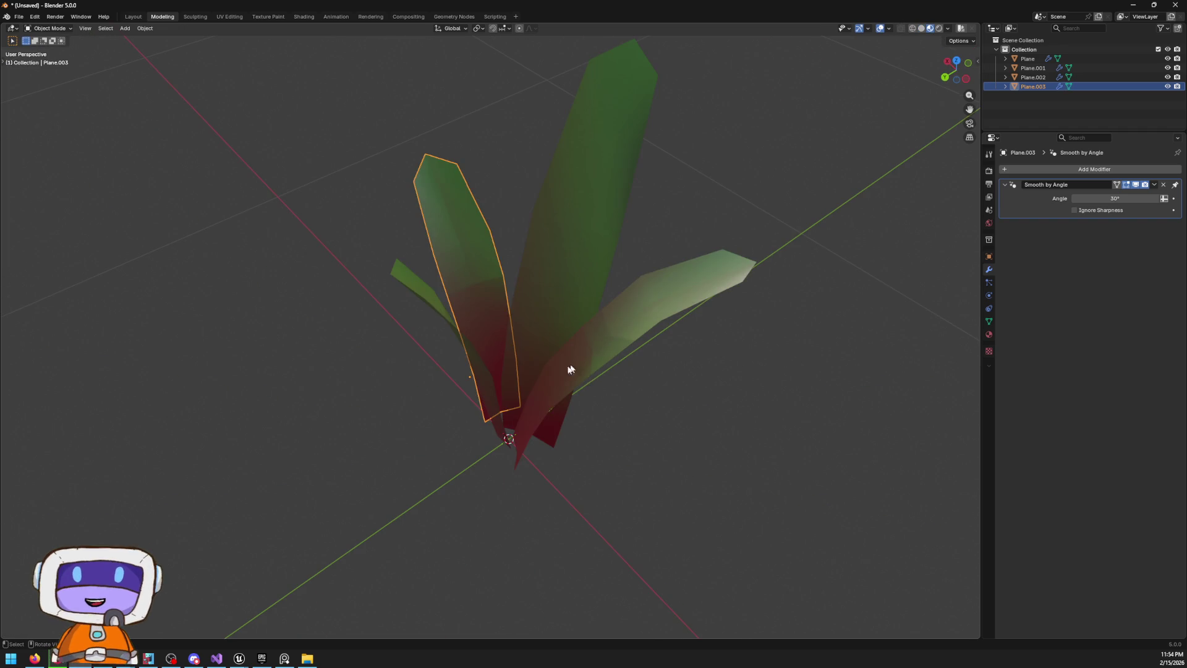
Duplicate the upper blade Plane.001 as Plane.004, turning it about Z and moving it into place
{"action": "left_click", "coordinate": [614, 371]}
{"action": "mouse_move", "coordinate": [447, 252]}
{"action": "left_mouse_down"}
{"action": "mouse_move", "coordinate": [660, 302]}
{"action": "mouse_move", "coordinate": [702, 276]}
{"action": "mouse_move", "coordinate": [472, 267]}
{"action": "mouse_move", "coordinate": [562, 252]}
{"action": "mouse_move", "coordinate": [502, 265]}
{"action": "left_mouse_up"}
{"action": "left_click", "coordinate": [472, 267]}
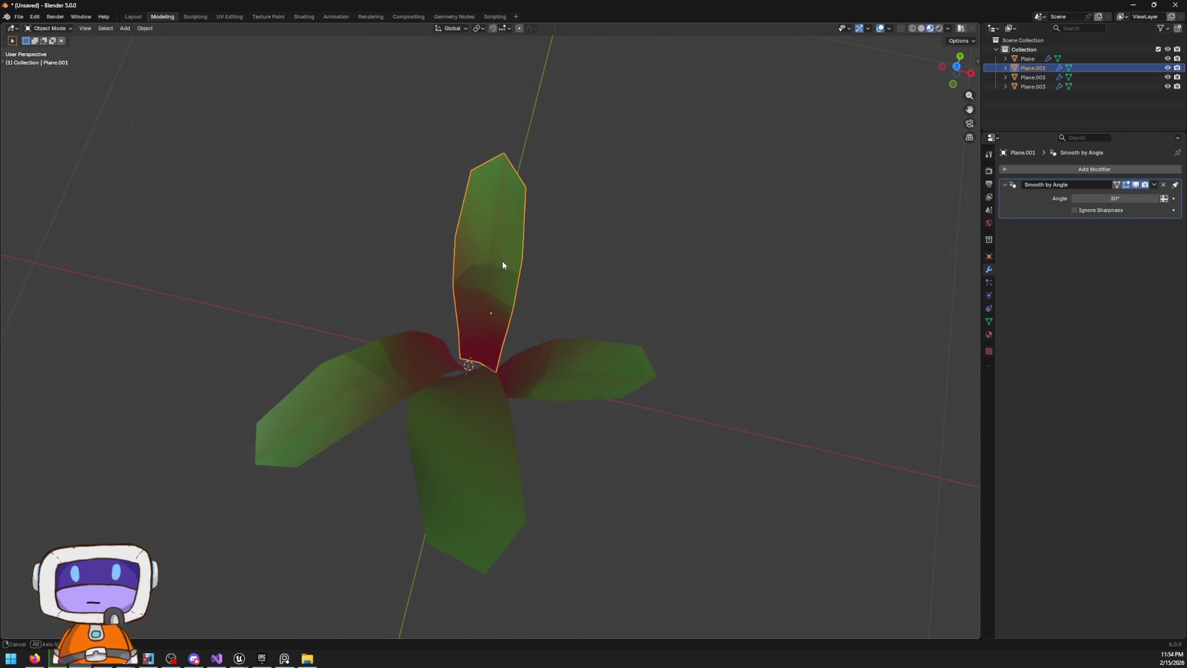
{"action": "key", "text": "shift+d"}
{"action": "key", "text": "r"}
{"action": "key", "text": "z"}
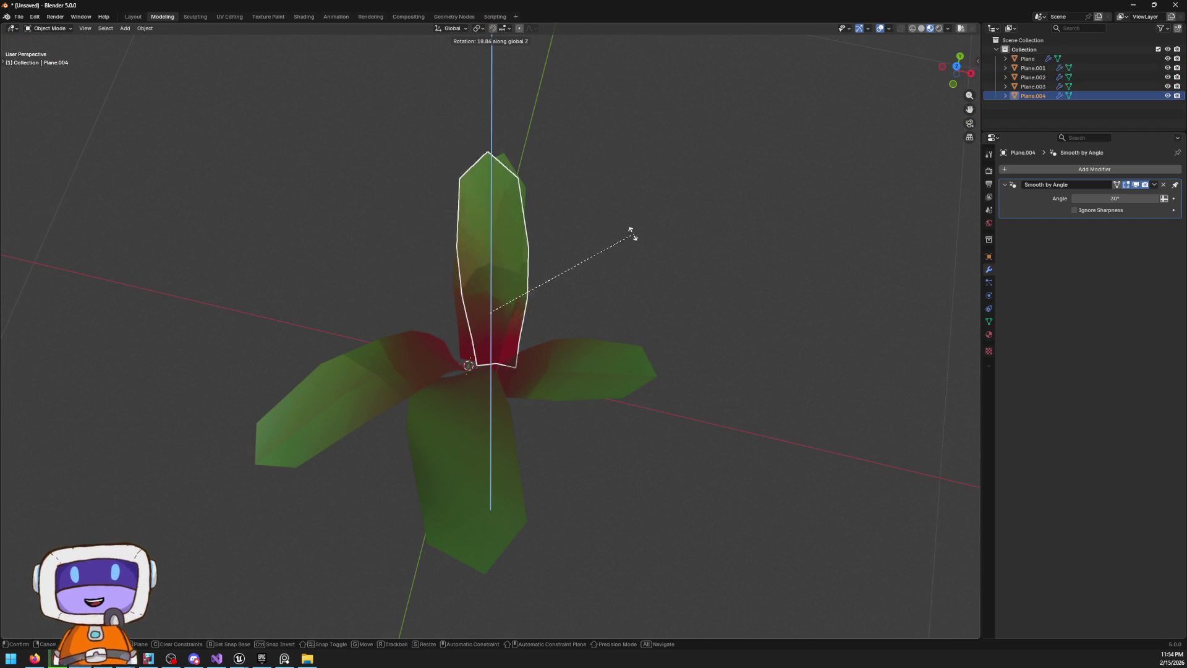
{"action": "left_click", "coordinate": [530, 241]}
{"action": "key", "text": "g"}
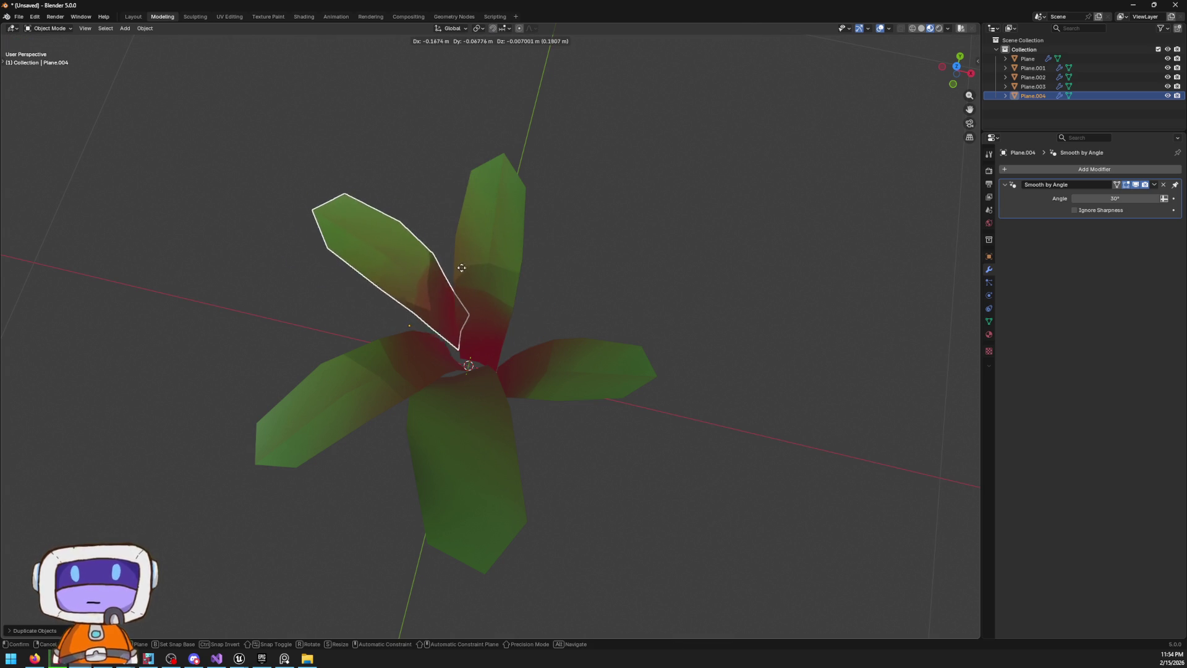
{"action": "left_click", "coordinate": [463, 275]}
Shift Plane.002 sideways along the X axis and rotate it about the vertical axis
{"action": "mouse_move", "coordinate": [617, 343]}
{"action": "left_mouse_down"}
{"action": "mouse_move", "coordinate": [543, 257]}
{"action": "mouse_move", "coordinate": [427, 204]}
{"action": "mouse_move", "coordinate": [355, 195]}
{"action": "mouse_move", "coordinate": [369, 268]}
{"action": "mouse_move", "coordinate": [403, 304]}
{"action": "left_mouse_up"}
{"action": "mouse_move", "coordinate": [624, 321]}
{"action": "left_mouse_down"}
{"action": "mouse_move", "coordinate": [641, 318]}
{"action": "mouse_move", "coordinate": [614, 345]}
{"action": "mouse_move", "coordinate": [558, 294]}
{"action": "left_mouse_up"}
{"action": "left_click", "coordinate": [625, 339]}
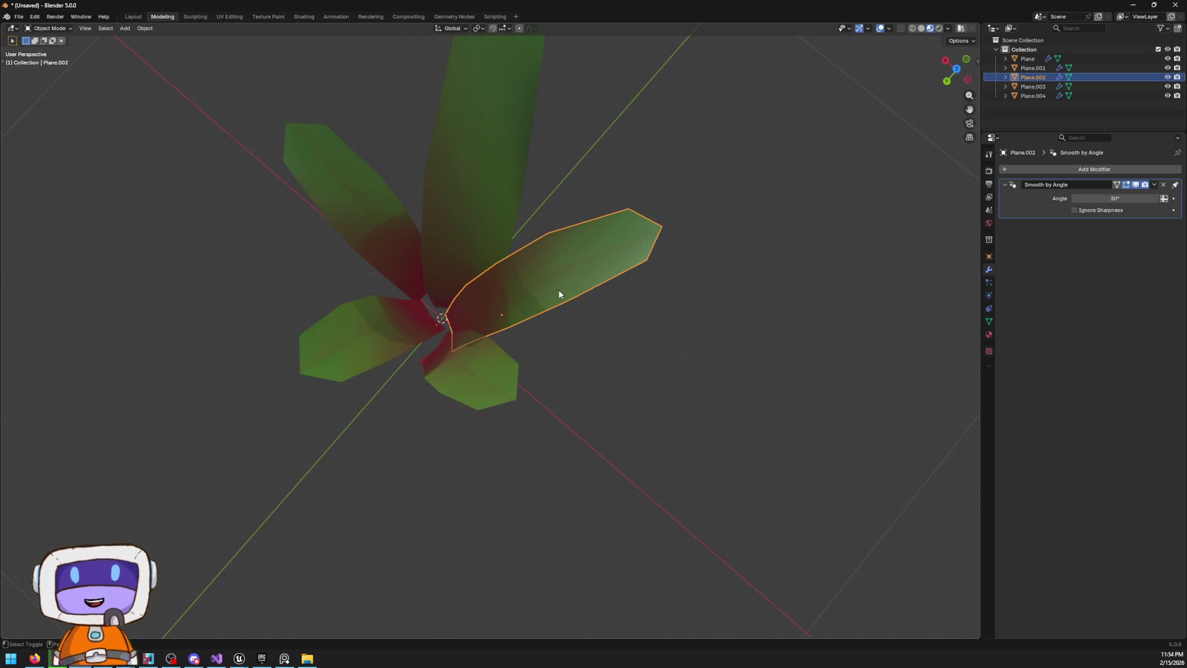
{"action": "key", "text": "g"}
{"action": "key", "text": "y"}
{"action": "key", "text": "x"}
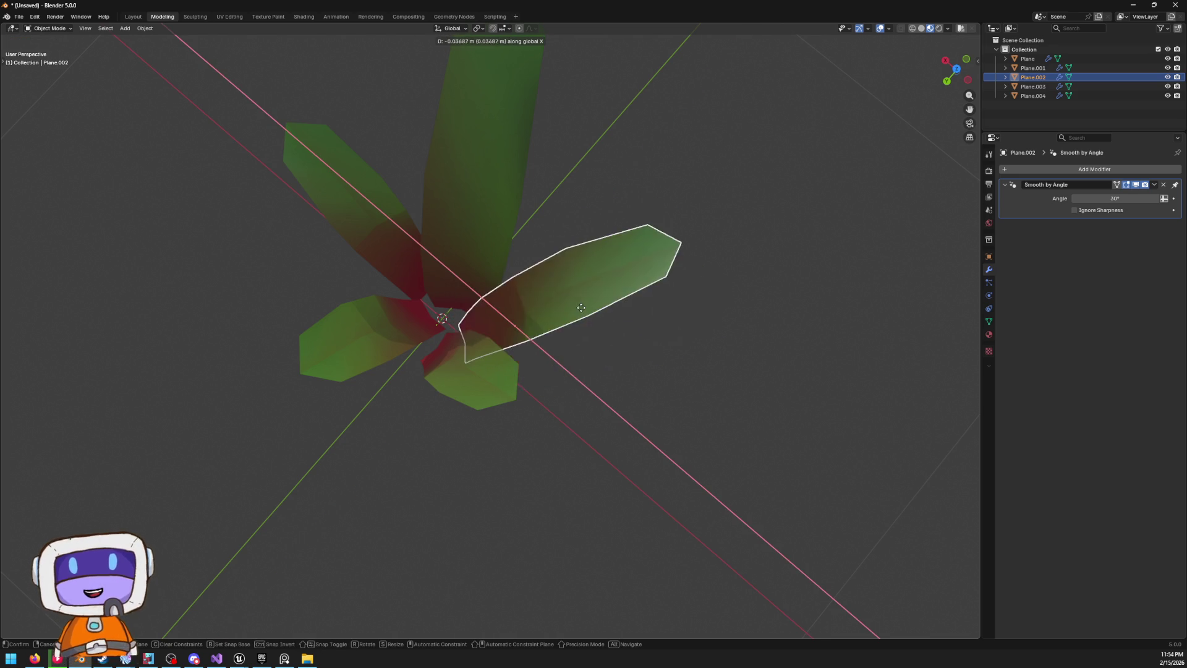
{"action": "key", "text": "r"}
{"action": "key", "text": "z"}
{"action": "left_click", "coordinate": [654, 258]}
Orbit and zoom around the clump to inspect the blades, then select Plane.001
{"action": "mouse_move", "coordinate": [409, 260]}
{"action": "left_mouse_down"}
{"action": "mouse_move", "coordinate": [749, 210]}
{"action": "mouse_move", "coordinate": [909, 253]}
{"action": "left_mouse_up"}
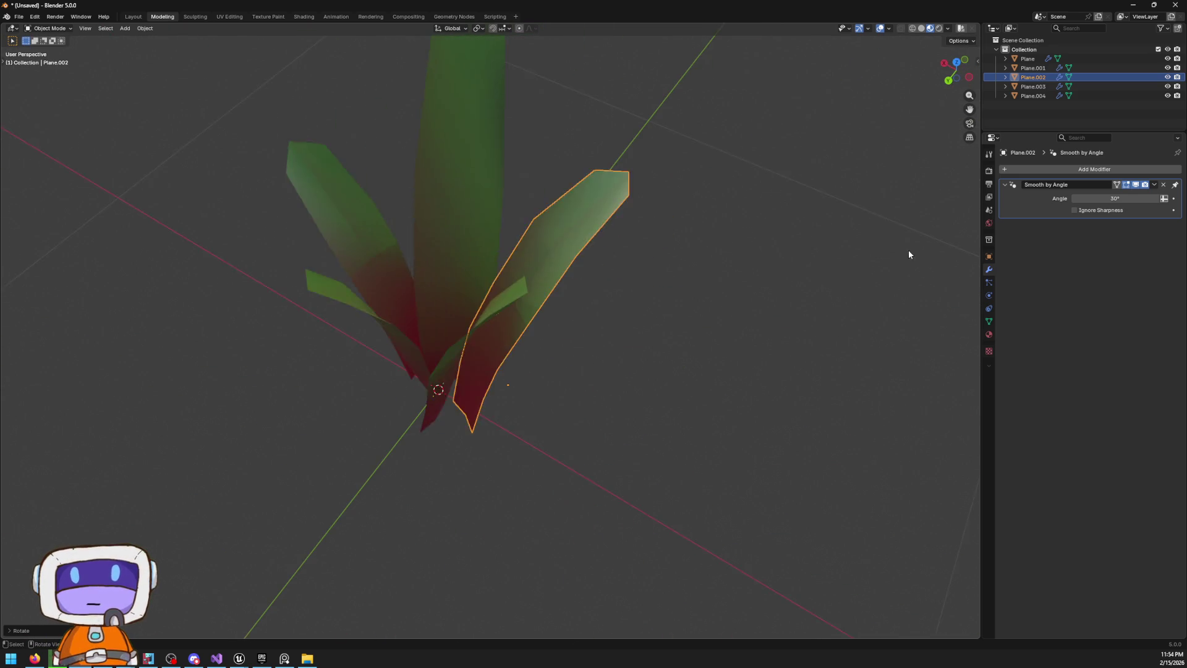
{"action": "scroll", "coordinate": [670, 300], "scroll_direction": "down", "scroll_amount": 6}
{"action": "mouse_move", "coordinate": [607, 292]}
{"action": "left_mouse_down"}
{"action": "mouse_move", "coordinate": [675, 257]}
{"action": "mouse_move", "coordinate": [760, 246]}
{"action": "mouse_move", "coordinate": [716, 241]}
{"action": "mouse_move", "coordinate": [768, 247]}
{"action": "mouse_move", "coordinate": [402, 242]}
{"action": "mouse_move", "coordinate": [530, 363]}
{"action": "mouse_move", "coordinate": [604, 313]}
{"action": "left_mouse_up"}
{"action": "scroll", "coordinate": [551, 353], "scroll_direction": "up", "scroll_amount": 6}
{"action": "mouse_move", "coordinate": [594, 394]}
{"action": "left_mouse_down"}
{"action": "mouse_move", "coordinate": [696, 406]}
{"action": "mouse_move", "coordinate": [729, 456]}
{"action": "mouse_move", "coordinate": [702, 506]}
{"action": "mouse_move", "coordinate": [679, 503]}
{"action": "left_mouse_up"}
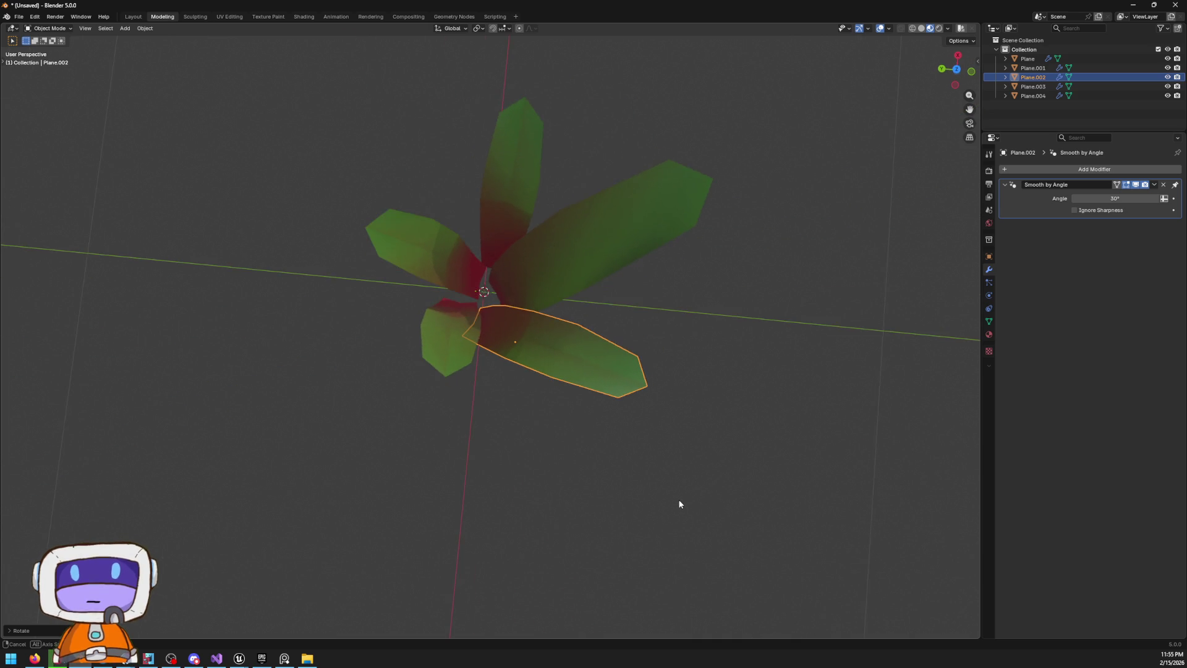
{"action": "scroll", "coordinate": [555, 288], "scroll_direction": "up", "scroll_amount": 4}
{"action": "left_click", "coordinate": [545, 308]}
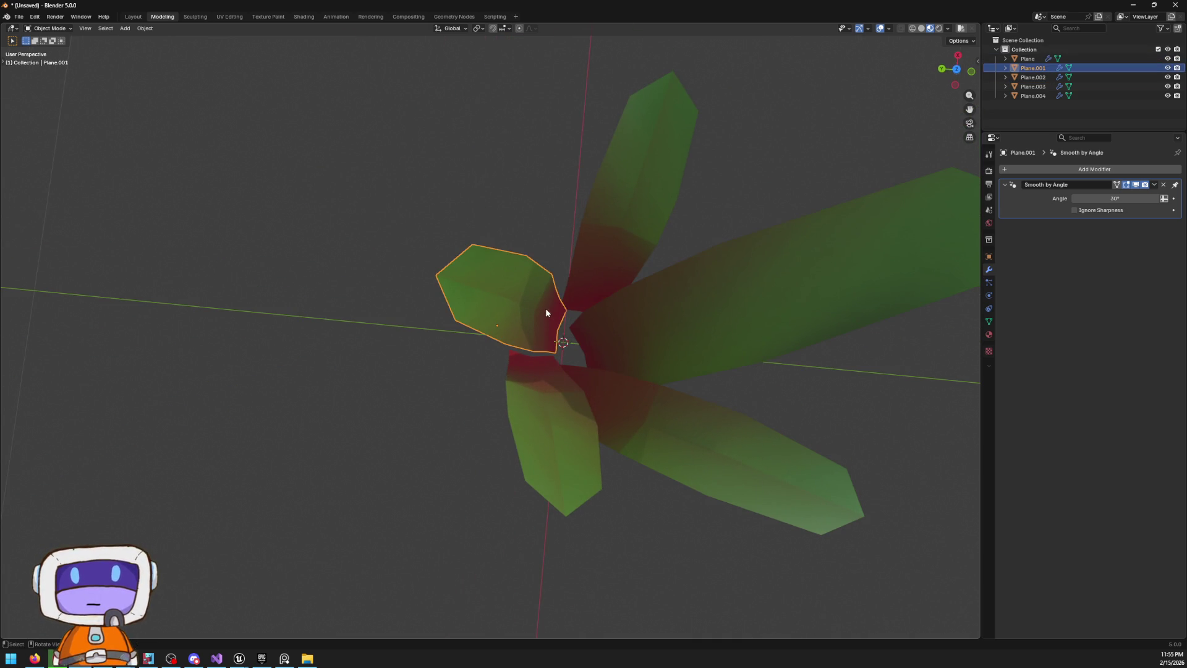
Rotate Plane.001, then shift it and the right blade together to the right
{"action": "key", "text": "r"}
{"action": "left_click", "coordinate": [633, 300]}
{"action": "mouse_move", "coordinate": [633, 299]}
{"action": "left_mouse_down"}
{"action": "mouse_move", "coordinate": [659, 319]}
{"action": "mouse_move", "coordinate": [716, 317]}
{"action": "mouse_move", "coordinate": [698, 359]}
{"action": "left_mouse_up"}
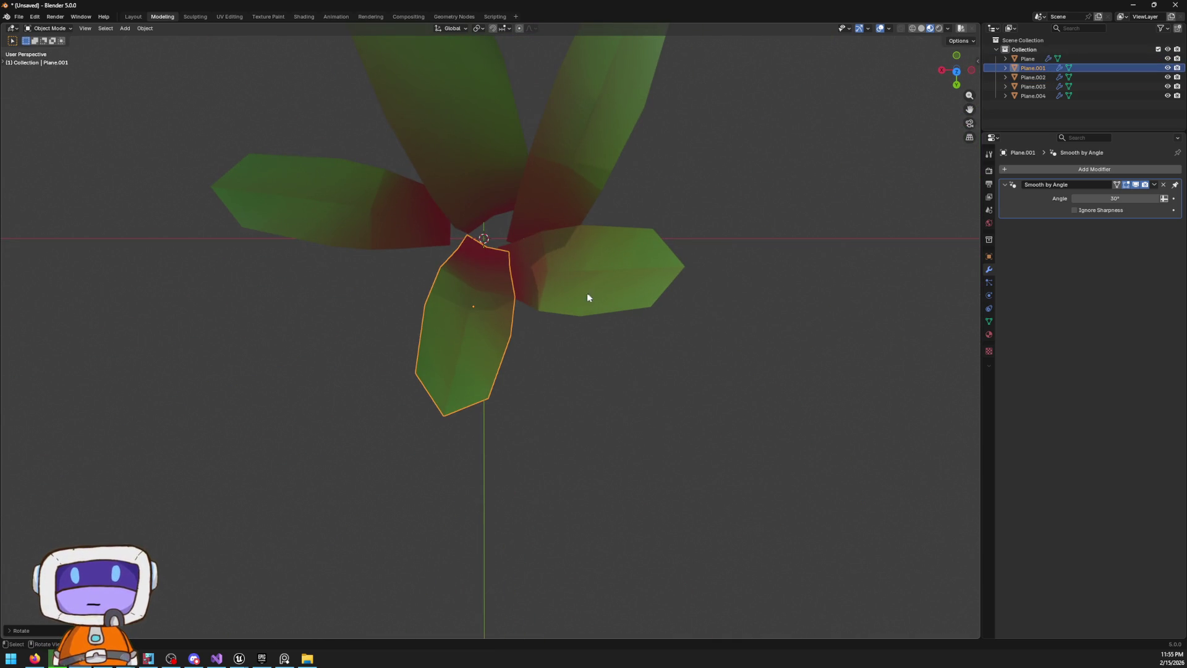
{"action": "left_click", "coordinate": [554, 278], "text": "shift"}
{"action": "key", "text": "g"}
{"action": "left_click", "coordinate": [577, 282]}
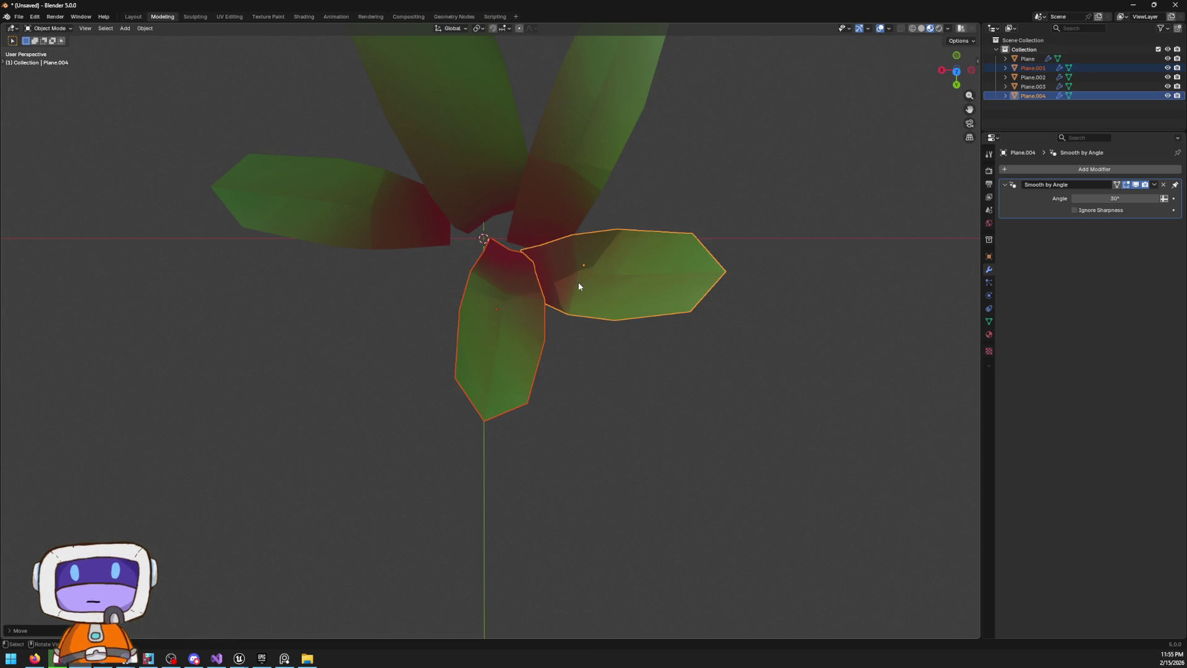
{"action": "left_click", "coordinate": [570, 344]}
{"action": "left_click_drag", "start_coordinate": [570, 344], "coordinate": [518, 243]}
Duplicate the left blade Plane.003 as Plane.005, sliding it along Y and turning it about Z
{"action": "left_click", "coordinate": [500, 229]}
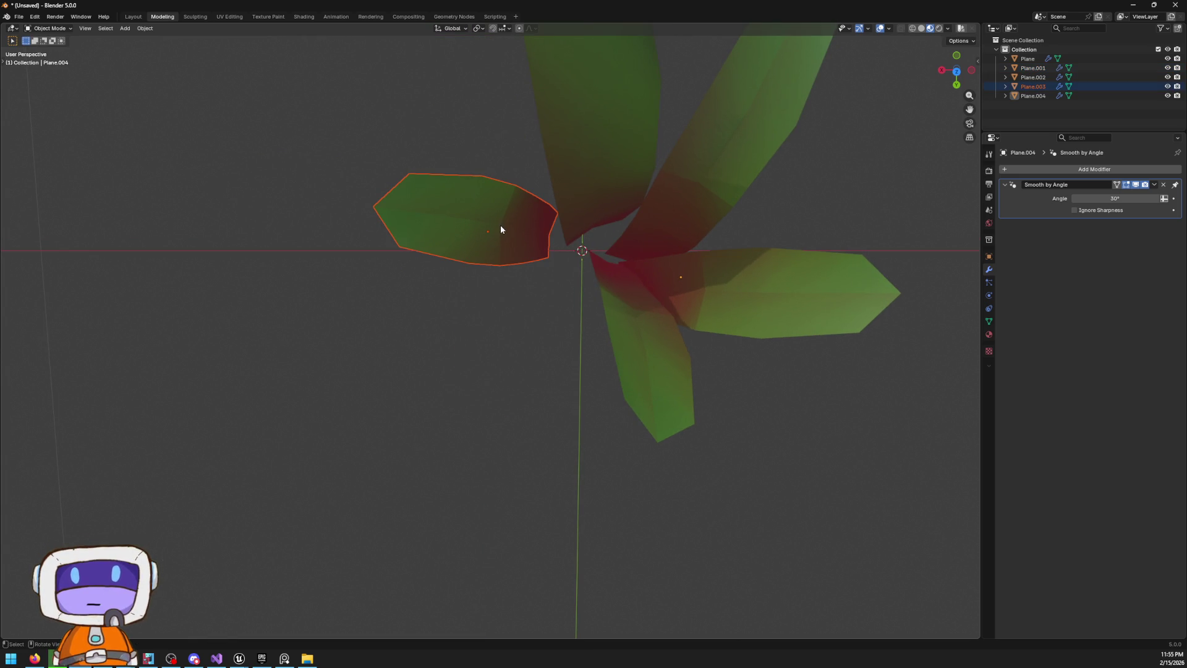
{"action": "key", "text": "shift+d"}
{"action": "key", "text": "y"}
{"action": "left_click", "coordinate": [554, 268]}
{"action": "key", "text": "r"}
{"action": "key", "text": "z"}
{"action": "left_click", "coordinate": [544, 217]}
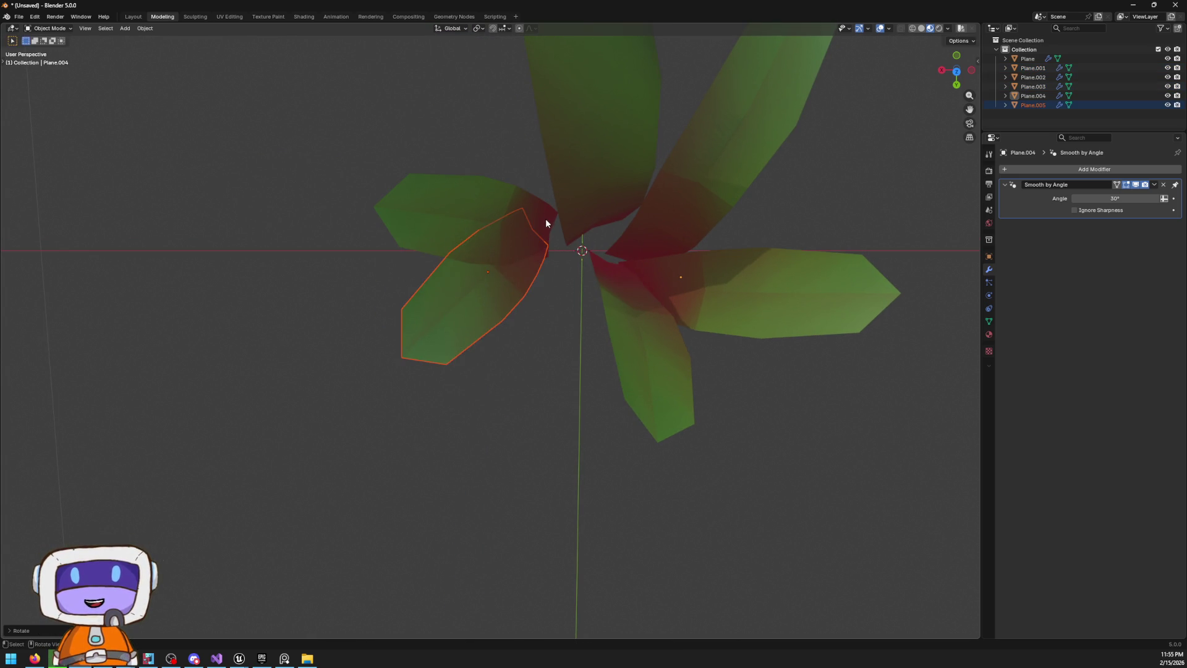
{"action": "key", "text": "g"}
{"action": "right_click", "coordinate": [602, 254]}
{"action": "key", "text": "r"}
{"action": "key", "text": "z"}
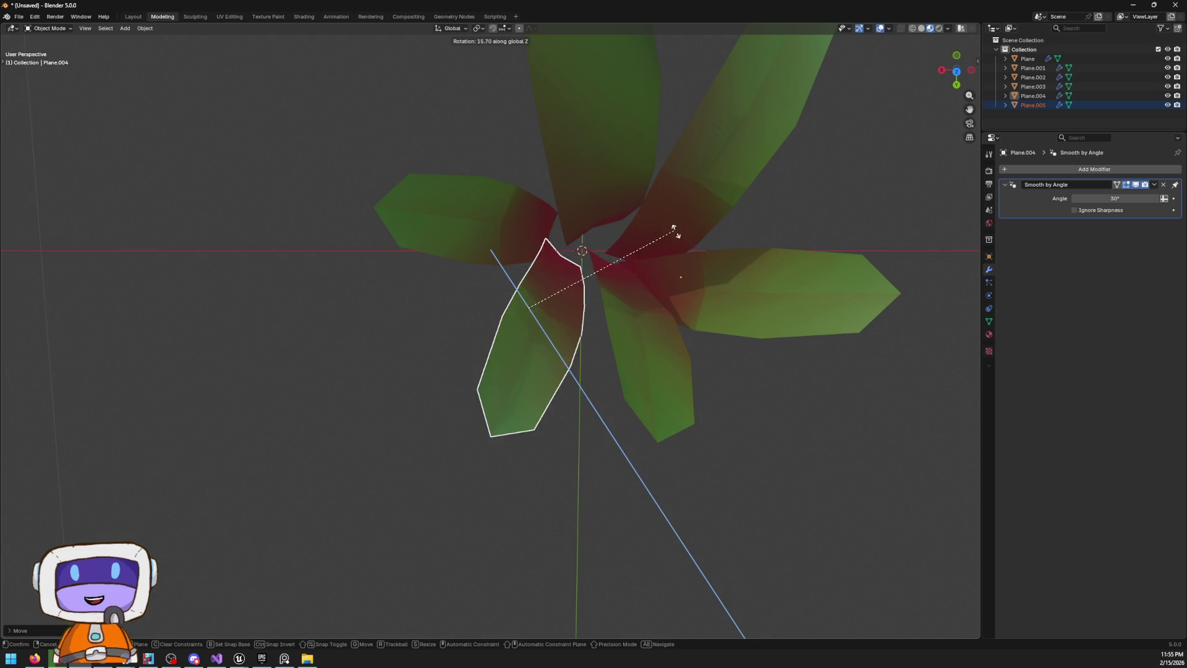
{"action": "left_click", "coordinate": [594, 289]}
Refine Plane.005's angle with two further rotations about the vertical axis
{"action": "mouse_move", "coordinate": [595, 289]}
{"action": "left_mouse_down"}
{"action": "mouse_move", "coordinate": [694, 216]}
{"action": "mouse_move", "coordinate": [556, 185]}
{"action": "mouse_move", "coordinate": [548, 239]}
{"action": "mouse_move", "coordinate": [606, 250]}
{"action": "left_mouse_up"}
{"action": "key", "text": "r"}
{"action": "key", "text": "z"}
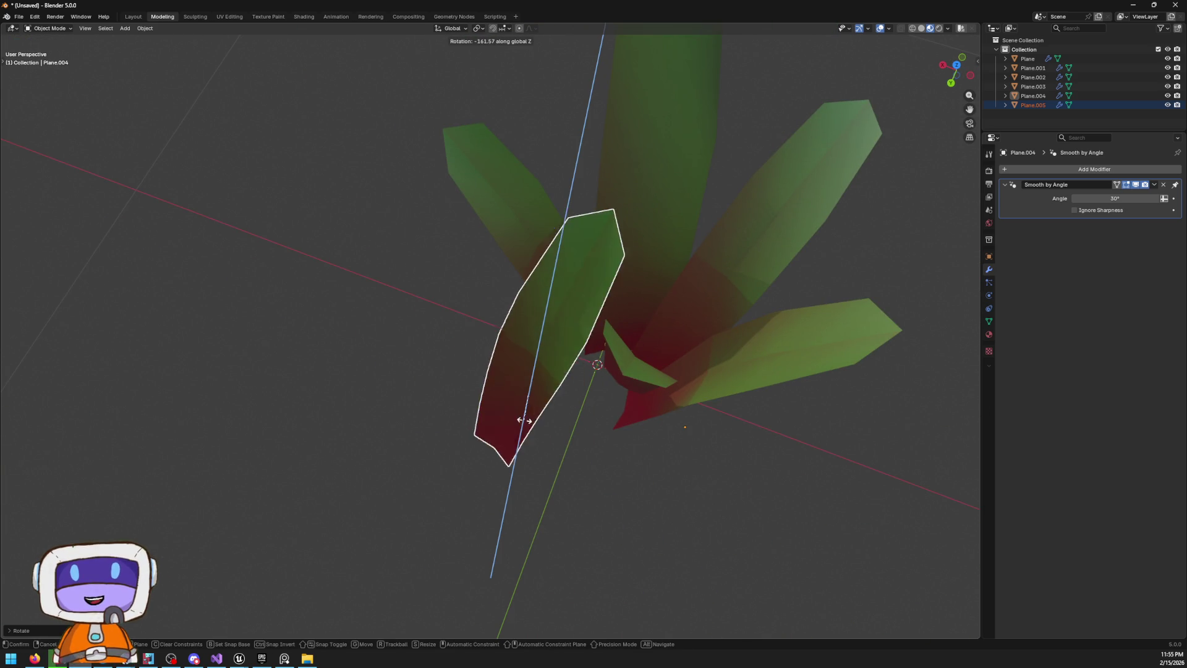
{"action": "left_click", "coordinate": [554, 409]}
{"action": "mouse_move", "coordinate": [554, 409]}
{"action": "left_mouse_down"}
{"action": "mouse_move", "coordinate": [671, 334]}
{"action": "mouse_move", "coordinate": [580, 337]}
{"action": "left_mouse_up"}
{"action": "key", "text": "r"}
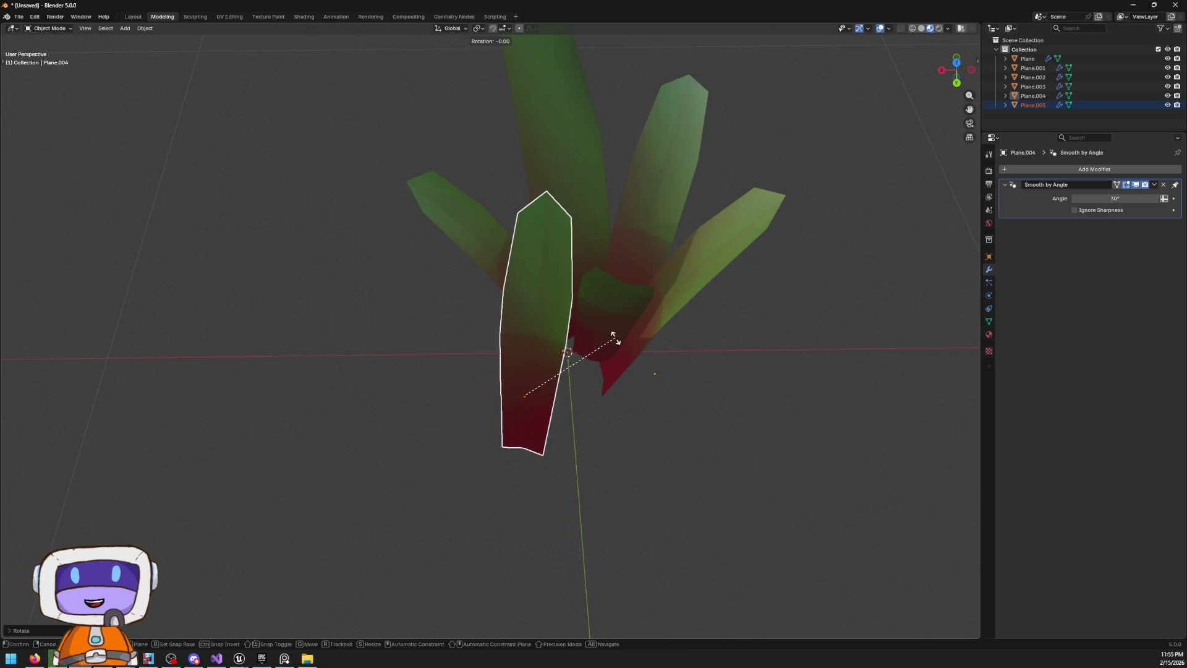
{"action": "key", "text": "z"}
{"action": "left_click", "coordinate": [585, 388]}
{"action": "mouse_move", "coordinate": [597, 377]}
{"action": "left_mouse_down"}
{"action": "mouse_move", "coordinate": [593, 328]}
{"action": "mouse_move", "coordinate": [605, 358]}
{"action": "mouse_move", "coordinate": [629, 334]}
{"action": "mouse_move", "coordinate": [562, 268]}
{"action": "mouse_move", "coordinate": [684, 312]}
{"action": "mouse_move", "coordinate": [754, 292]}
{"action": "mouse_move", "coordinate": [628, 268]}
{"action": "mouse_move", "coordinate": [625, 310]}
{"action": "mouse_move", "coordinate": [729, 307]}
{"action": "left_mouse_up"}
Move Plane.005 away from the cluster, turn it about Z, and shift it left
{"action": "key", "text": "g"}
{"action": "left_click", "coordinate": [562, 268]}
{"action": "key", "text": "r"}
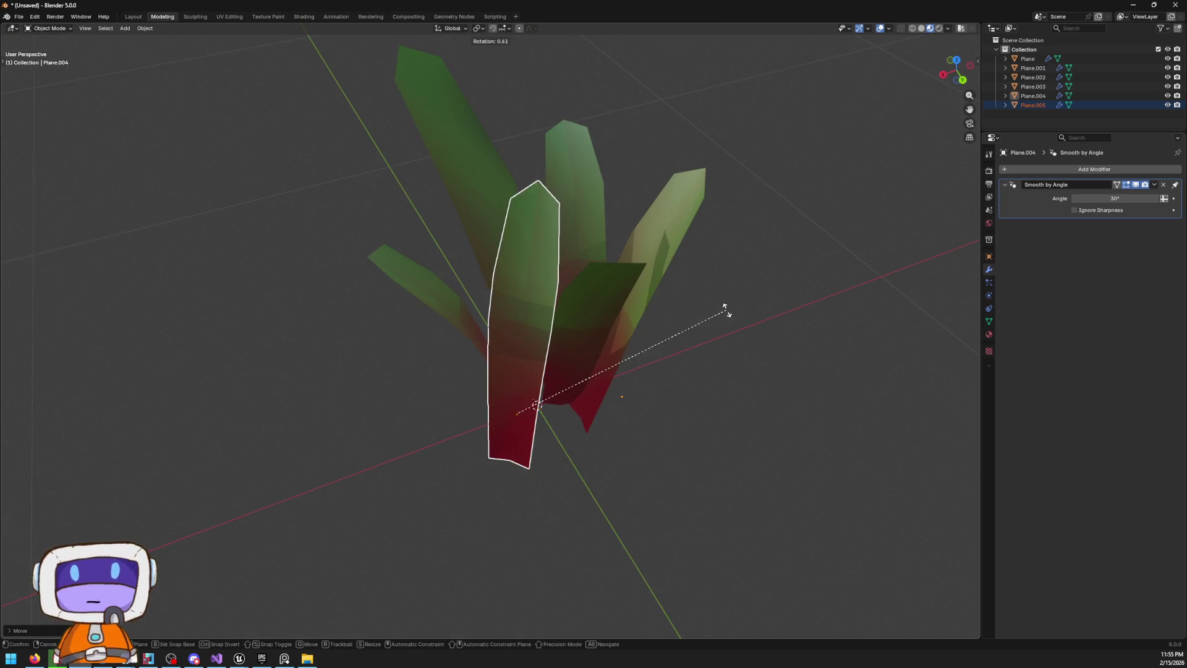
{"action": "key", "text": "z"}
{"action": "left_click", "coordinate": [501, 291]}
{"action": "key", "text": "g"}
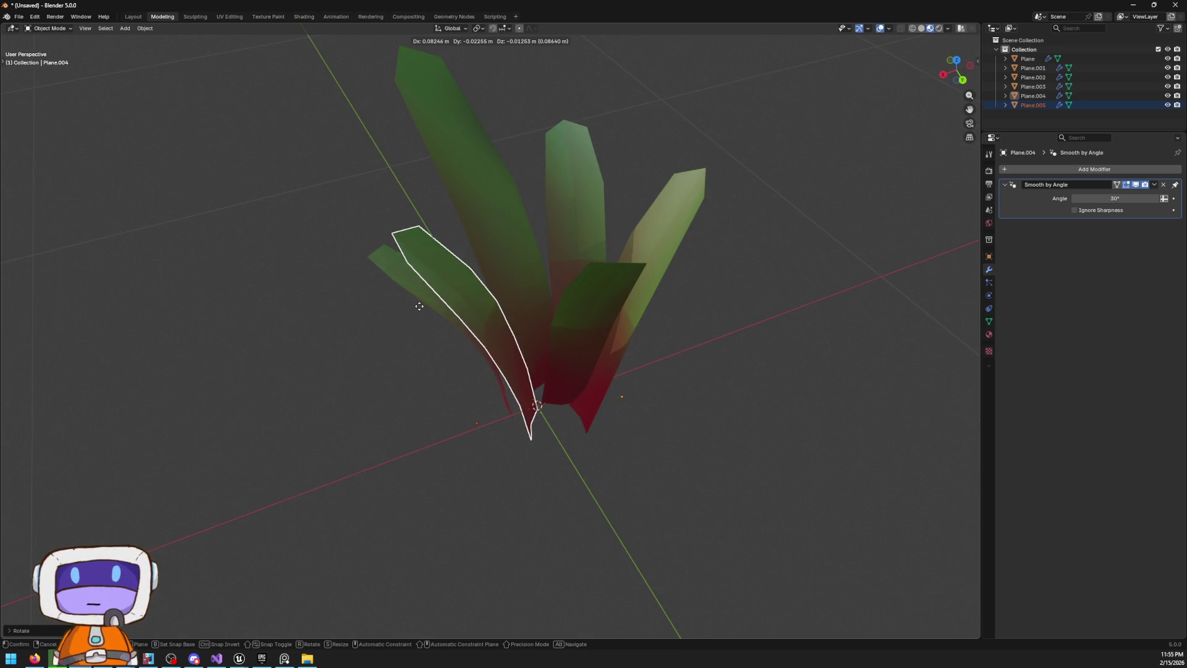
{"action": "left_click", "coordinate": [613, 288]}
Rotate Plane.003 to a new angle so it fans out around the shared base
{"action": "left_click_drag", "start_coordinate": [613, 288], "coordinate": [680, 213]}
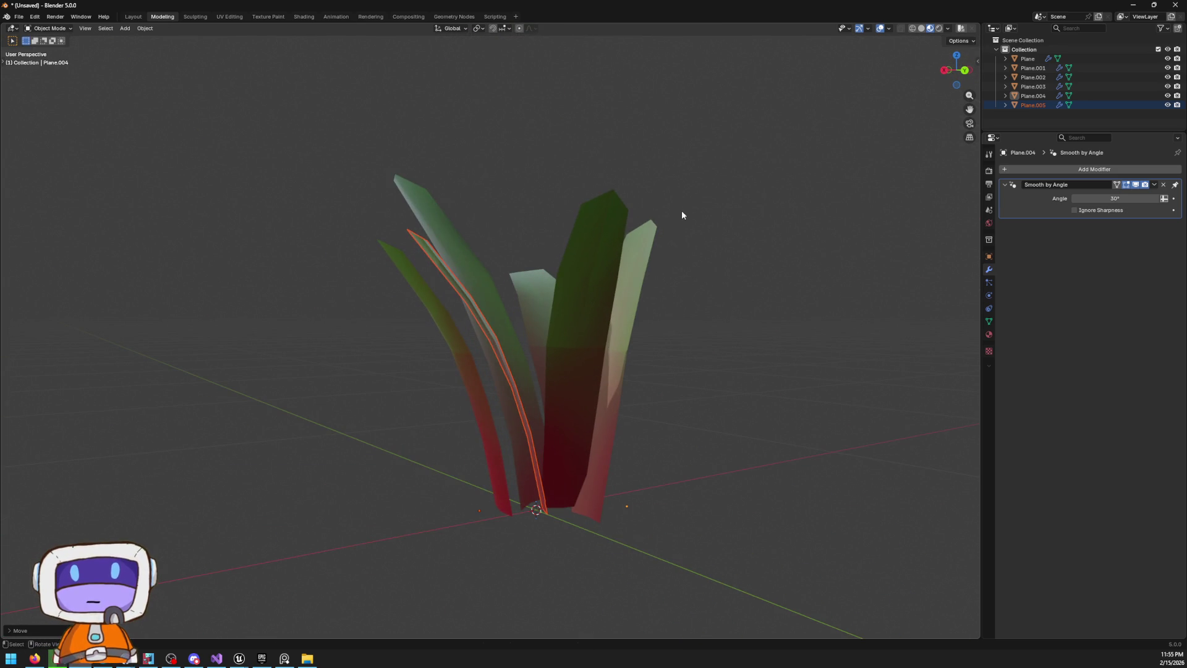
{"action": "key", "text": "r"}
{"action": "key", "text": "Escape"}
{"action": "key", "text": "r"}
{"action": "key", "text": "Escape"}
{"action": "left_click_drag", "start_coordinate": [499, 186], "coordinate": [485, 284]}
{"action": "left_click", "coordinate": [417, 289]}
{"action": "key", "text": "r"}
{"action": "key", "text": "z"}
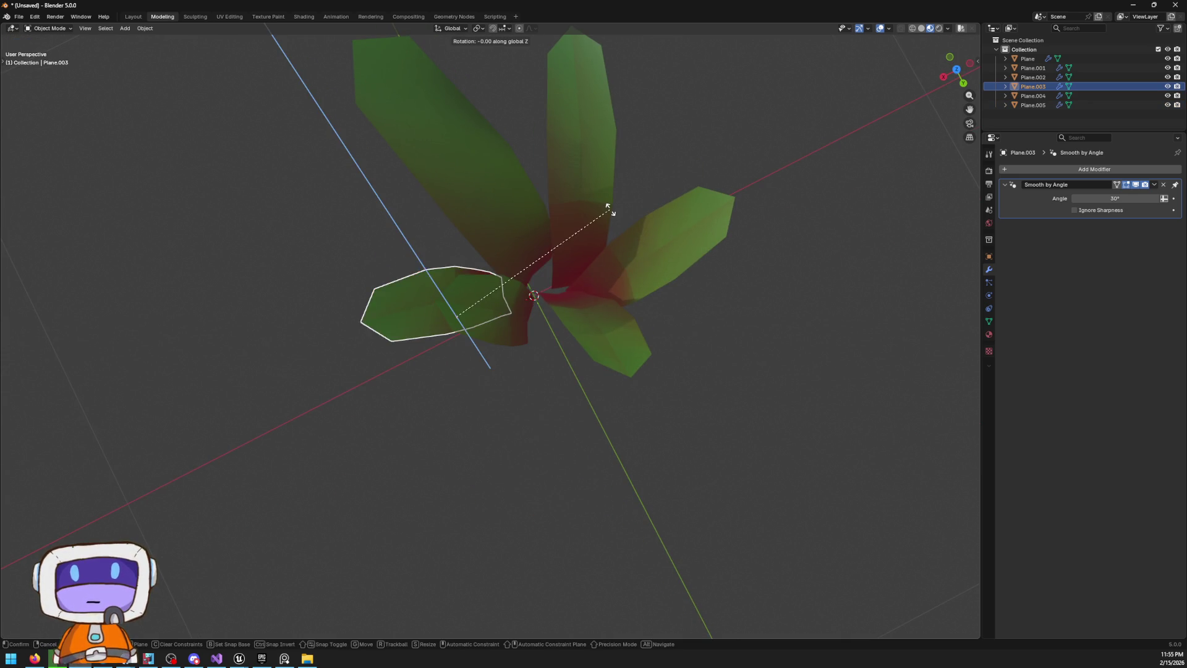
{"action": "key", "text": "Escape"}
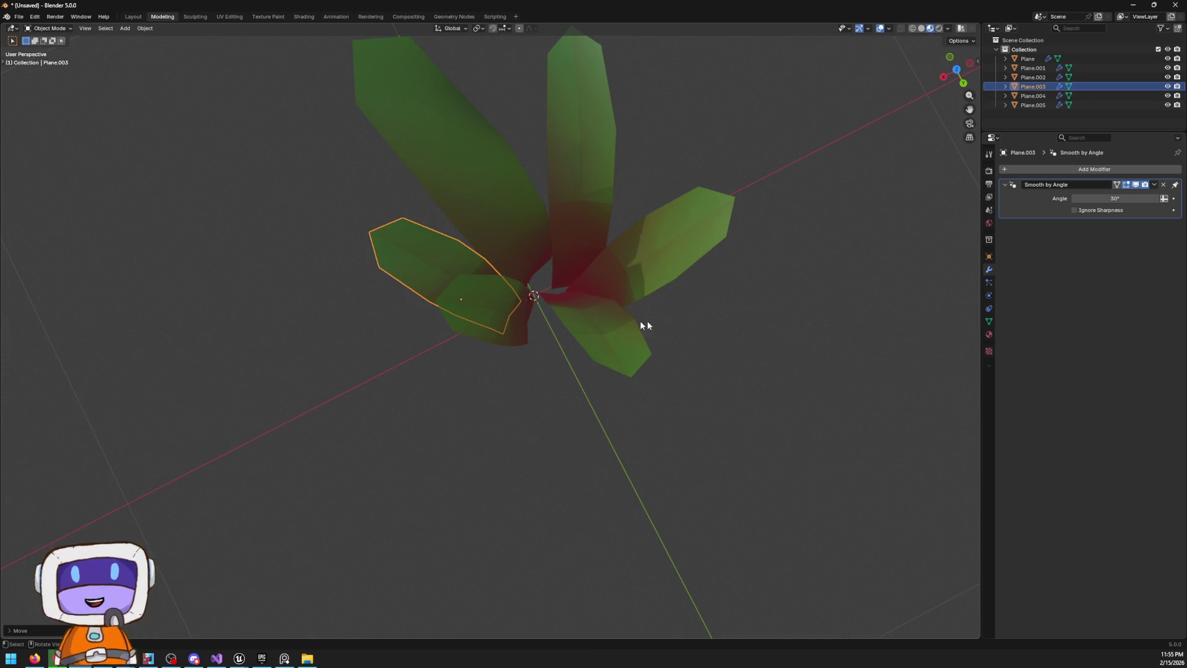
{"action": "key", "text": "r"}
{"action": "left_click", "coordinate": [690, 282]}
{"action": "mouse_move", "coordinate": [532, 383]}
{"action": "left_mouse_down"}
{"action": "mouse_move", "coordinate": [681, 285]}
{"action": "mouse_move", "coordinate": [544, 333]}
{"action": "left_mouse_up"}
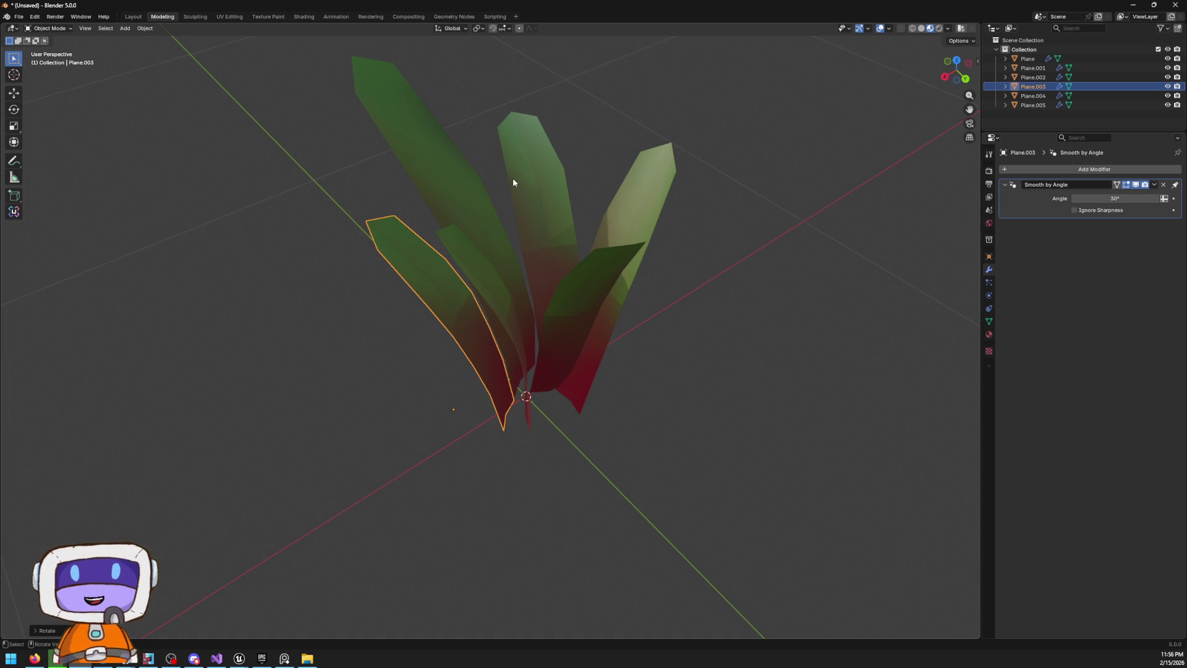
{"action": "left_click", "coordinate": [559, 229]}
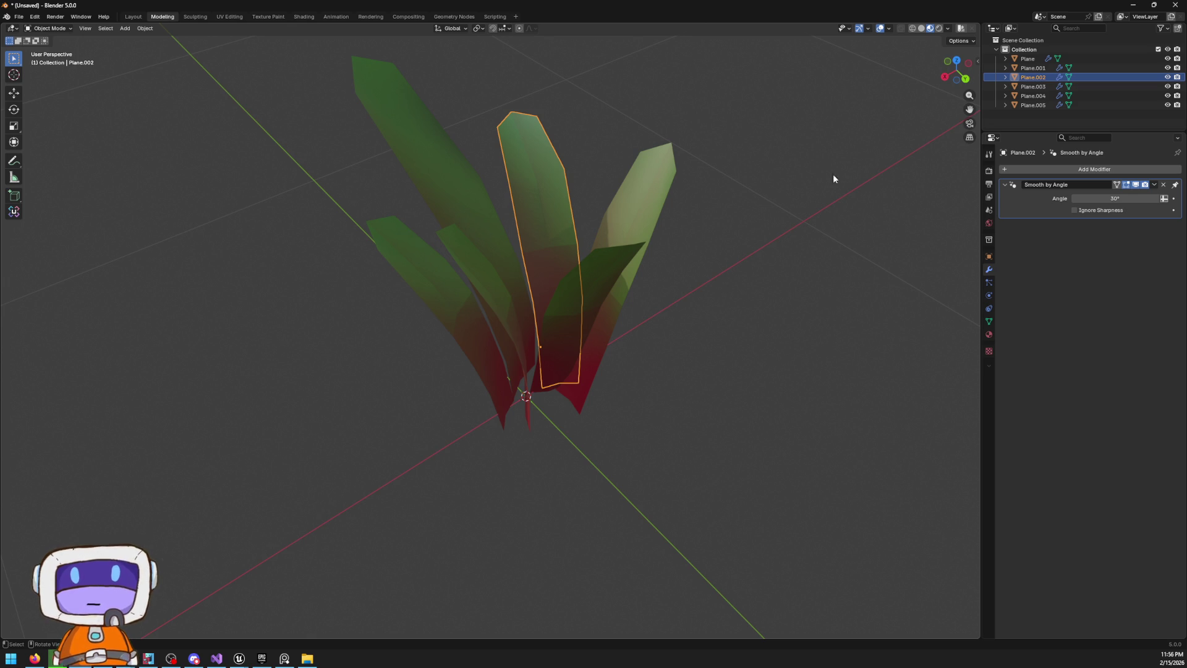
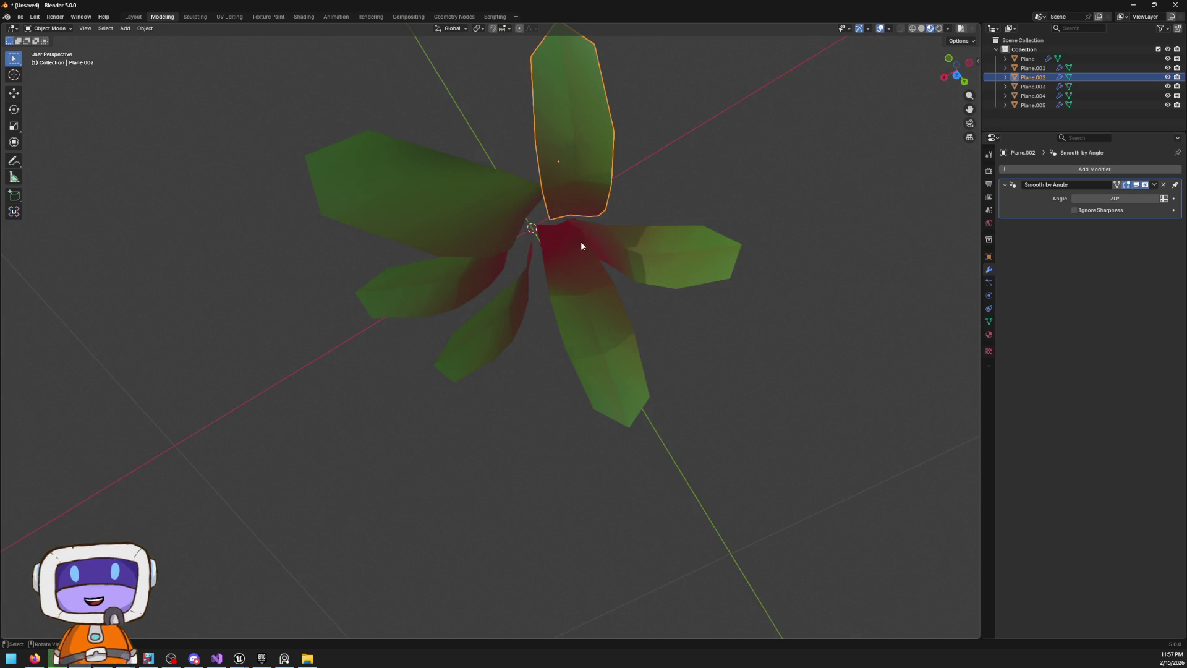
Nudge the Plane.001 petal slightly while viewing the plant from the top
{"action": "left_click", "coordinate": [584, 243]}
{"action": "left_click", "coordinate": [956, 71]}
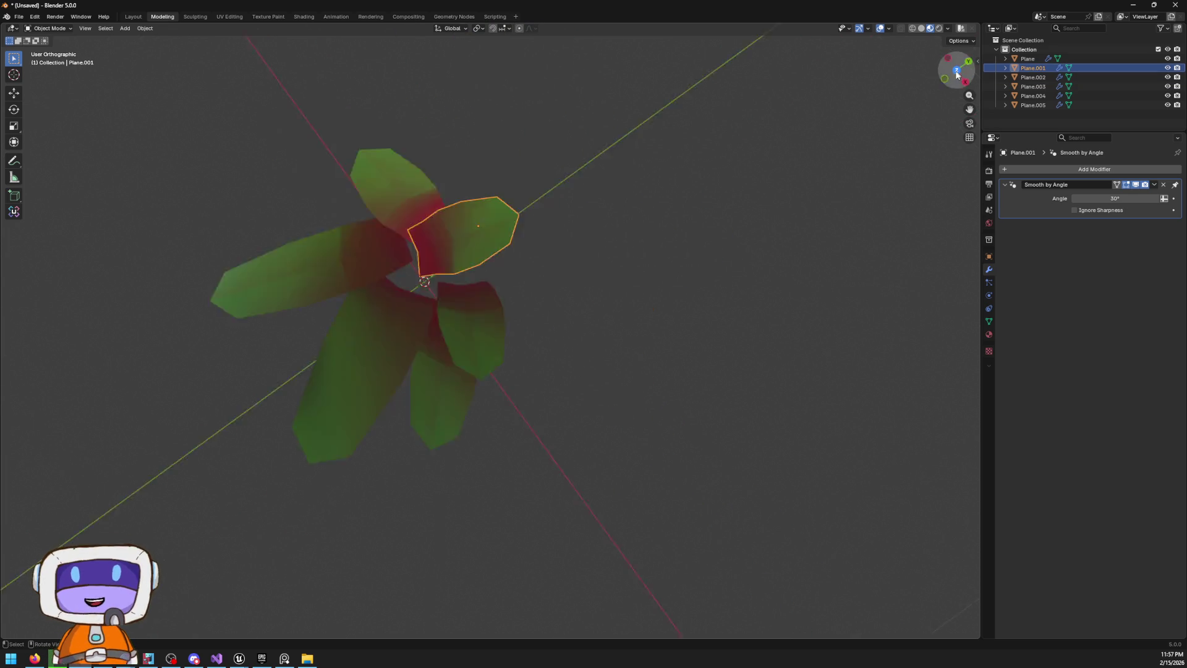
{"action": "left_click", "coordinate": [610, 270]}
{"action": "left_click", "coordinate": [610, 255]}
{"action": "left_click_drag", "start_coordinate": [609, 255], "coordinate": [622, 266]}
{"action": "mouse_move", "coordinate": [739, 302]}
{"action": "left_mouse_down"}
{"action": "mouse_move", "coordinate": [669, 266]}
{"action": "mouse_move", "coordinate": [601, 280]}
{"action": "mouse_move", "coordinate": [632, 283]}
{"action": "mouse_move", "coordinate": [630, 297]}
{"action": "left_mouse_up"}
Rotate Plane.005 about 74° in top view and move it up and left
{"action": "left_click", "coordinate": [619, 495]}
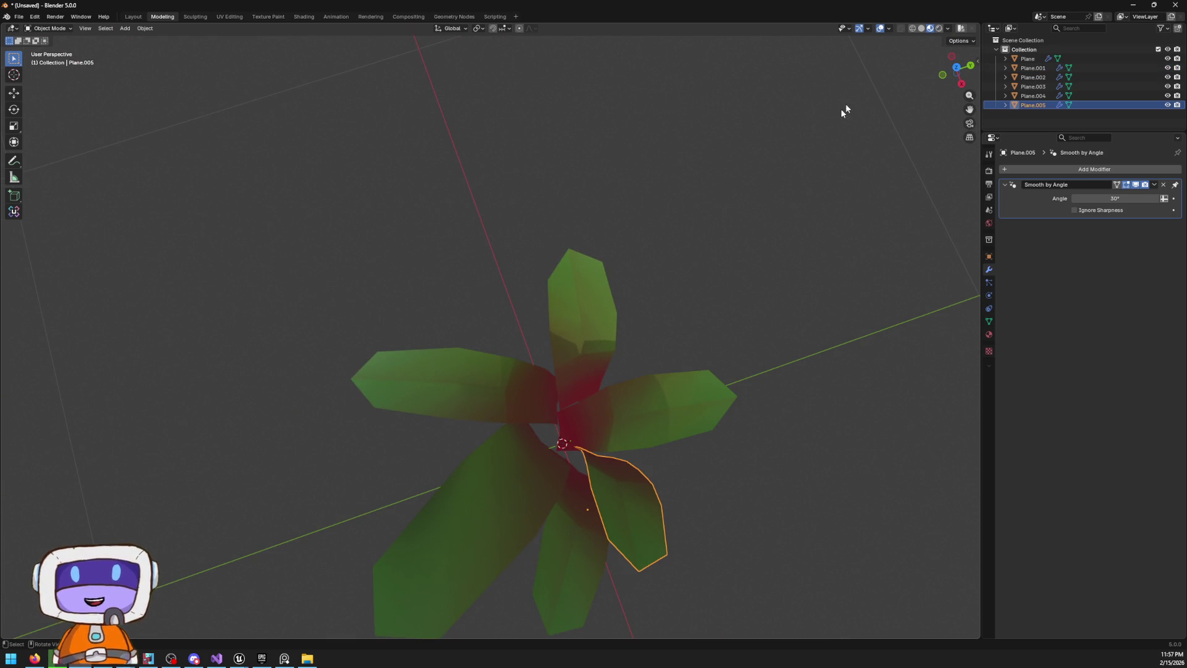
{"action": "left_click", "coordinate": [957, 67]}
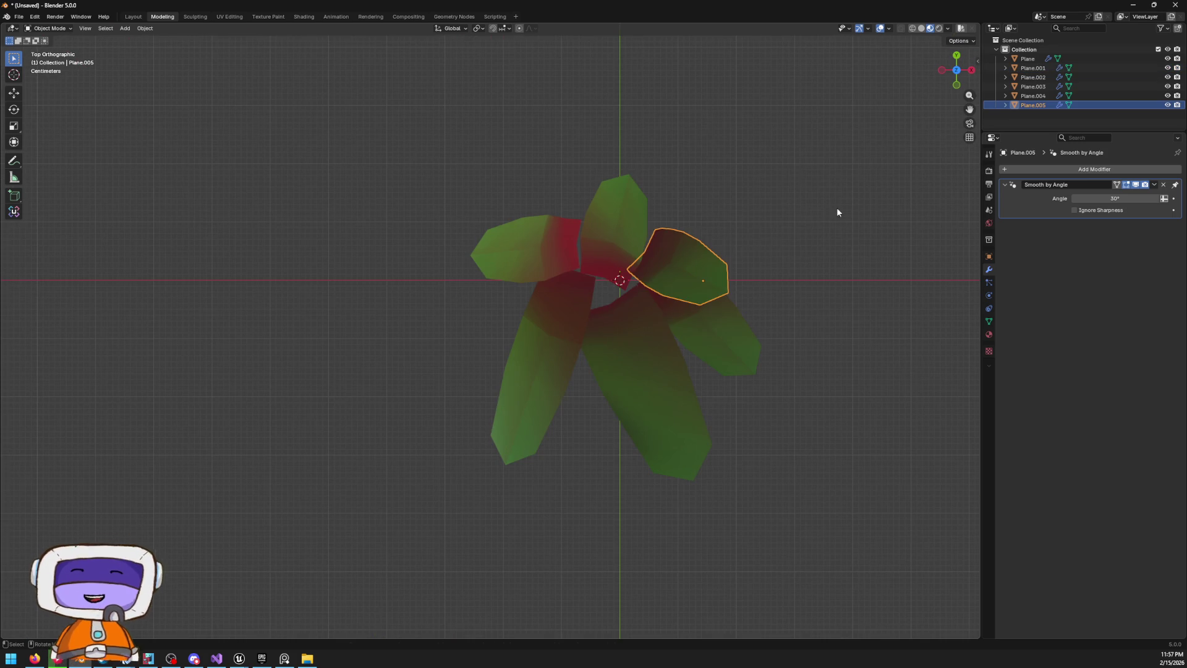
{"action": "key", "text": "r"}
{"action": "left_click", "coordinate": [707, 192]}
{"action": "key", "text": "g"}
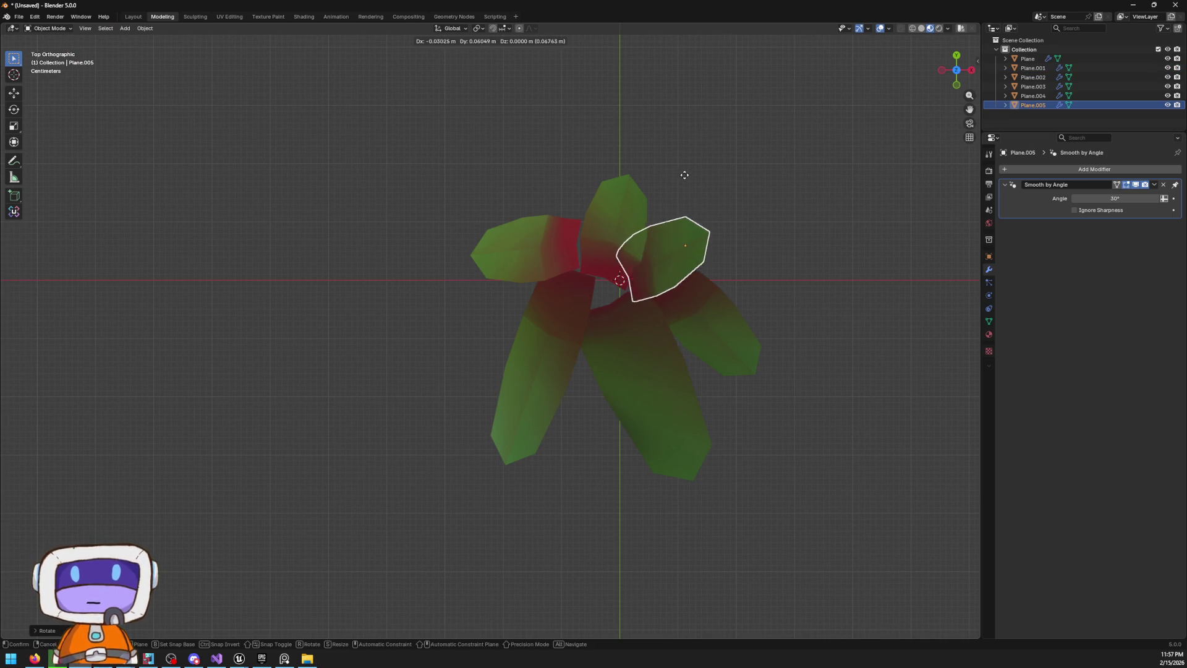
{"action": "left_click", "coordinate": [678, 168]}
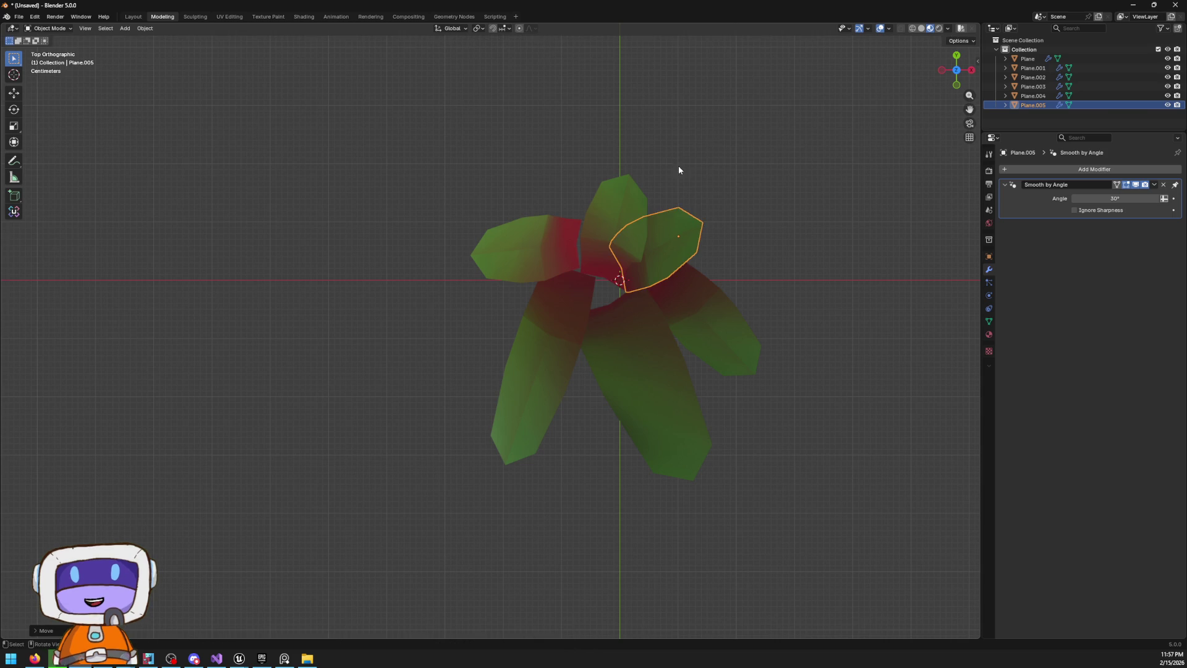
{"action": "key", "text": "alt+a"}
Move Plane.005 further toward the centre, then lower it slightly, checking from the back view
{"action": "mouse_move", "coordinate": [708, 286]}
{"action": "left_mouse_down"}
{"action": "mouse_move", "coordinate": [807, 214]}
{"action": "mouse_move", "coordinate": [932, 230]}
{"action": "mouse_move", "coordinate": [921, 291]}
{"action": "mouse_move", "coordinate": [800, 297]}
{"action": "left_mouse_up"}
{"action": "left_click", "coordinate": [574, 356]}
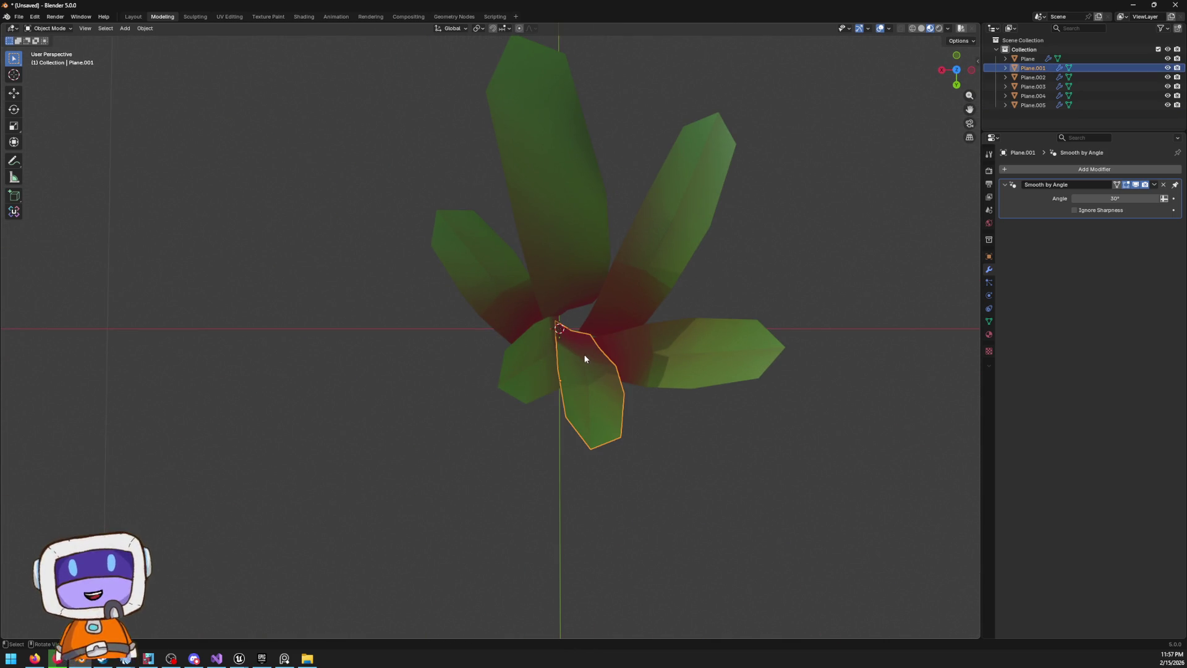
{"action": "left_click", "coordinate": [536, 356]}
{"action": "key", "text": "g"}
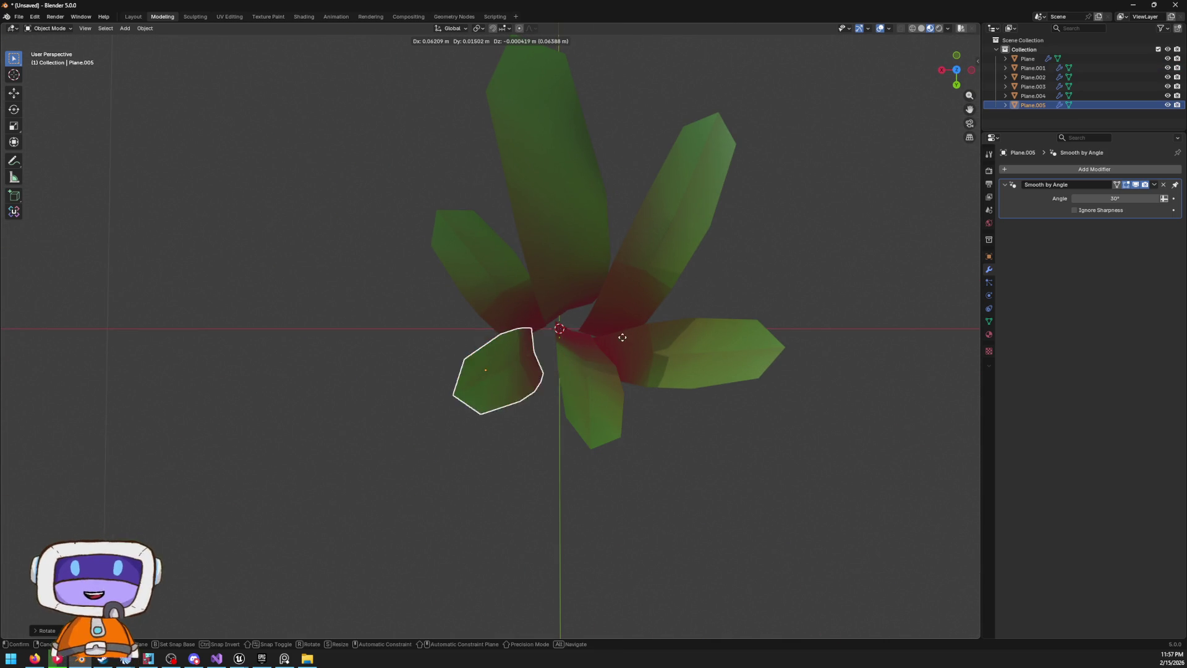
{"action": "left_click", "coordinate": [647, 371]}
{"action": "mouse_move", "coordinate": [647, 373]}
{"action": "left_mouse_down"}
{"action": "mouse_move", "coordinate": [651, 233]}
{"action": "mouse_move", "coordinate": [617, 264]}
{"action": "left_mouse_up"}
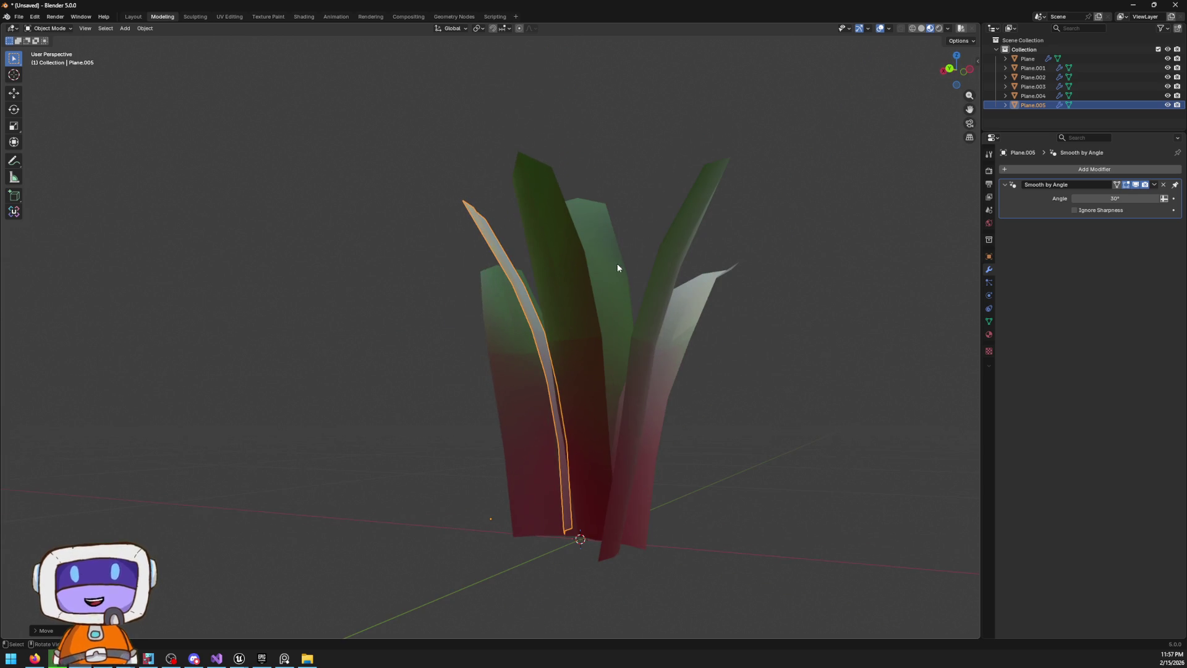
{"action": "left_click", "coordinate": [953, 68]}
{"action": "key", "text": "g"}
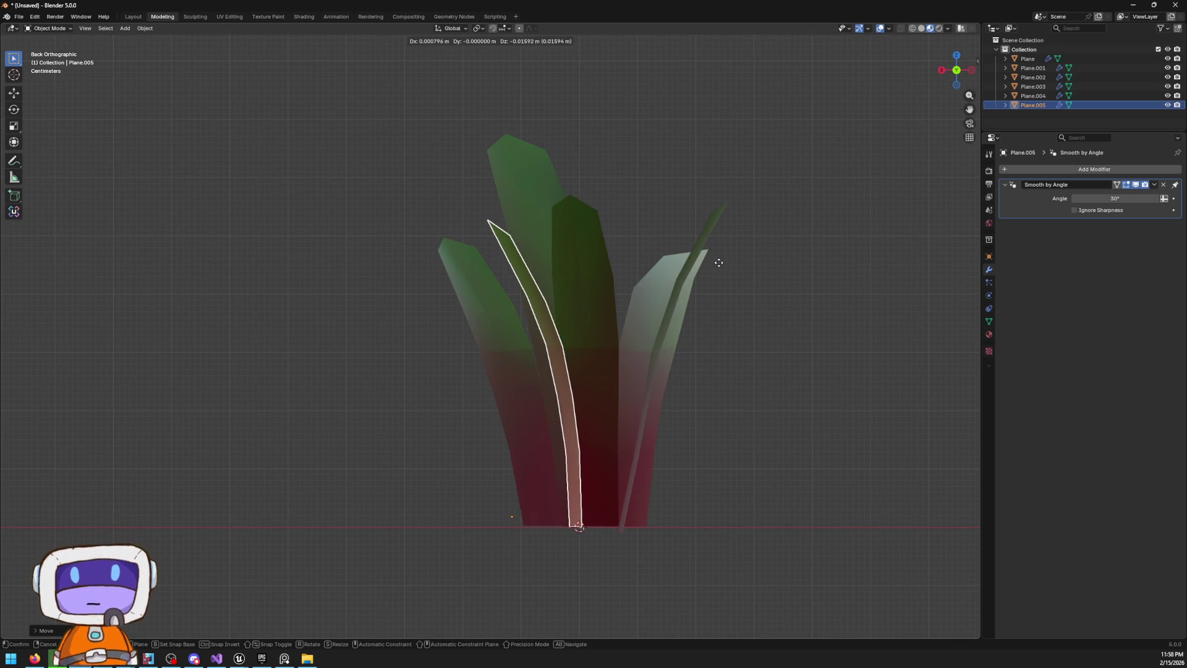
{"action": "left_click", "coordinate": [720, 262]}
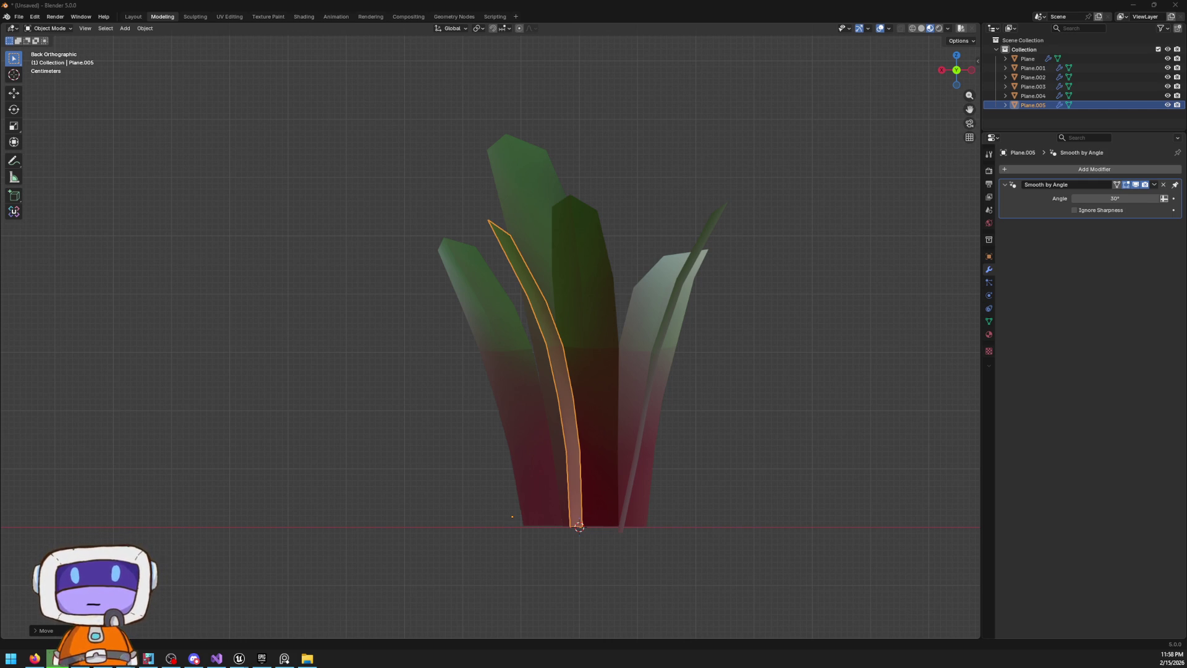
{"action": "mouse_move", "coordinate": [709, 157]}
{"action": "left_mouse_down"}
{"action": "mouse_move", "coordinate": [628, 262]}
{"action": "mouse_move", "coordinate": [628, 295]}
{"action": "mouse_move", "coordinate": [721, 294]}
{"action": "mouse_move", "coordinate": [715, 281]}
{"action": "mouse_move", "coordinate": [550, 283]}
{"action": "mouse_move", "coordinate": [603, 287]}
{"action": "mouse_move", "coordinate": [609, 276]}
{"action": "left_mouse_up"}
{"action": "left_click", "coordinate": [552, 287]}
{"action": "left_click", "coordinate": [554, 291]}
Enter Edit Mode on the Plane leaf with X-ray on and box-select its upper faces
{"action": "left_click", "coordinate": [597, 298]}
{"action": "key", "text": "Tab"}
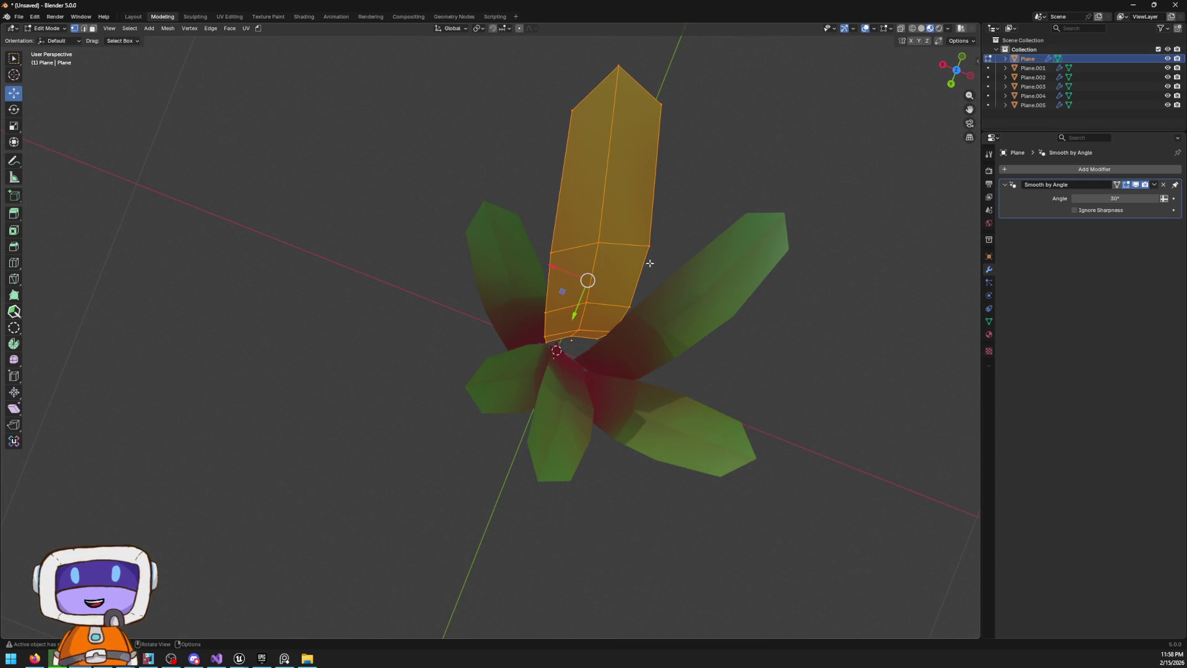
{"action": "mouse_move", "coordinate": [621, 334]}
{"action": "left_mouse_down"}
{"action": "mouse_move", "coordinate": [661, 248]}
{"action": "mouse_move", "coordinate": [571, 218]}
{"action": "left_mouse_up"}
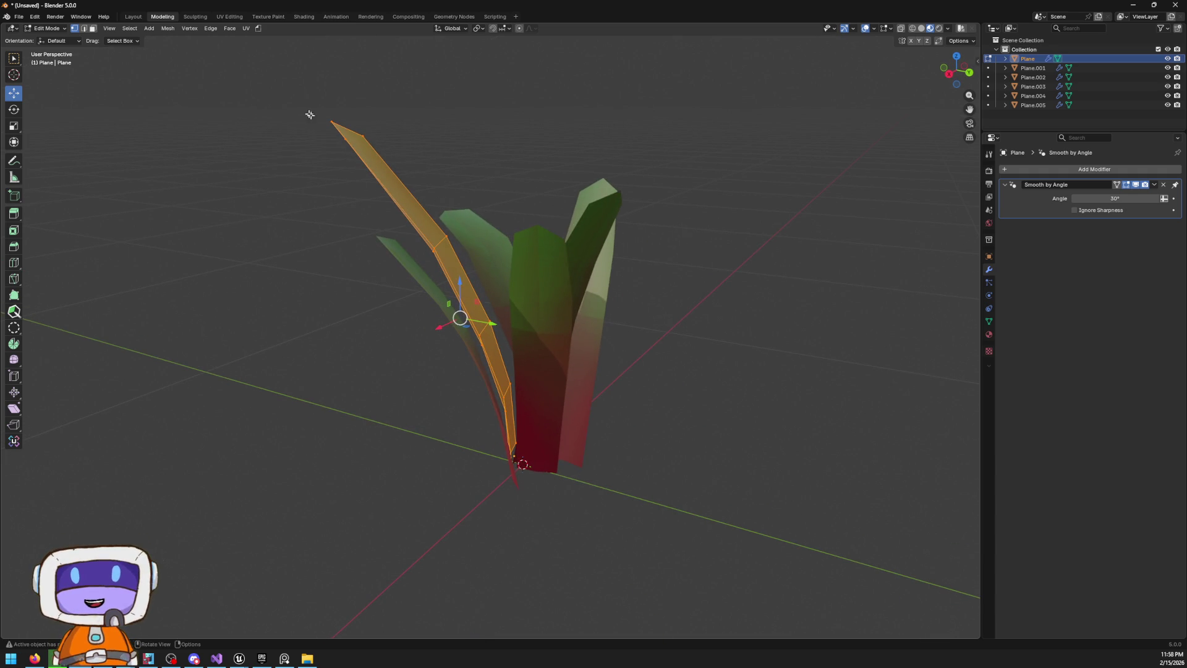
{"action": "key", "text": "alt+z"}
{"action": "key", "text": "alt+a"}
{"action": "mouse_move", "coordinate": [243, 97]}
{"action": "left_mouse_down"}
{"action": "mouse_move", "coordinate": [291, 173]}
{"action": "mouse_move", "coordinate": [509, 357]}
{"action": "left_mouse_up"}
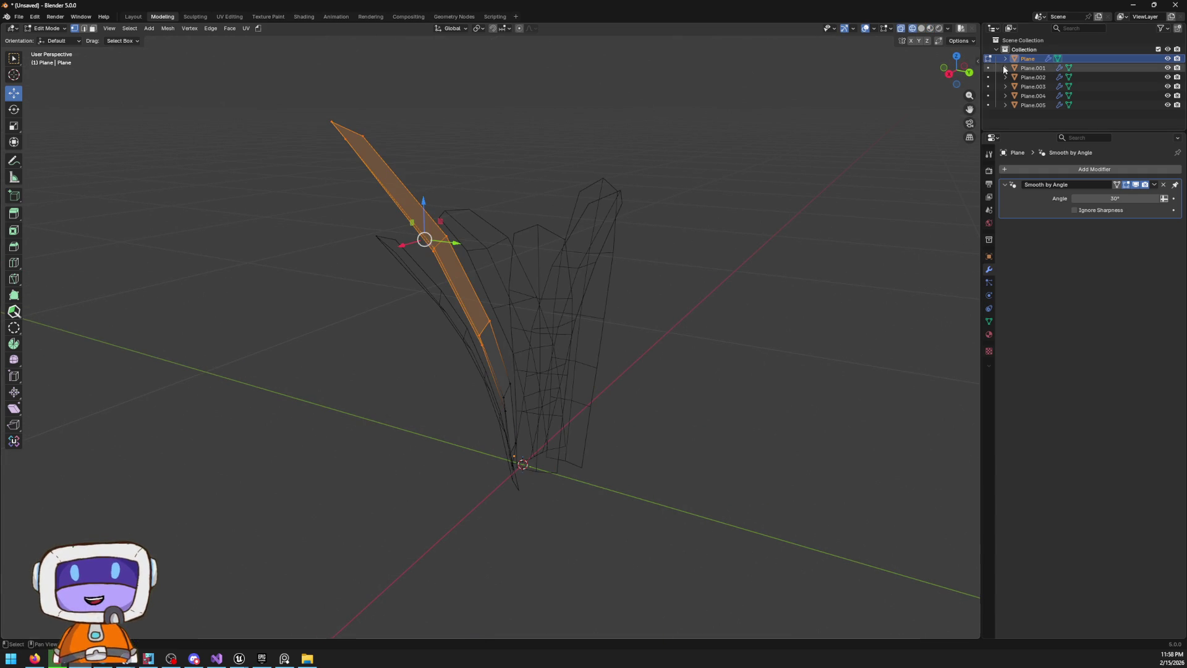
Move and rotate the selected upper faces from the right view to bend the leaf
{"action": "left_click", "coordinate": [949, 74]}
{"action": "key", "text": "g"}
{"action": "left_click", "coordinate": [602, 175]}
{"action": "left_click_drag", "start_coordinate": [602, 174], "coordinate": [719, 331]}
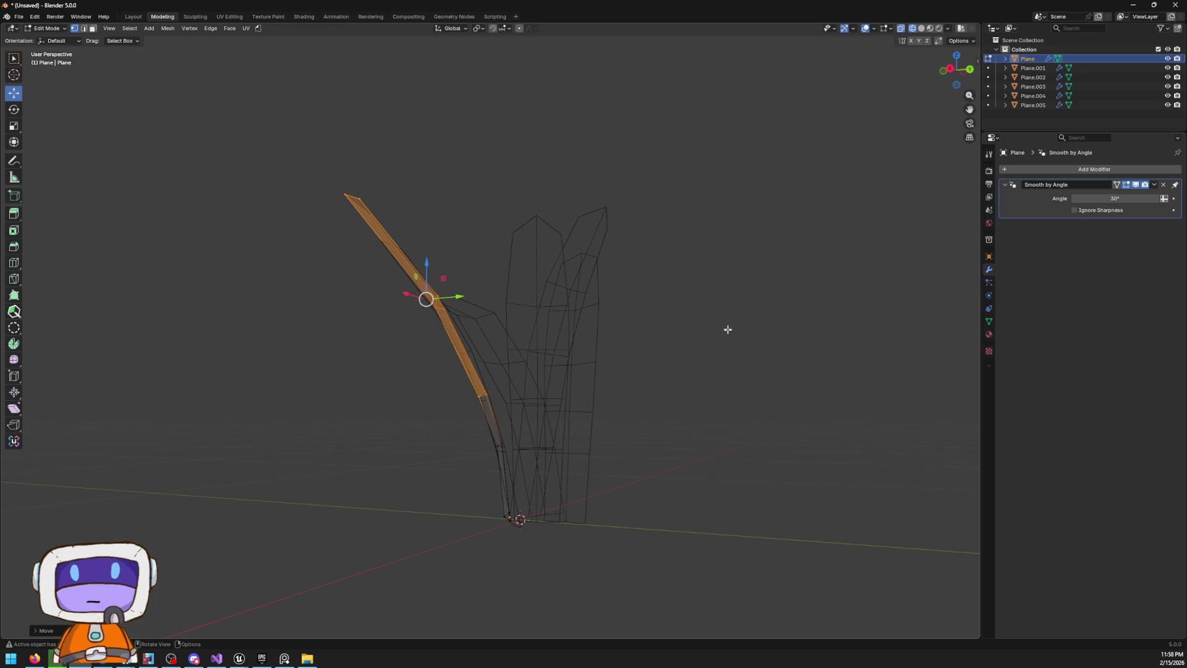
{"action": "key", "text": "r"}
{"action": "left_click", "coordinate": [720, 262]}
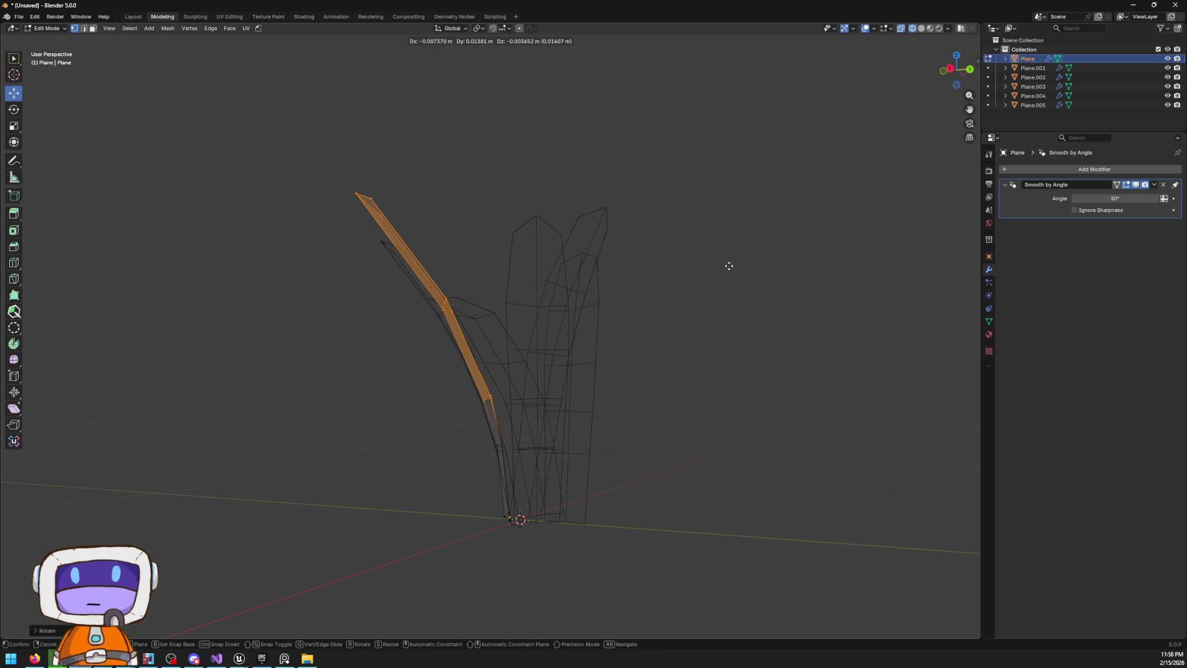
Reselect and move the upper leaf section, then box-select and reposition just the tip
{"action": "mouse_move", "coordinate": [233, 129]}
{"action": "left_mouse_down"}
{"action": "mouse_move", "coordinate": [347, 194]}
{"action": "mouse_move", "coordinate": [525, 356]}
{"action": "left_mouse_up"}
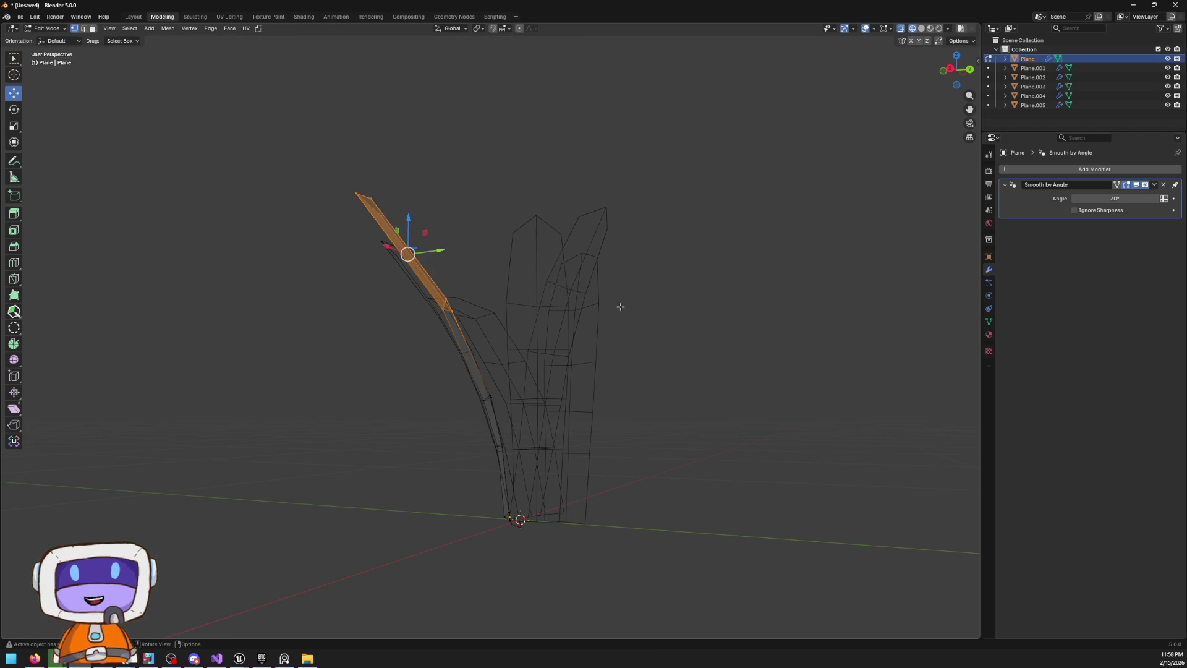
{"action": "key", "text": "g"}
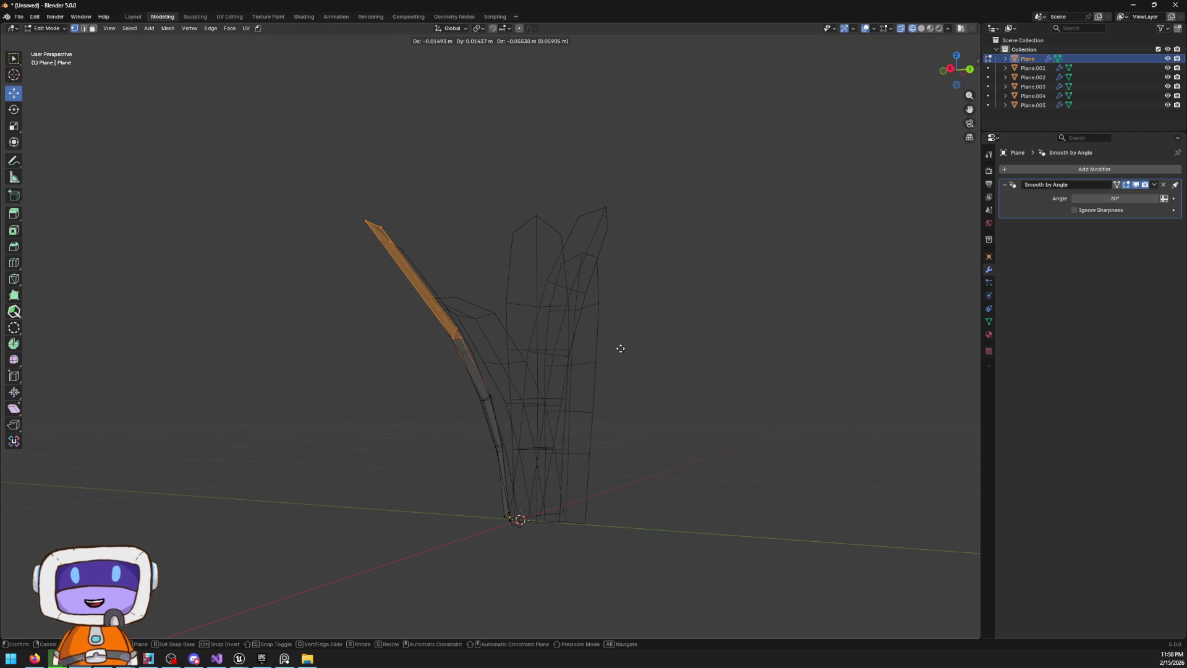
{"action": "left_click", "coordinate": [621, 346]}
{"action": "key", "text": "r"}
{"action": "key", "text": "Escape"}
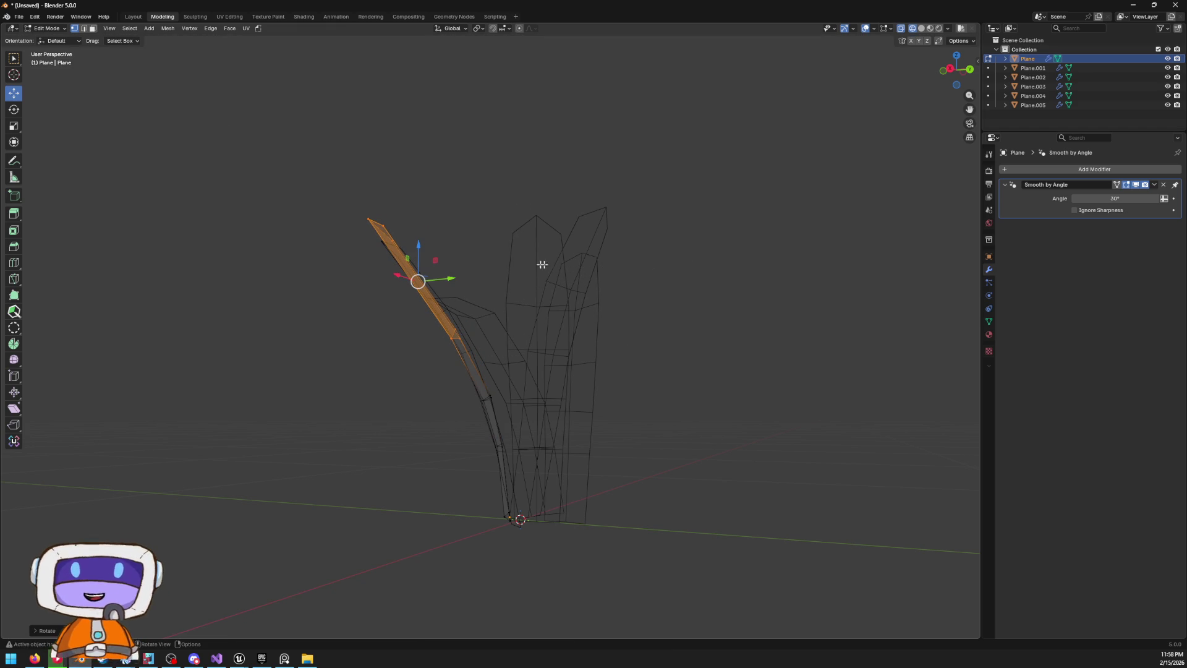
{"action": "left_click_drag", "start_coordinate": [340, 193], "coordinate": [423, 285]}
{"action": "key", "text": "g"}
{"action": "left_click", "coordinate": [389, 238]}
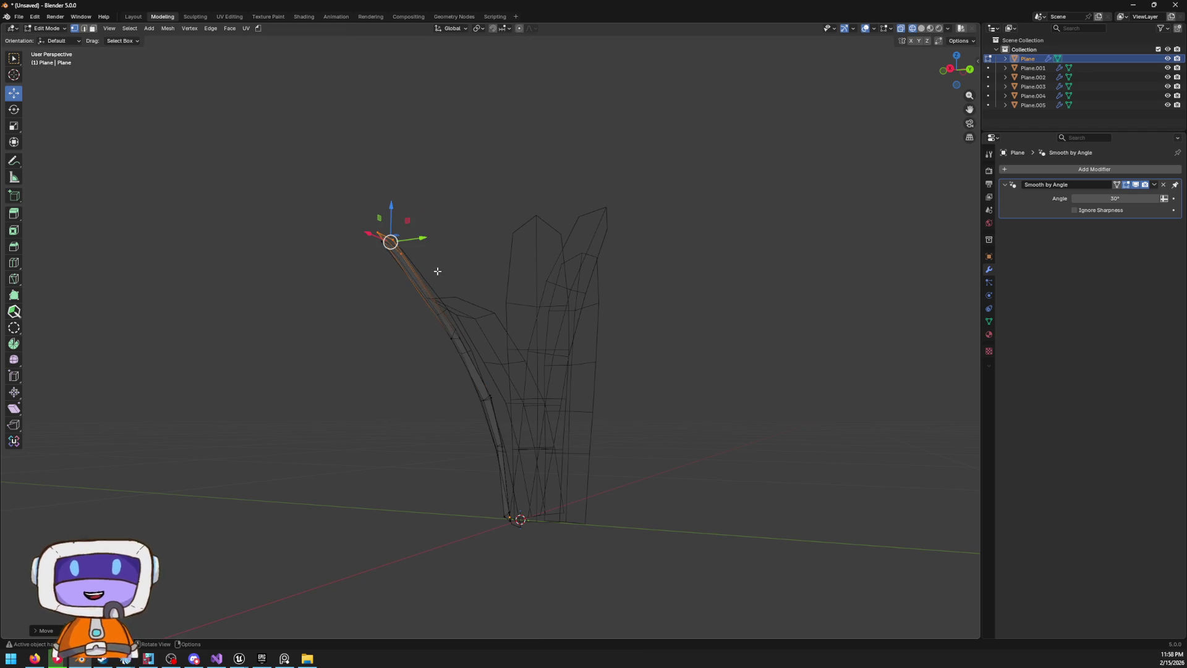
Select the whole centre leaf with L and shift its edges across the ground plane in wireframe
{"action": "key", "text": "shift+z"}
{"action": "mouse_move", "coordinate": [912, 355]}
{"action": "left_mouse_down"}
{"action": "mouse_move", "coordinate": [634, 307]}
{"action": "mouse_move", "coordinate": [504, 354]}
{"action": "left_mouse_up"}
{"action": "key", "text": "z"}
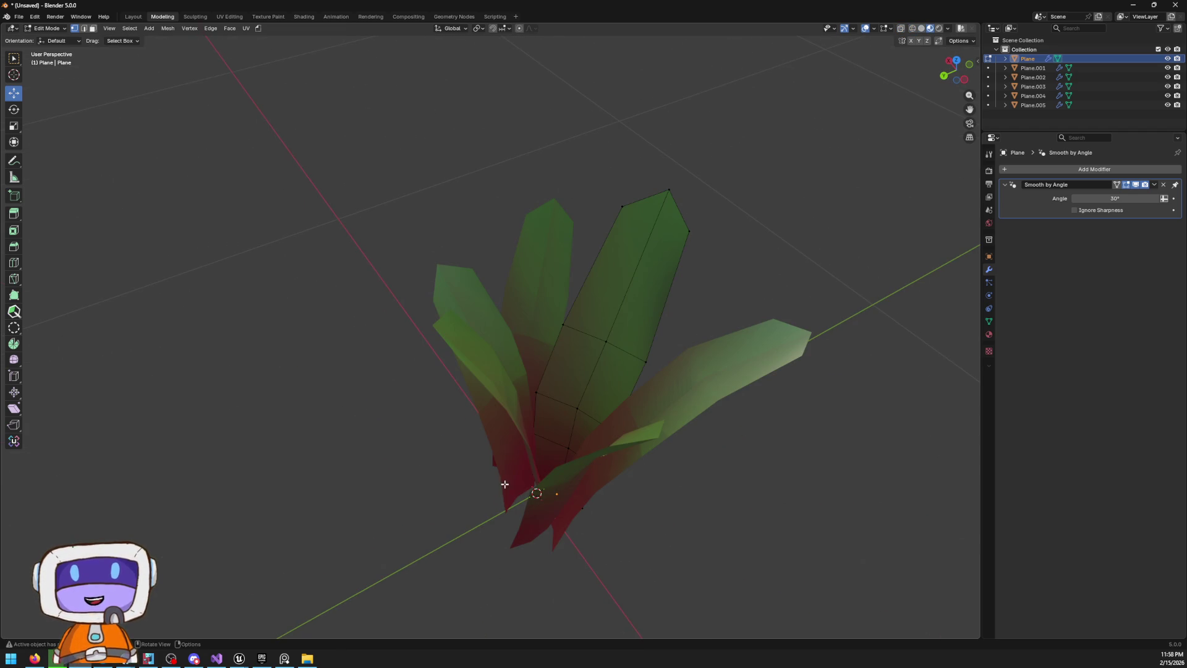
{"action": "key", "text": "l"}
{"action": "mouse_move", "coordinate": [644, 338]}
{"action": "left_mouse_down"}
{"action": "mouse_move", "coordinate": [695, 355]}
{"action": "mouse_move", "coordinate": [688, 391]}
{"action": "left_mouse_up"}
{"action": "key", "text": "z"}
{"action": "left_click", "coordinate": [614, 390]}
{"action": "mouse_move", "coordinate": [614, 389]}
{"action": "left_mouse_down"}
{"action": "mouse_move", "coordinate": [426, 440]}
{"action": "mouse_move", "coordinate": [511, 332]}
{"action": "mouse_move", "coordinate": [544, 243]}
{"action": "left_mouse_up"}
{"action": "left_click_drag", "start_coordinate": [493, 362], "coordinate": [519, 353]}
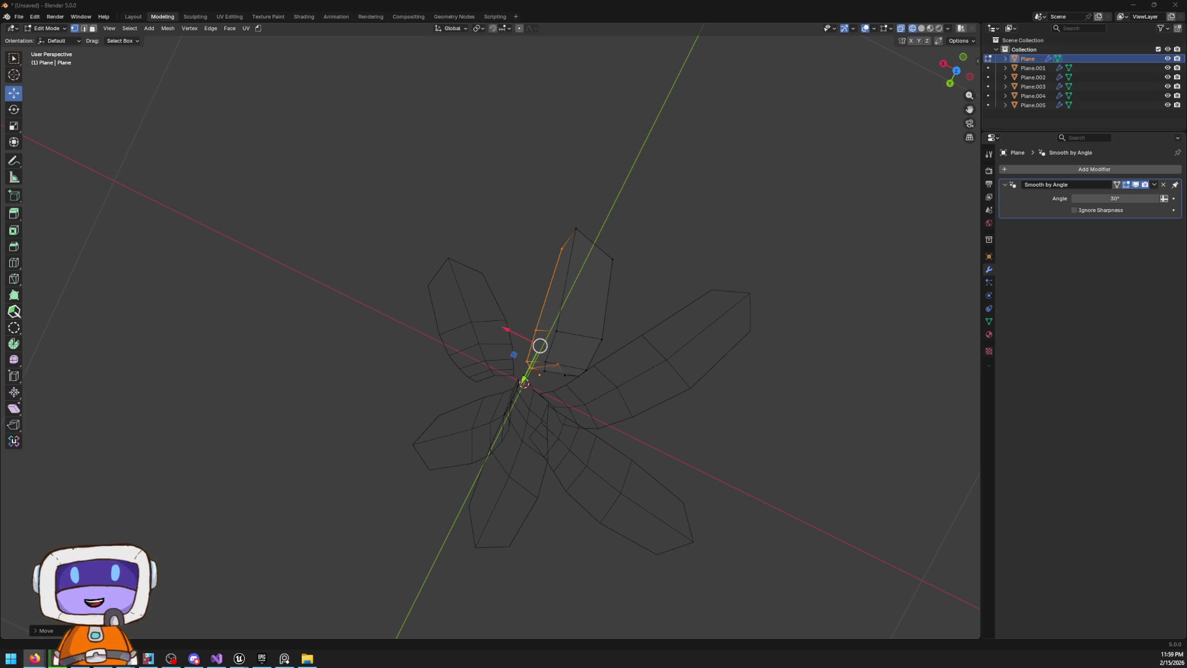
Switch back to Material Preview shading, Tab to Object Mode and switch to the Compositing workspace
{"action": "mouse_move", "coordinate": [711, 525]}
{"action": "left_mouse_down"}
{"action": "mouse_move", "coordinate": [695, 286]}
{"action": "mouse_move", "coordinate": [657, 302]}
{"action": "left_mouse_up"}
{"action": "key", "text": "shift+z"}
{"action": "key", "text": "z"}
{"action": "left_click", "coordinate": [644, 456]}
{"action": "mouse_move", "coordinate": [706, 355]}
{"action": "left_mouse_down"}
{"action": "mouse_move", "coordinate": [654, 340]}
{"action": "mouse_move", "coordinate": [670, 347]}
{"action": "left_mouse_up"}
{"action": "key", "text": "Tab"}
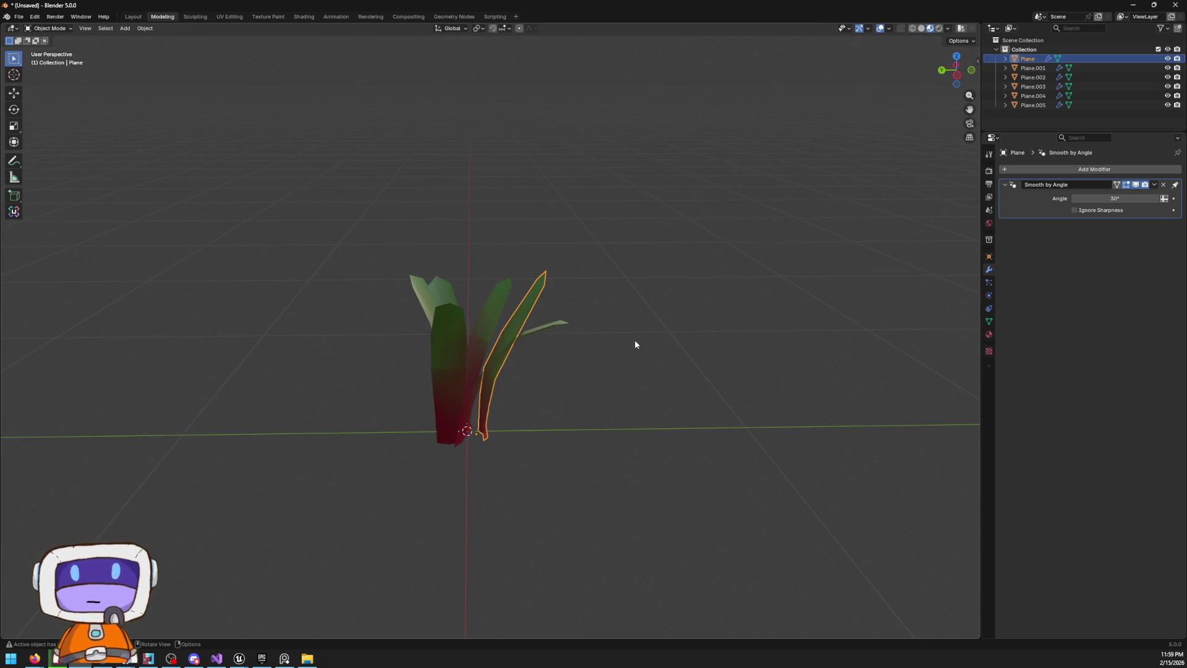
{"action": "scroll", "coordinate": [632, 348], "scroll_direction": "up", "scroll_amount": 1}
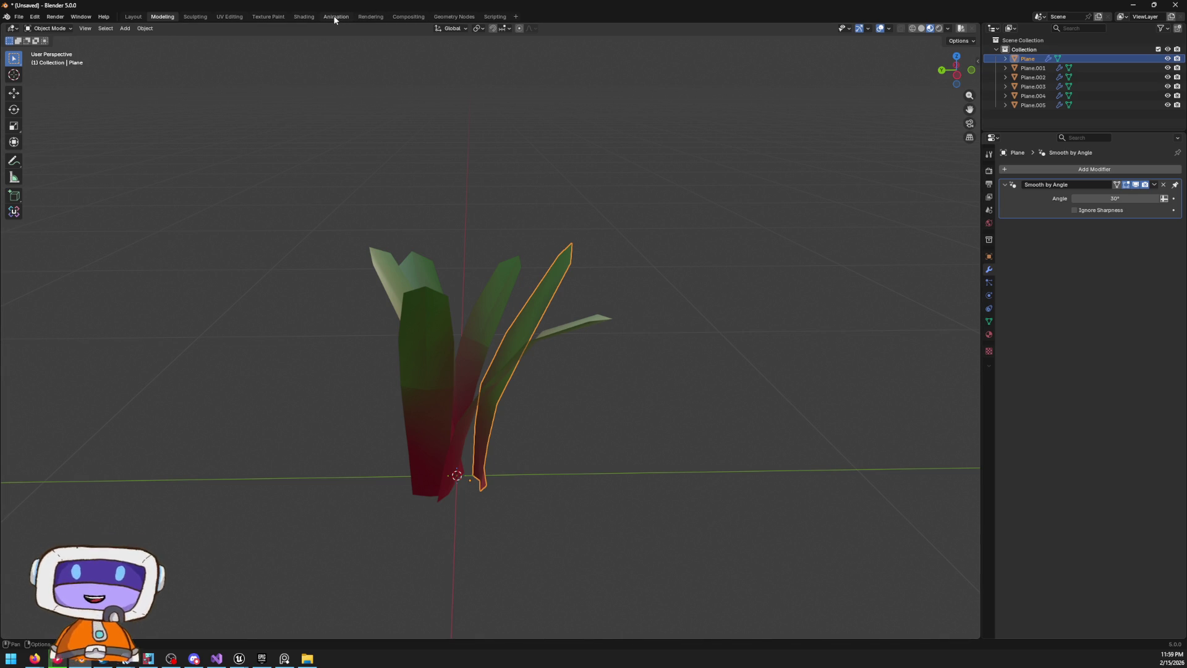
{"action": "left_click", "coordinate": [408, 18]}
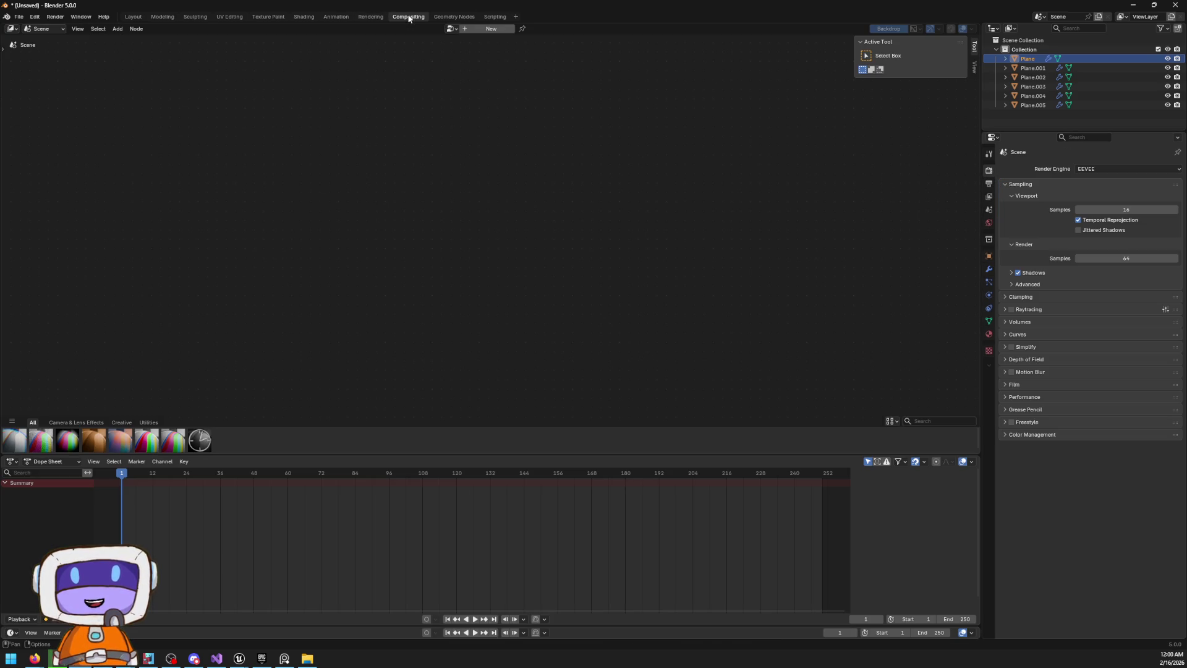
Add a 2D Animation workspace and orbit its view so the grass stands upright
{"action": "left_click", "coordinate": [133, 18]}
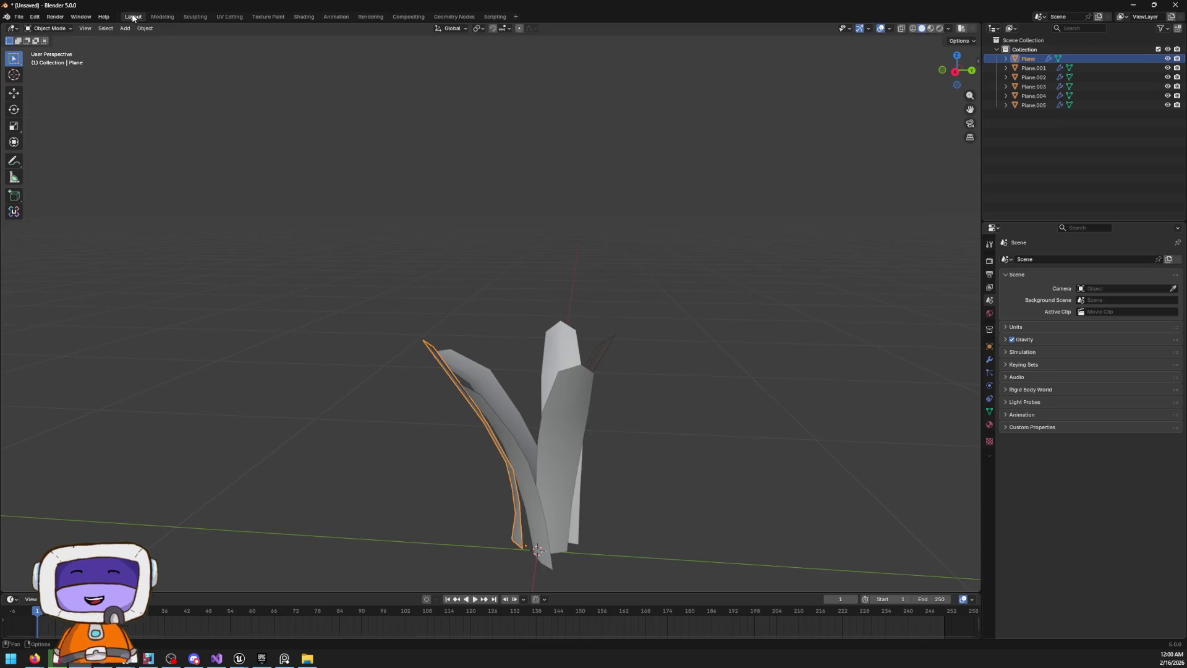
{"action": "left_click", "coordinate": [158, 18]}
{"action": "left_click", "coordinate": [517, 17]}
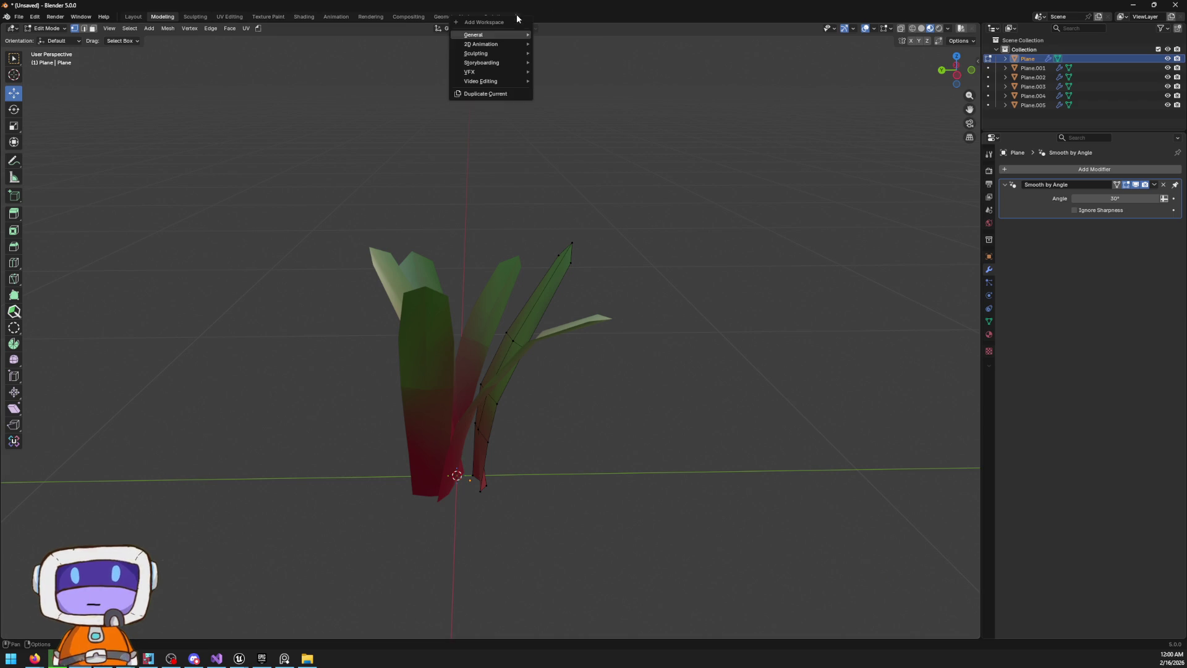
{"action": "mouse_move", "coordinate": [522, 43]}
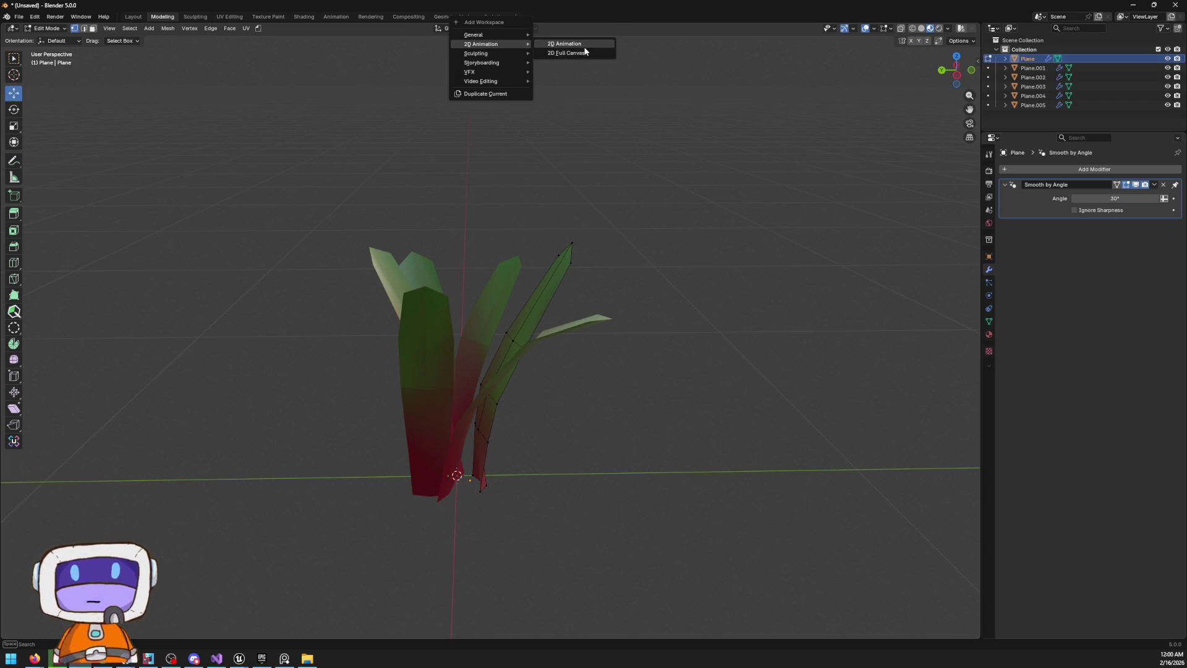
{"action": "left_click", "coordinate": [564, 44]}
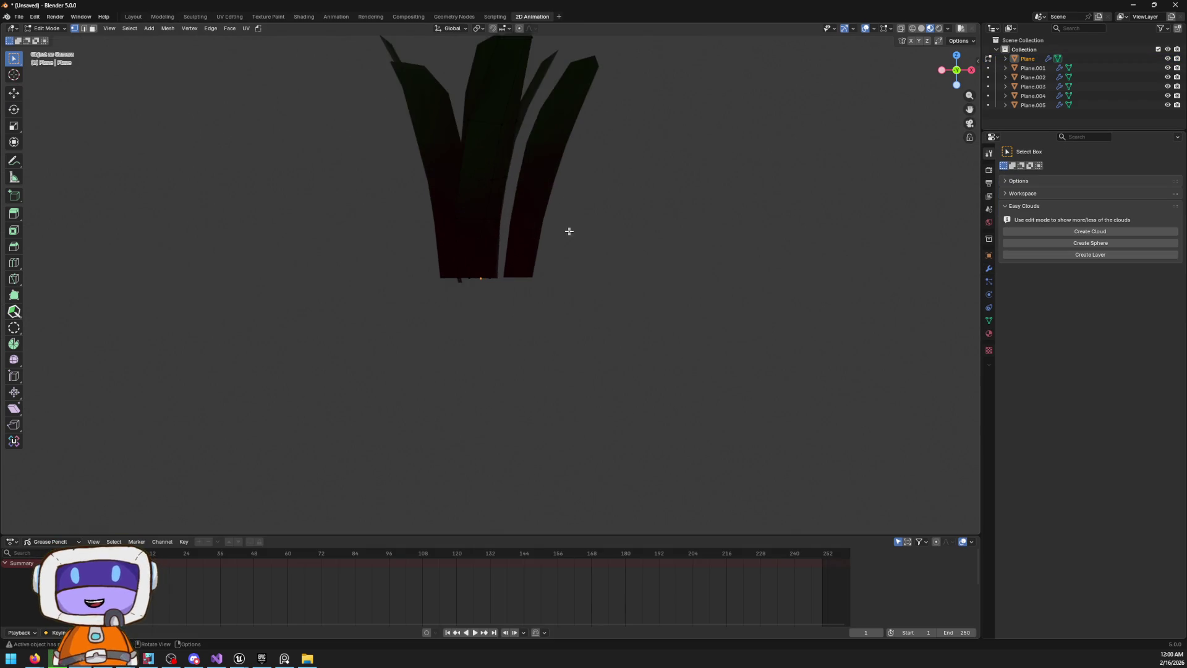
{"action": "key", "text": "KP_0"}
{"action": "scroll", "coordinate": [593, 248], "scroll_direction": "up", "scroll_amount": 8}
{"action": "mouse_move", "coordinate": [582, 190]}
{"action": "left_mouse_down"}
{"action": "mouse_move", "coordinate": [606, 223]}
{"action": "mouse_move", "coordinate": [612, 320]}
{"action": "mouse_move", "coordinate": [544, 4]}
{"action": "left_mouse_up"}
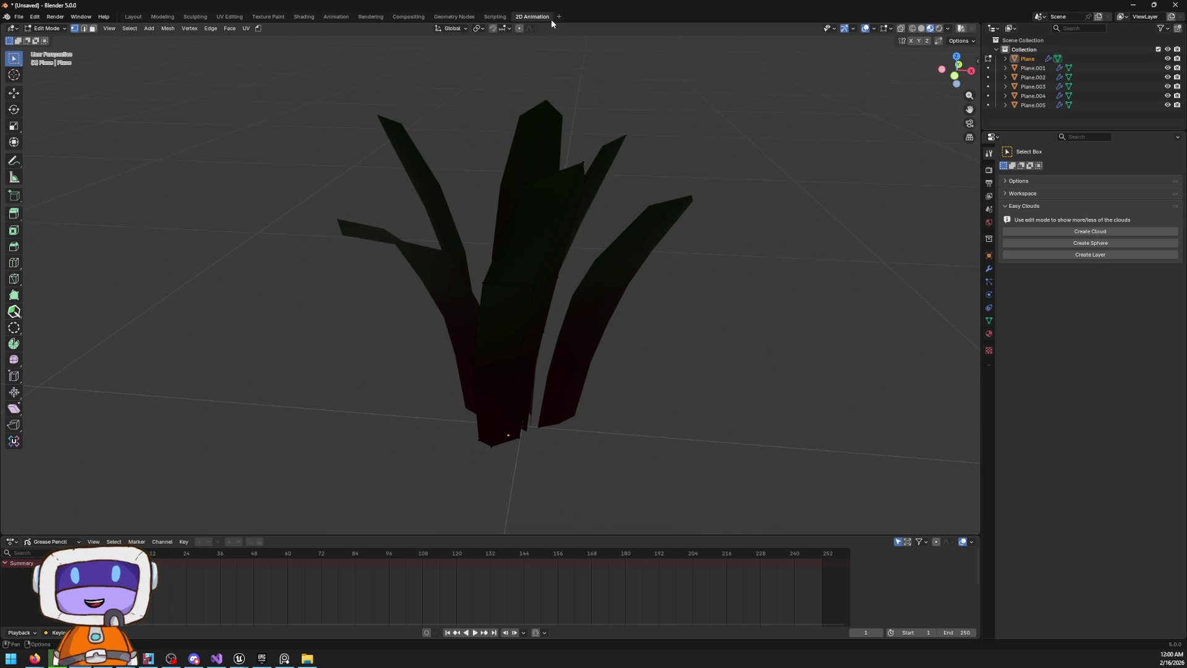
Add a 2D Full Canvas workspace and toggle its shading between Material Preview and Solid
{"action": "left_click", "coordinate": [561, 16]}
{"action": "mouse_move", "coordinate": [561, 42]}
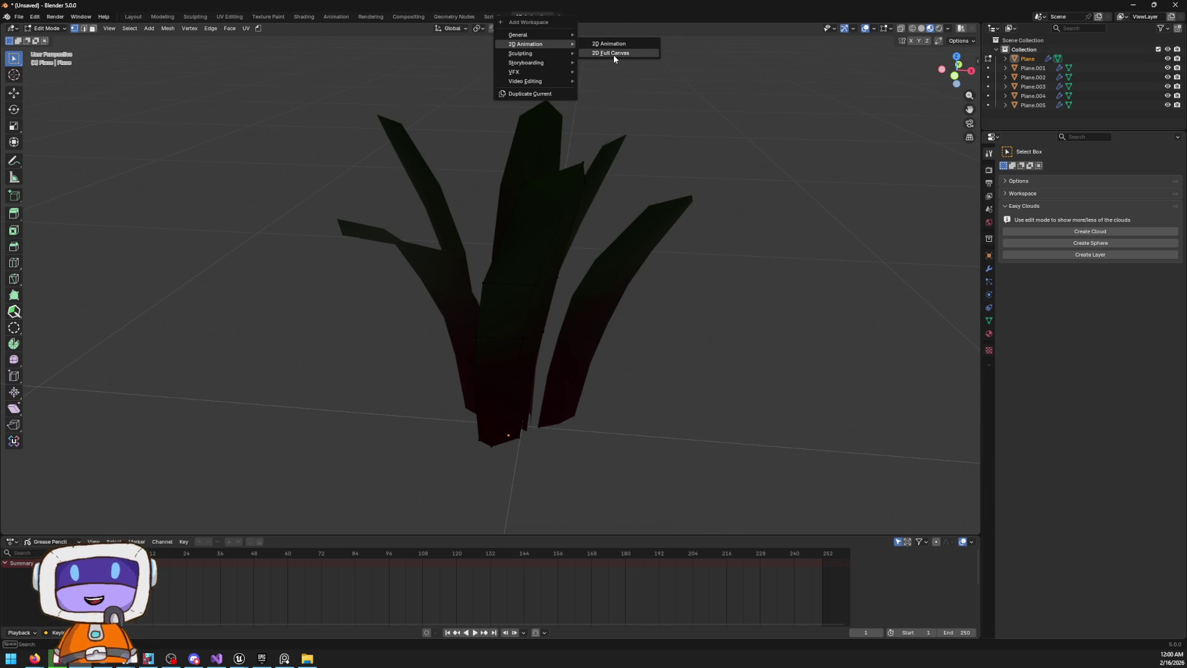
{"action": "left_click", "coordinate": [613, 54]}
{"action": "scroll", "coordinate": [631, 260], "scroll_direction": "up", "scroll_amount": 3}
{"action": "key", "text": "z"}
{"action": "left_click", "coordinate": [677, 374]}
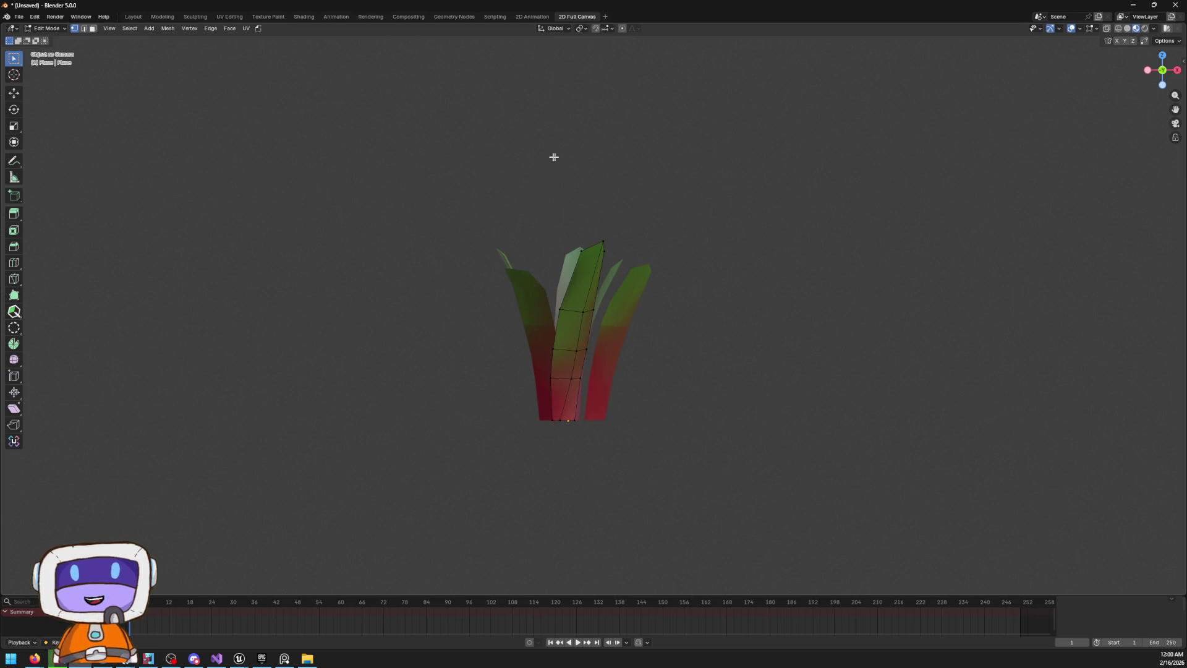
{"action": "key", "text": "z"}
{"action": "left_click", "coordinate": [674, 194]}
{"action": "key", "text": "z"}
{"action": "left_click", "coordinate": [583, 250]}
Switch the canvas to Object Mode and return to the Layout workspace
{"action": "left_click", "coordinate": [46, 29]}
{"action": "left_click", "coordinate": [55, 39]}
{"action": "left_click", "coordinate": [49, 28]}
{"action": "left_click", "coordinate": [12, 28]}
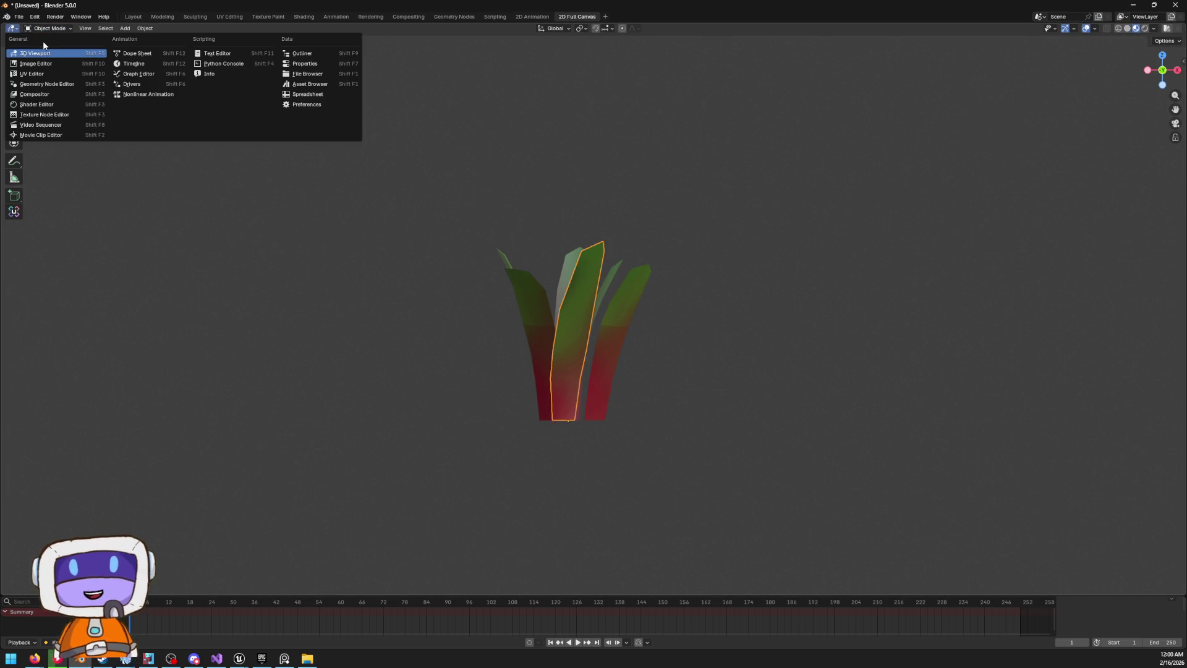
{"action": "left_click", "coordinate": [18, 17]}
{"action": "left_click", "coordinate": [133, 17]}
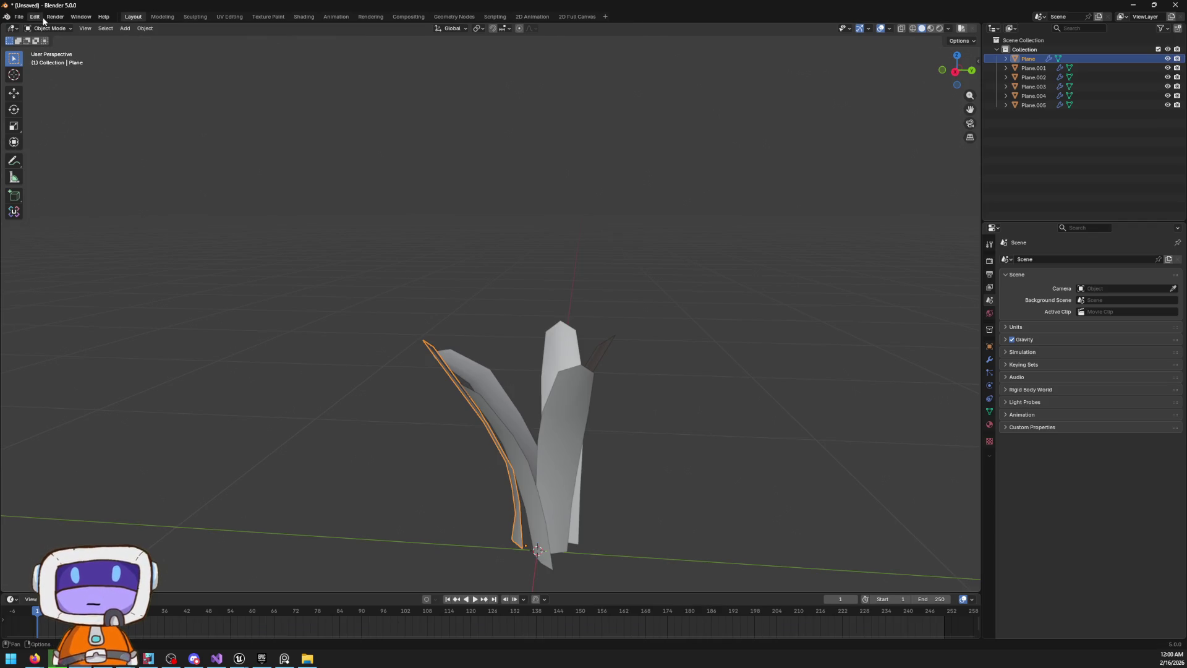
Save the plant scene as RandomPLant.blend
{"action": "left_click", "coordinate": [19, 17]}
{"action": "left_click", "coordinate": [47, 76]}
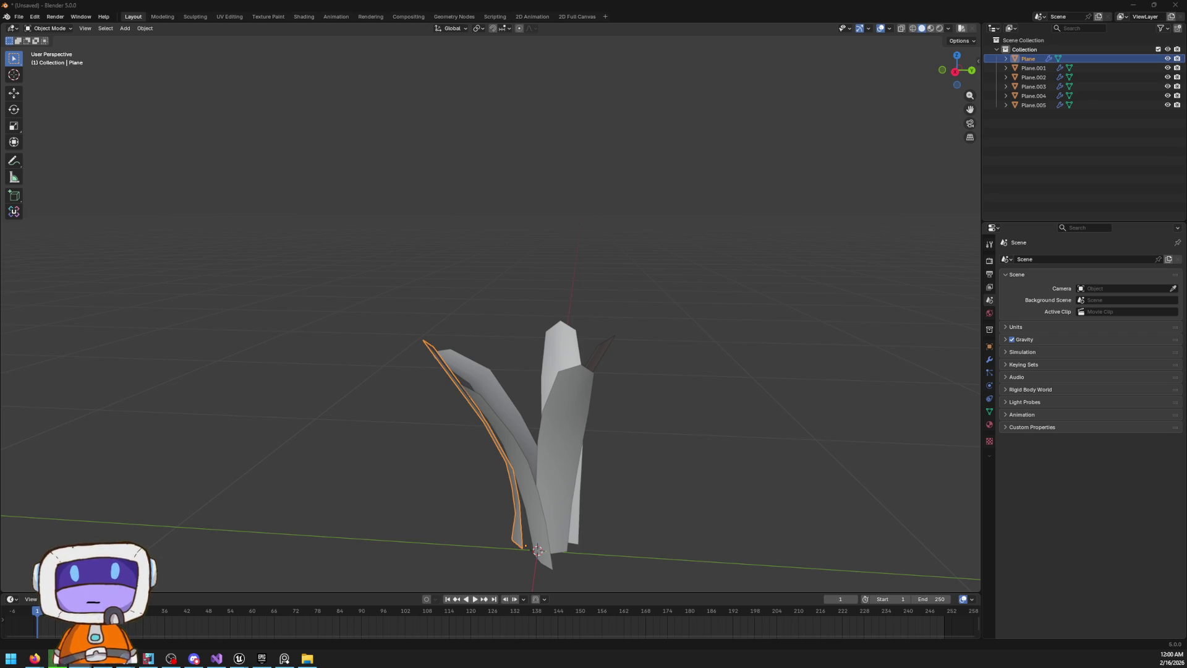
{"action": "key", "text": "Return"}
Start a new 2D Animation file, choosing Don't Save for the current changes
{"action": "left_click", "coordinate": [19, 17]}
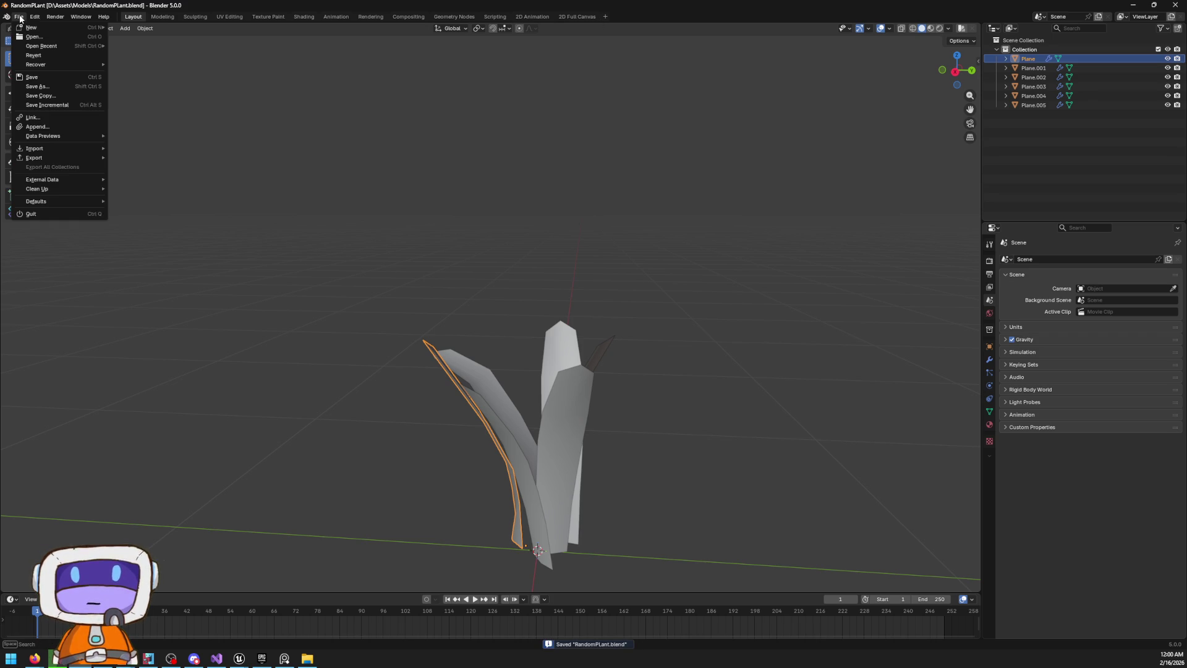
{"action": "mouse_move", "coordinate": [73, 27]}
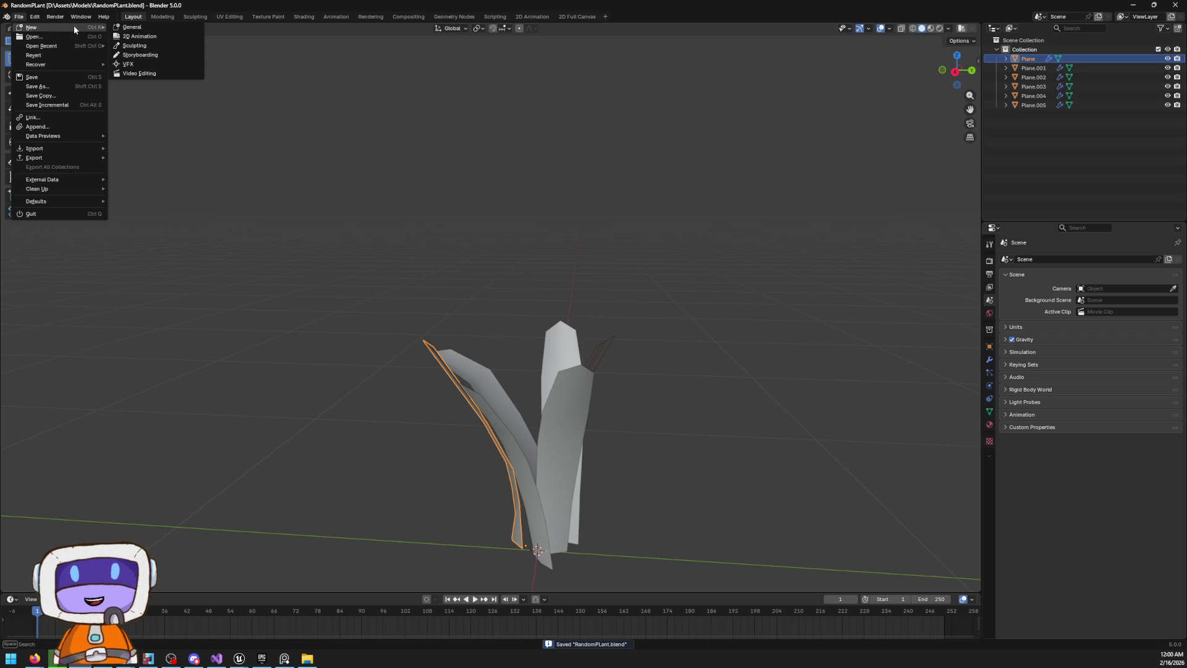
{"action": "left_click", "coordinate": [130, 36]}
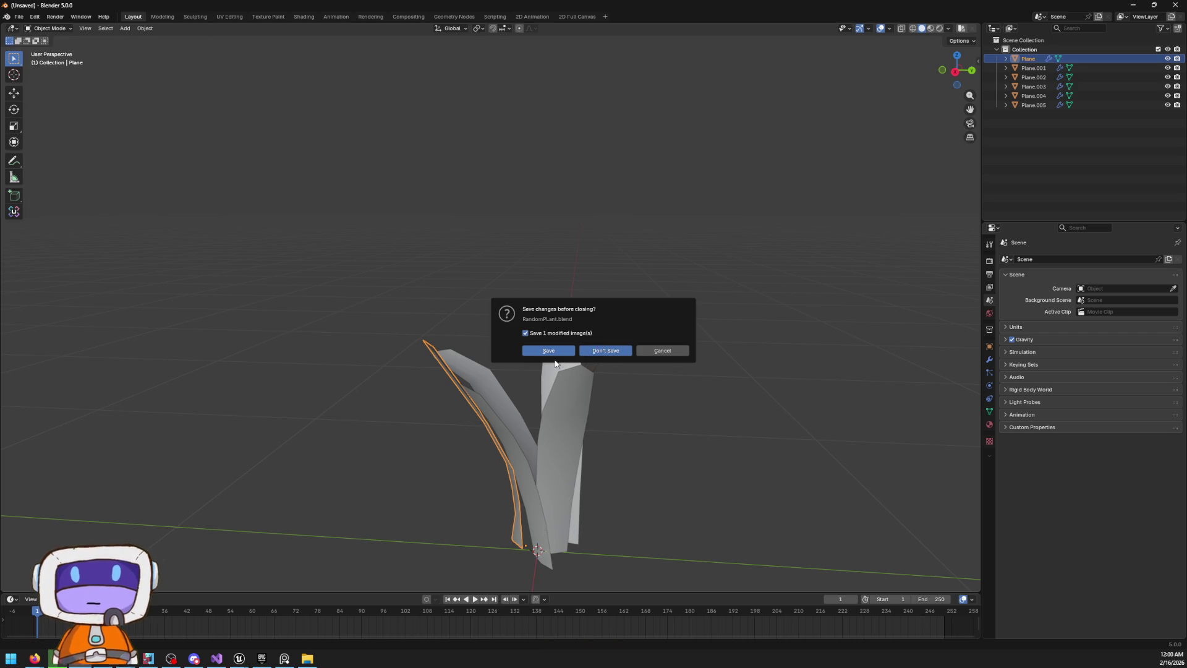
{"action": "left_click", "coordinate": [555, 350]}
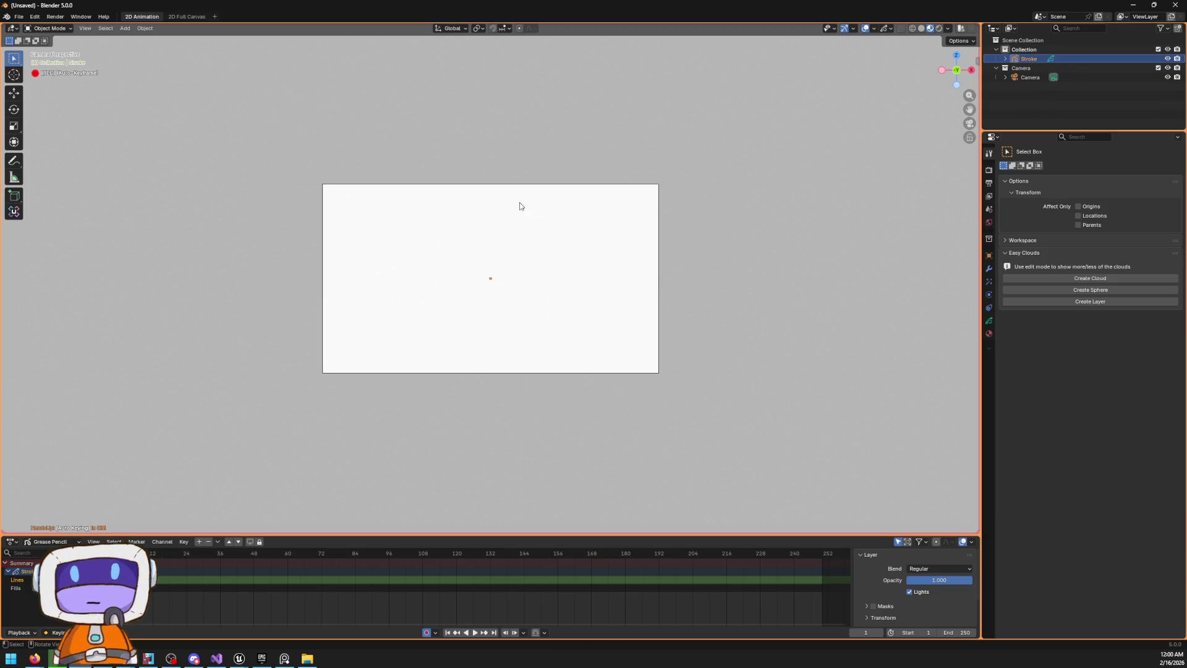
Deselect the existing Stroke, add a sample Grease Pencil stroke Stroke.001 and enter its Edit Mode
{"action": "scroll", "coordinate": [526, 207], "scroll_direction": "up", "scroll_amount": 4}
{"action": "left_click", "coordinate": [389, 247]}
{"action": "scroll", "coordinate": [387, 228], "scroll_direction": "up", "scroll_amount": 2}
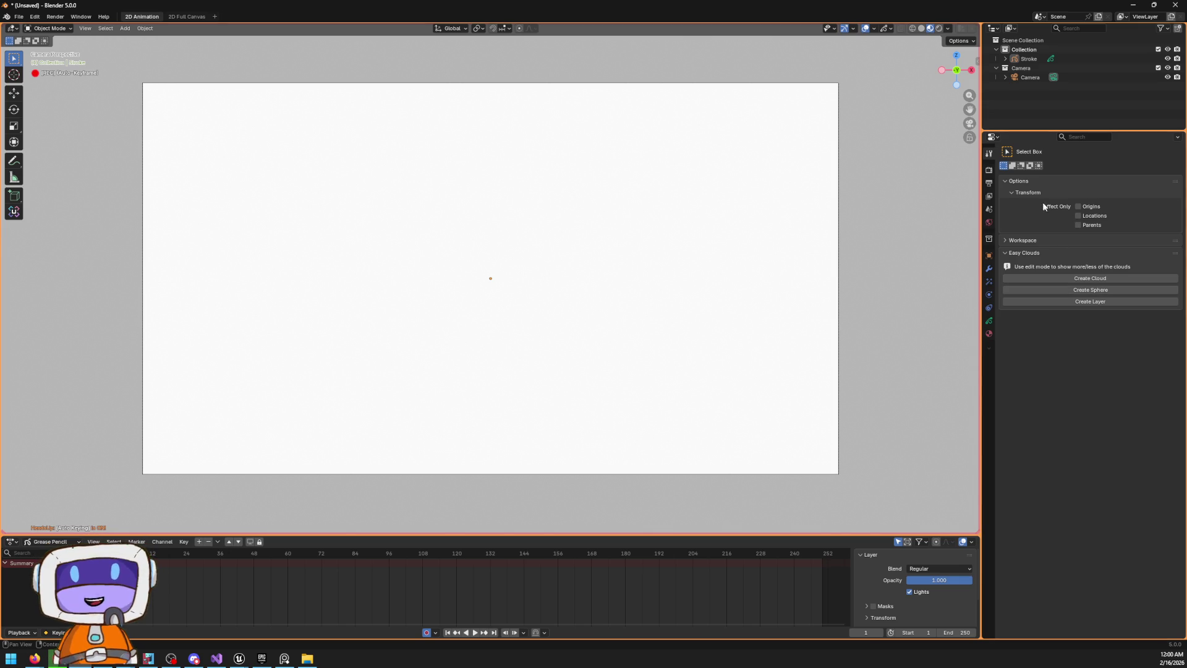
{"action": "left_click", "coordinate": [125, 28]}
{"action": "left_click", "coordinate": [187, 19]}
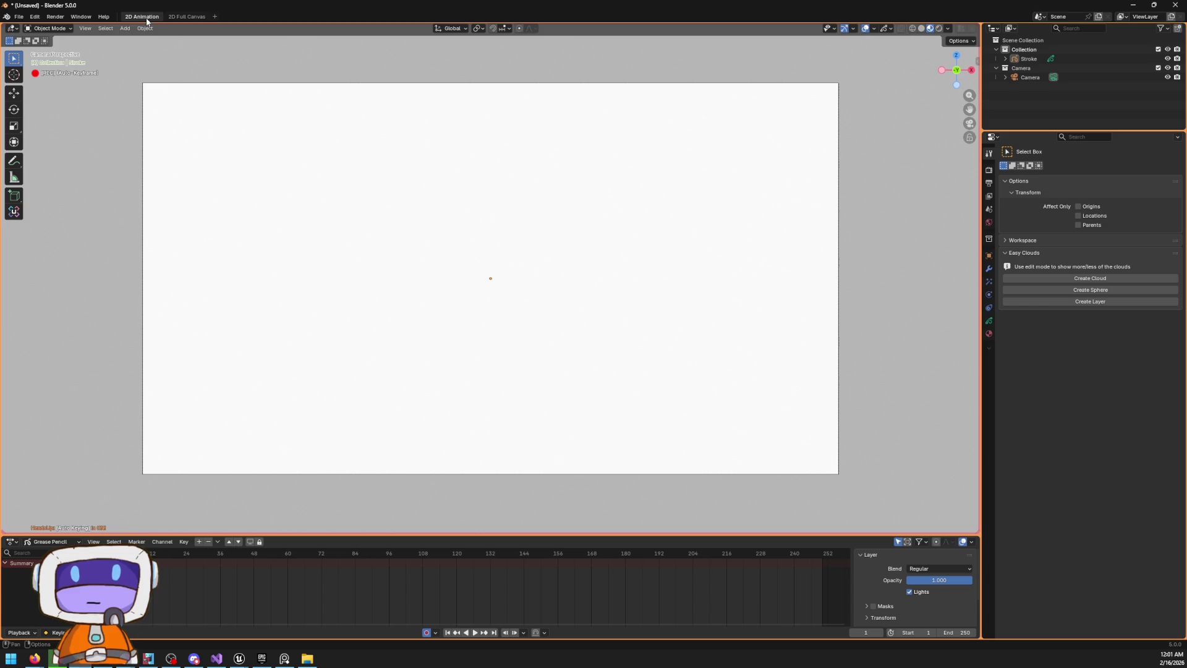
{"action": "left_click", "coordinate": [125, 28]}
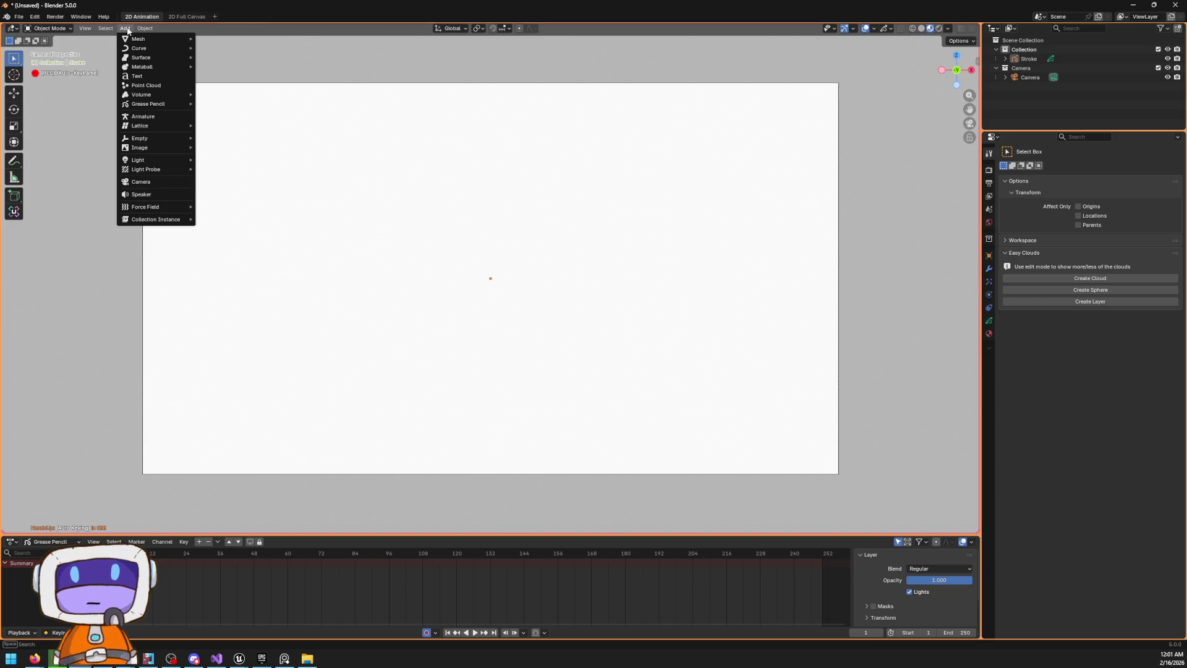
{"action": "mouse_move", "coordinate": [151, 103]}
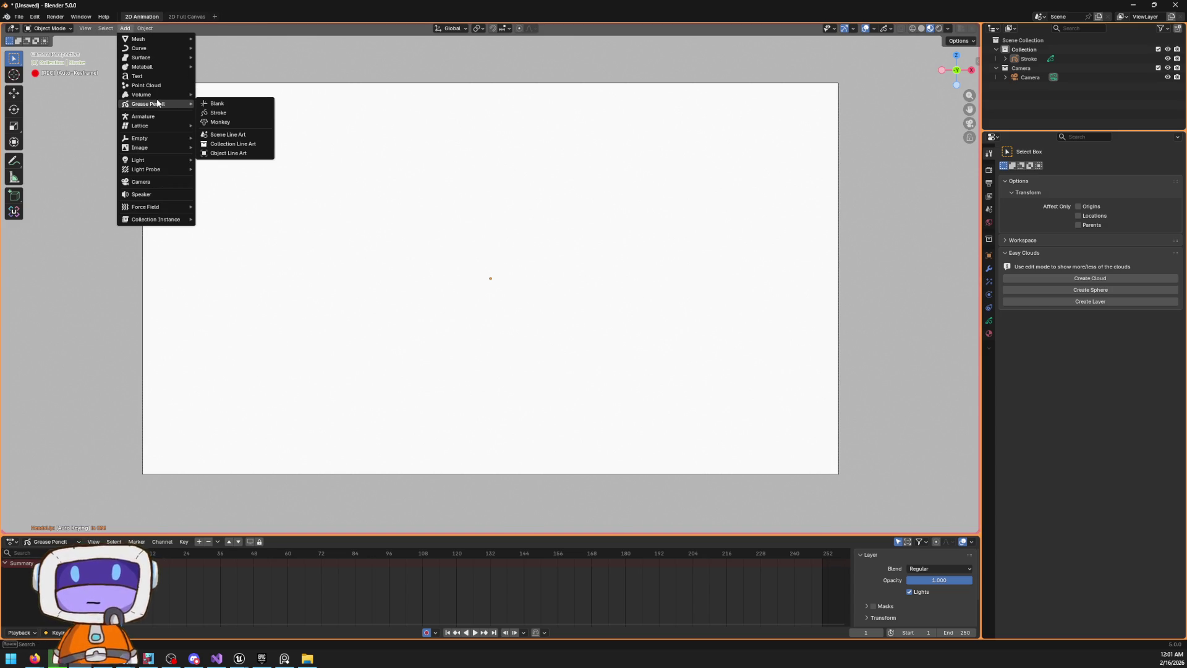
{"action": "left_click", "coordinate": [218, 113]}
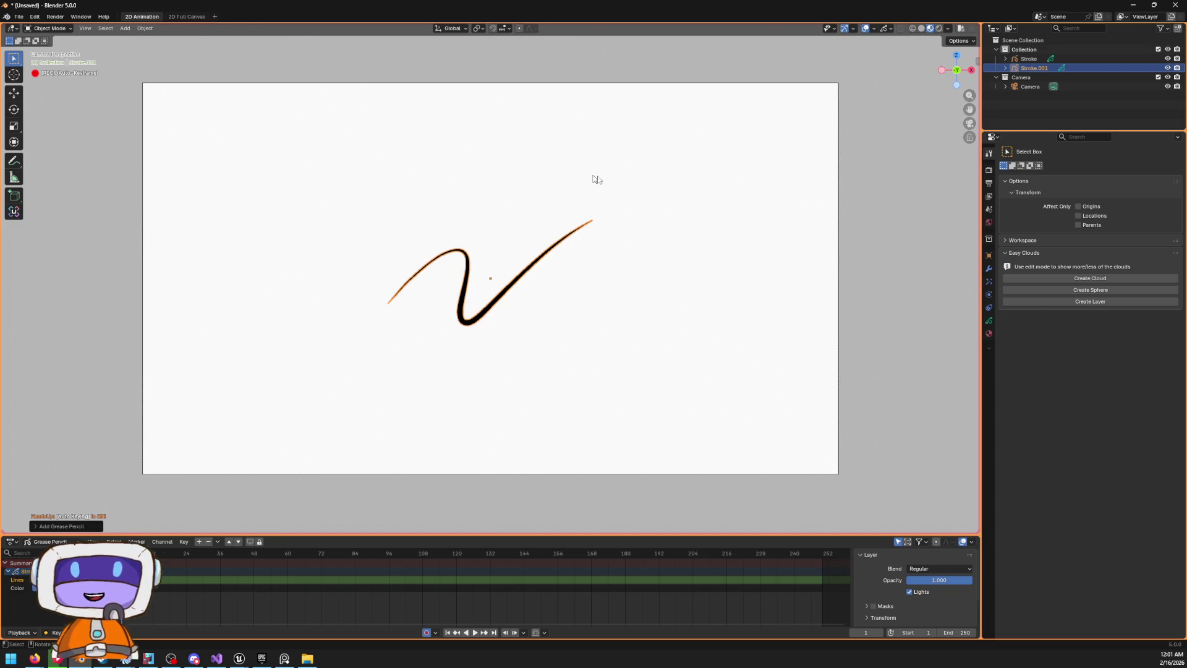
{"action": "left_click", "coordinate": [501, 271]}
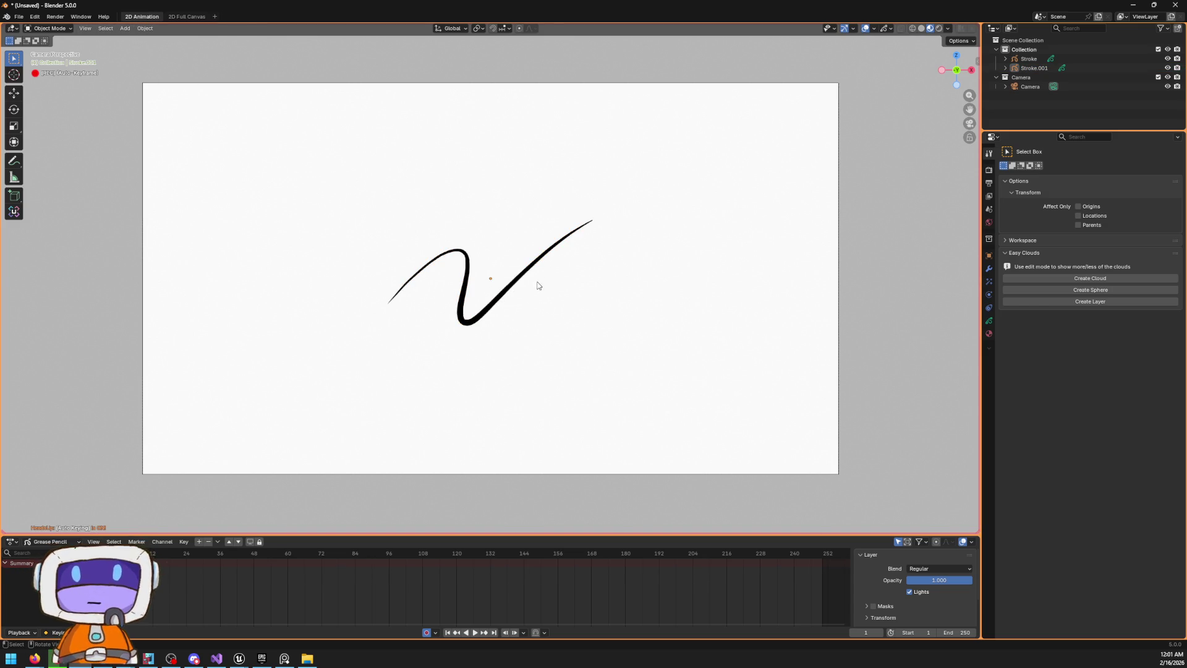
{"action": "key", "text": "Tab"}
Try the Pen, Move and Bend tools on Stroke.001, then undo with Ctrl+Z to remove it
{"action": "left_click", "coordinate": [368, 195]}
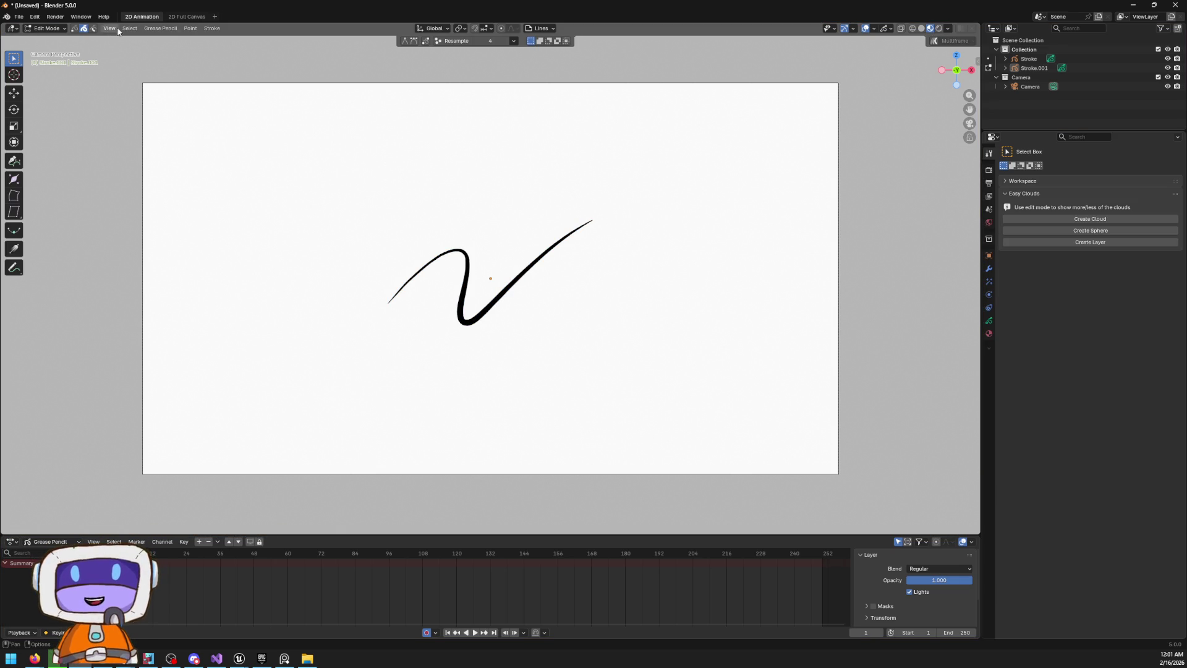
{"action": "left_click", "coordinate": [160, 29]}
{"action": "mouse_move", "coordinate": [109, 29]}
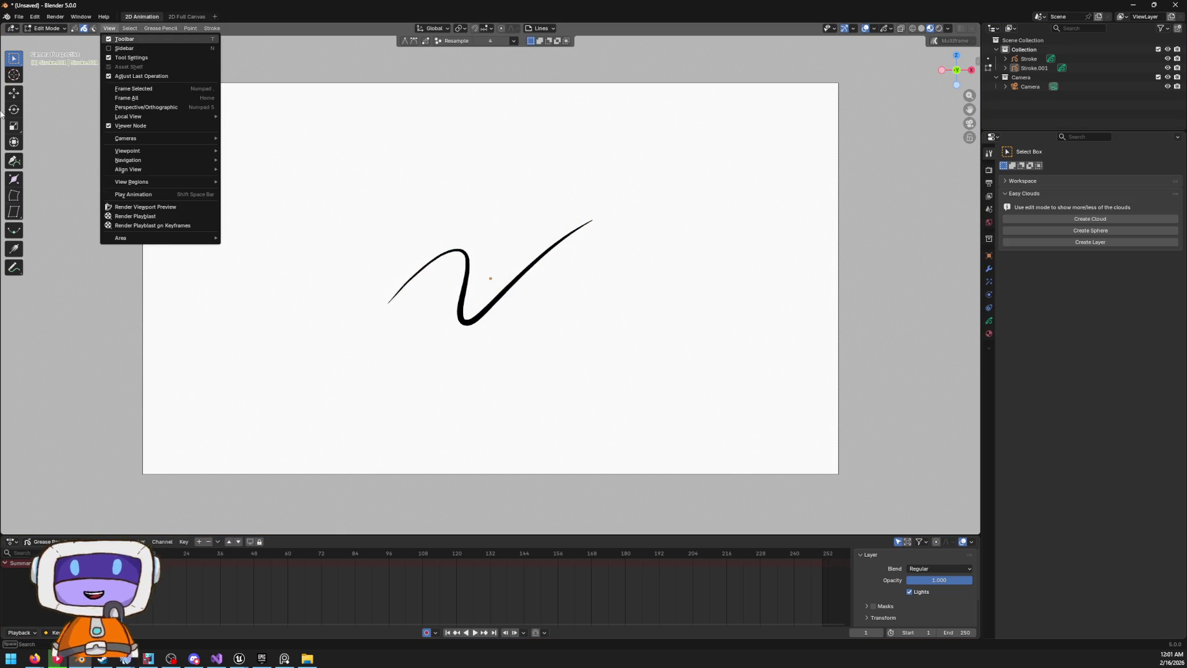
{"action": "left_click", "coordinate": [13, 162]}
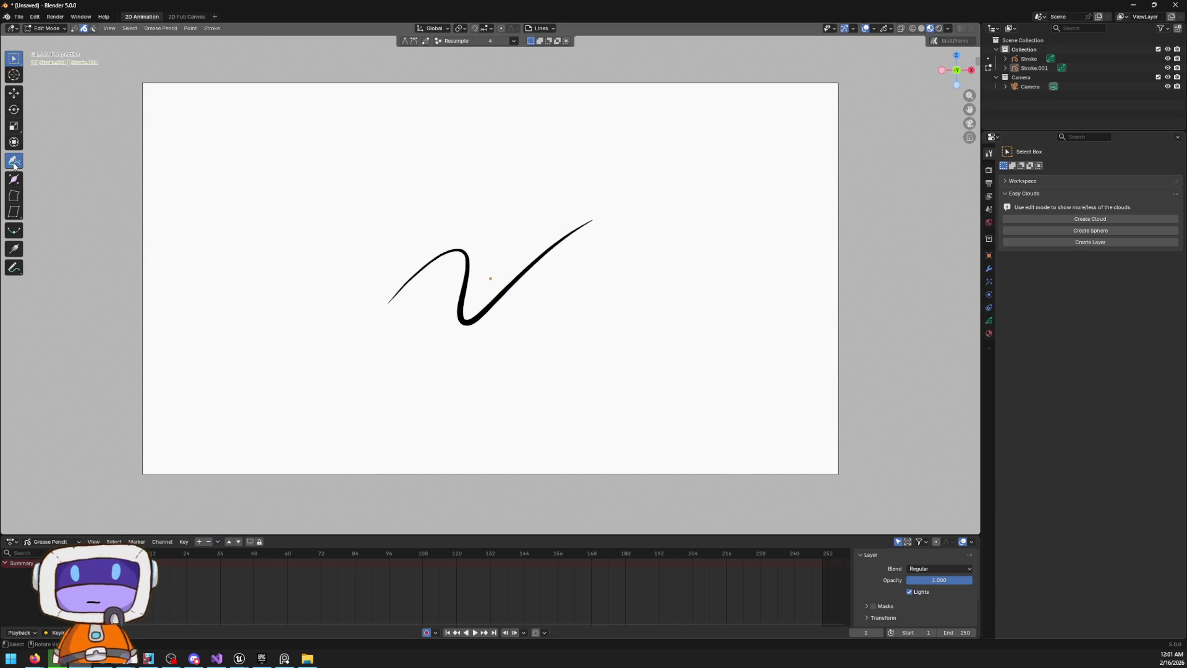
{"action": "left_click", "coordinate": [13, 162]}
{"action": "left_click", "coordinate": [303, 217]}
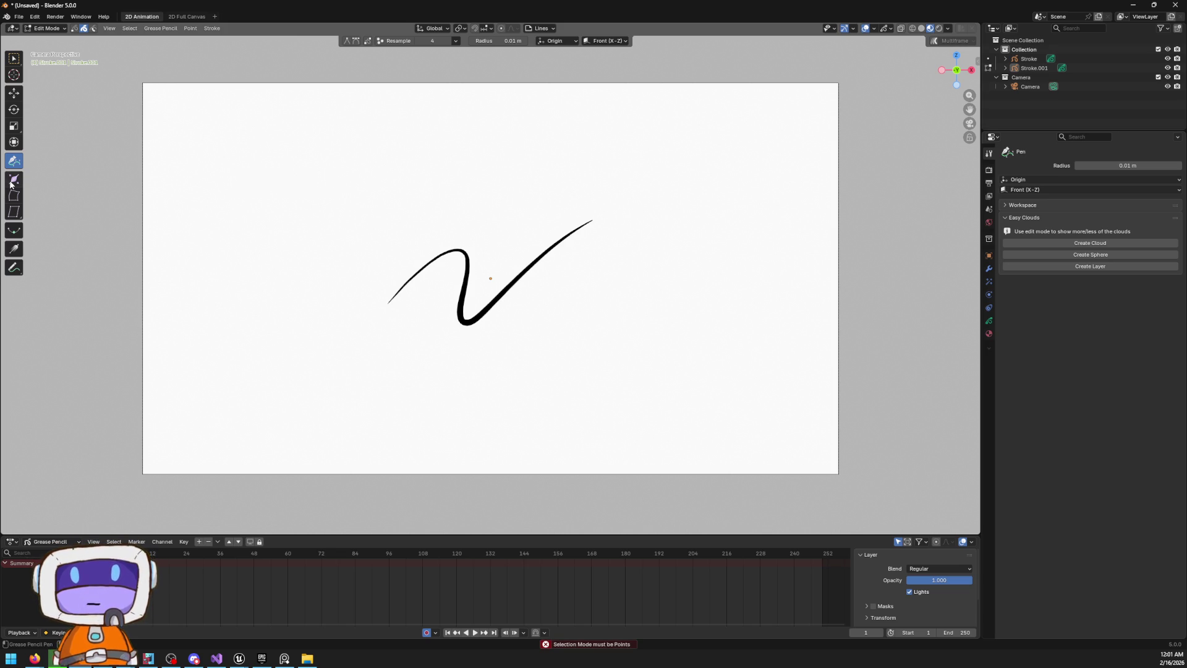
{"action": "left_click", "coordinate": [12, 95]}
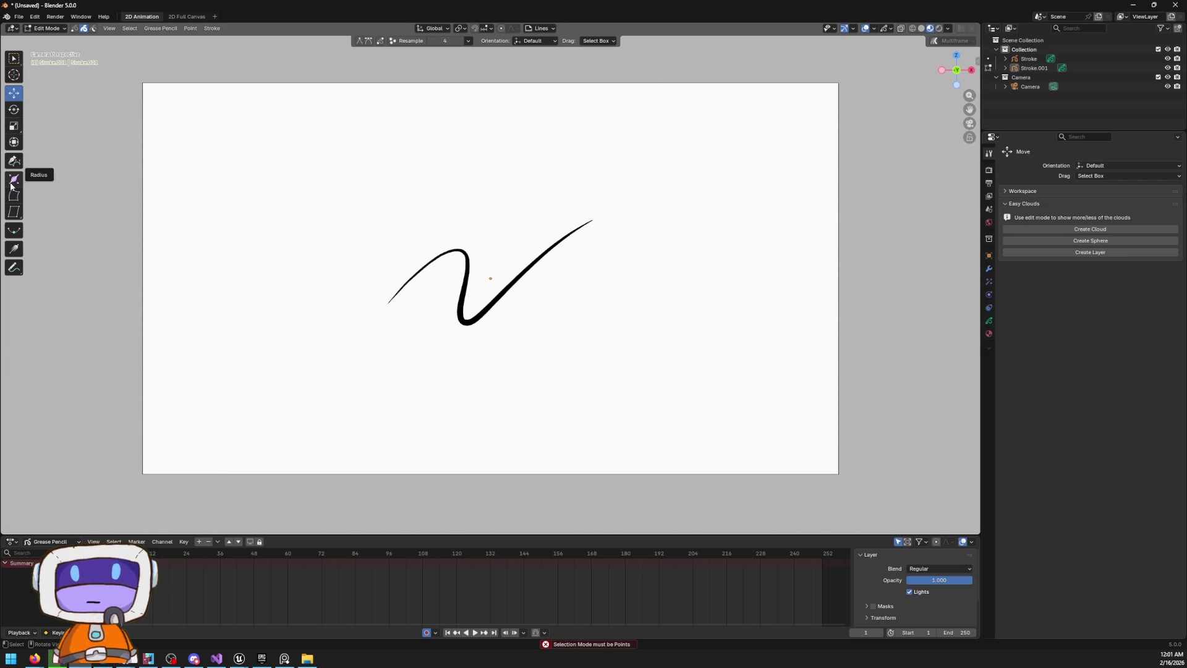
{"action": "left_click", "coordinate": [15, 195]}
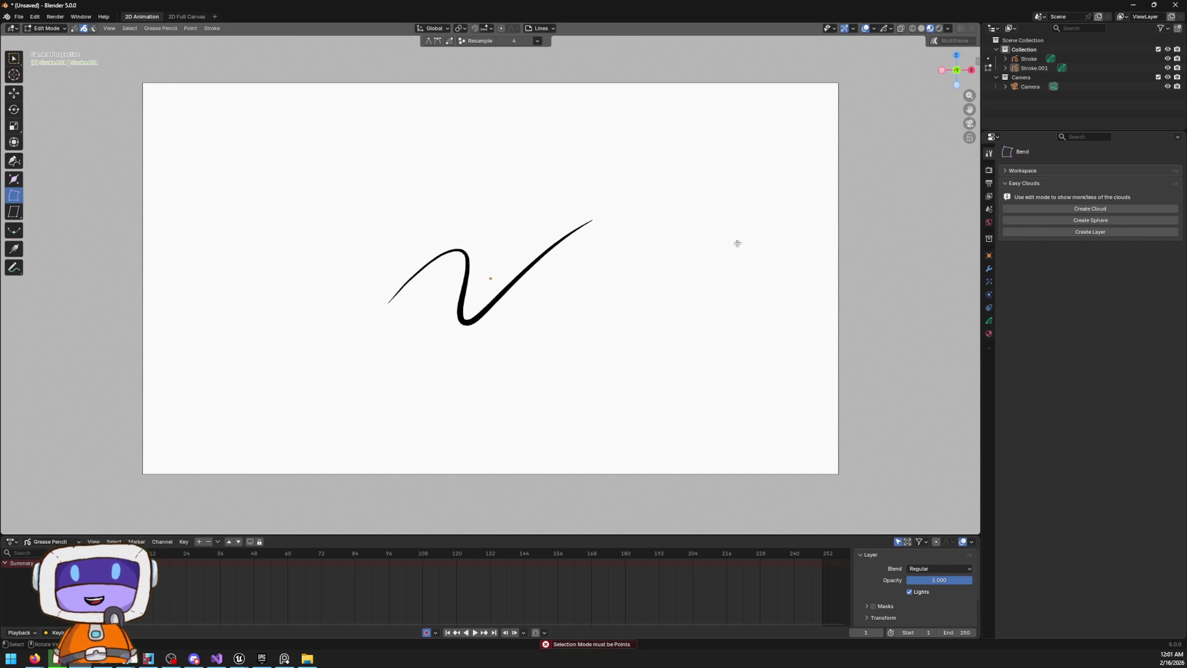
{"action": "right_click", "coordinate": [566, 247]}
{"action": "key", "text": "ctrl+z"}
{"action": "key", "text": "ctrl+z"}
{"action": "key", "text": "ctrl+z"}
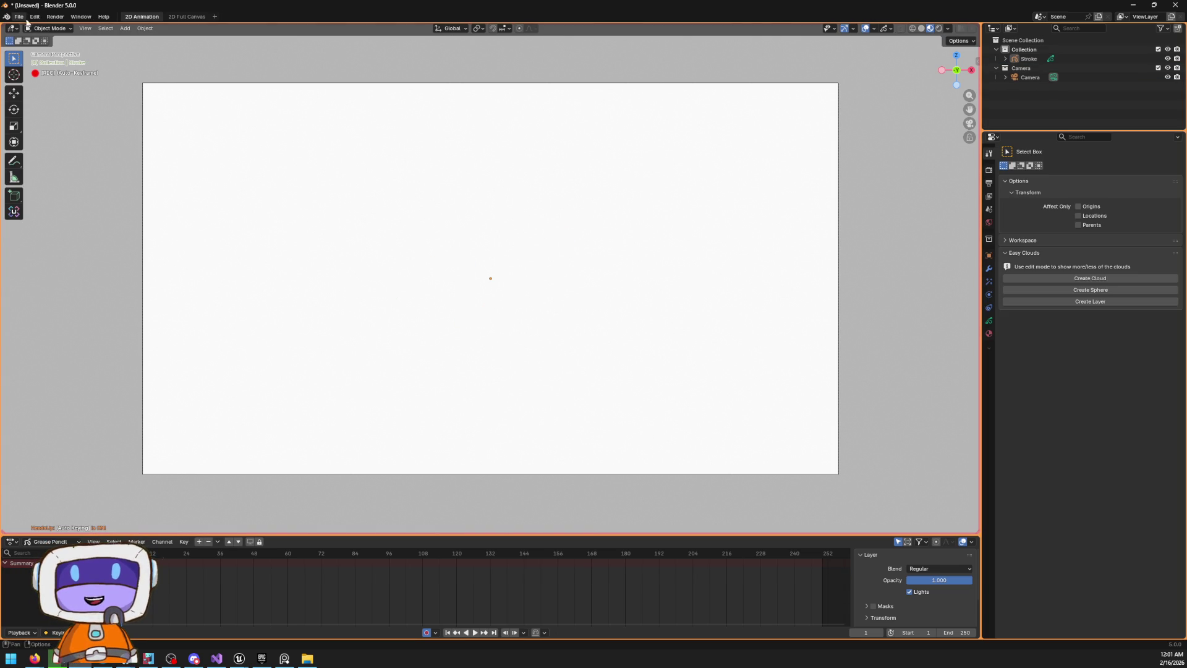
Create a File > New > Storyboarding file, choosing Don't Save for untitled.blend
{"action": "left_click", "coordinate": [19, 17]}
{"action": "mouse_move", "coordinate": [40, 28]}
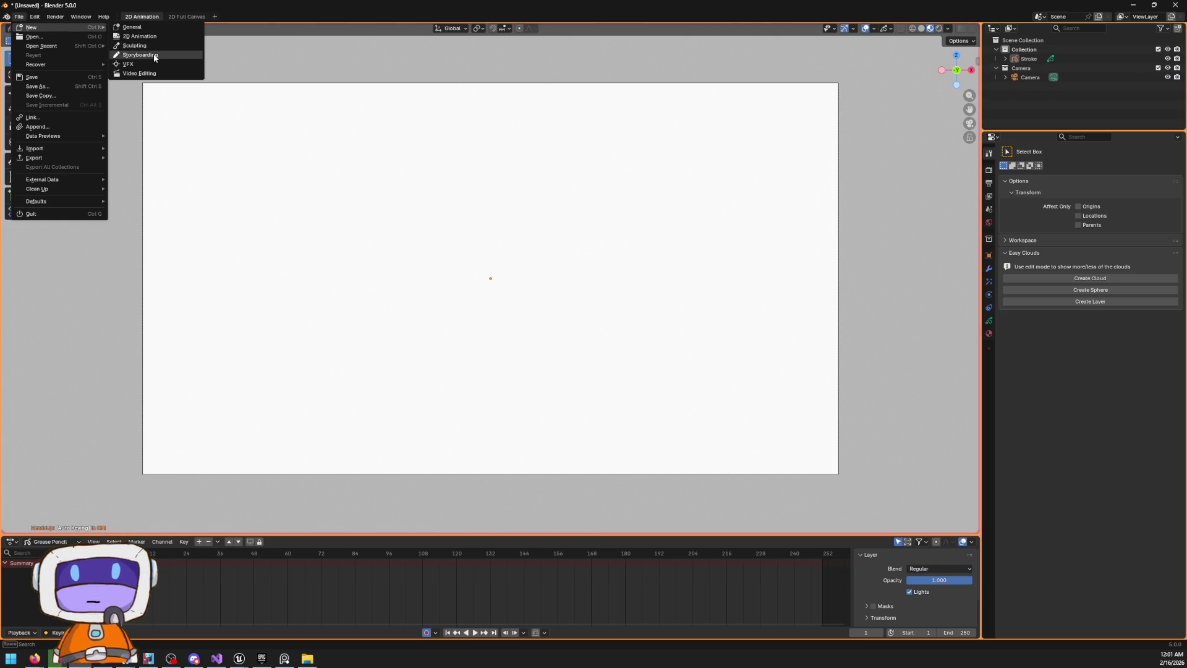
{"action": "left_click", "coordinate": [139, 54]}
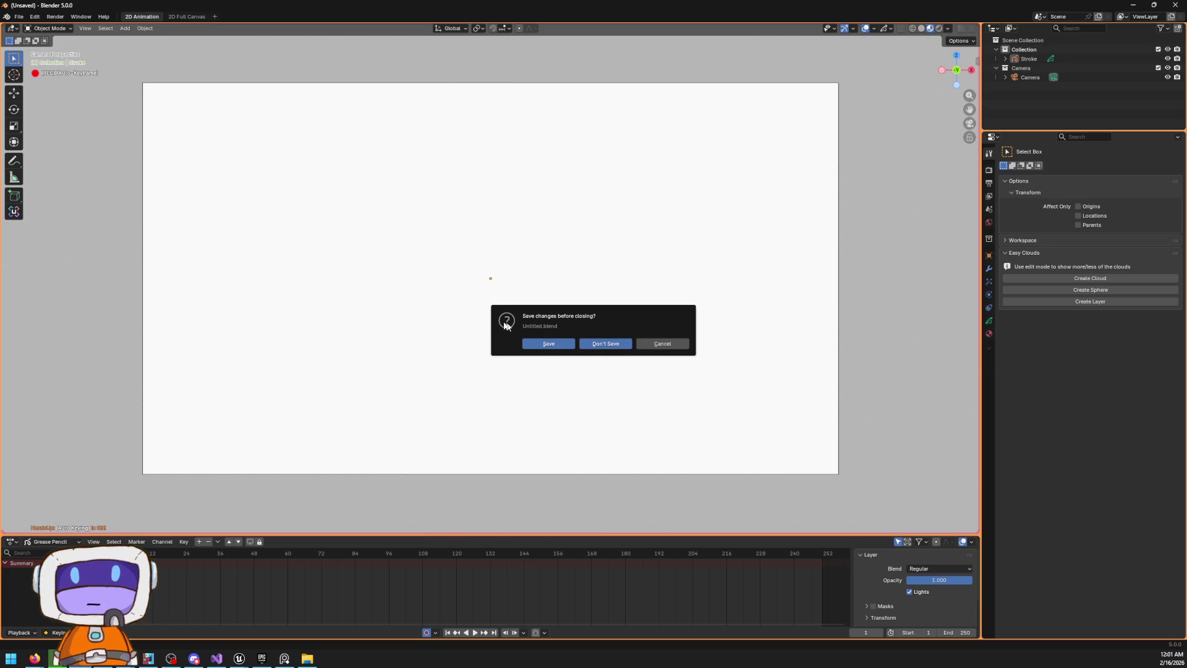
{"action": "left_click", "coordinate": [608, 346]}
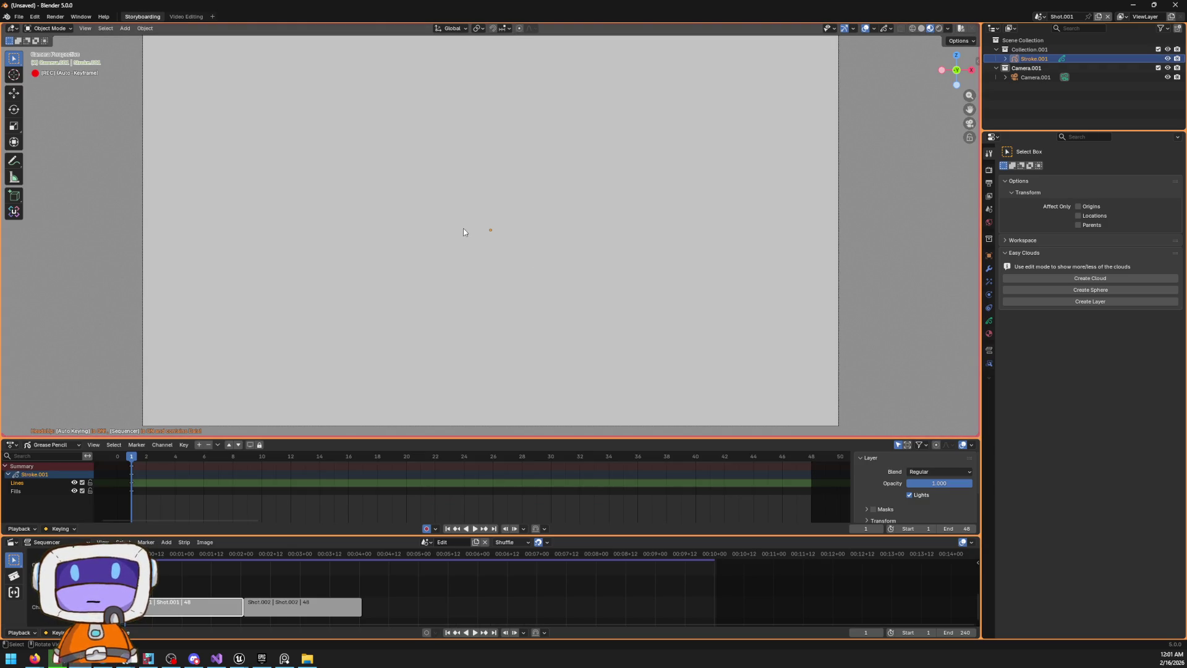
Check the stroke's modifiers, switch to Draw Mode and draw a freehand line across the canvas
{"action": "left_click", "coordinate": [988, 256]}
{"action": "left_click", "coordinate": [988, 269]}
{"action": "left_click", "coordinate": [989, 256]}
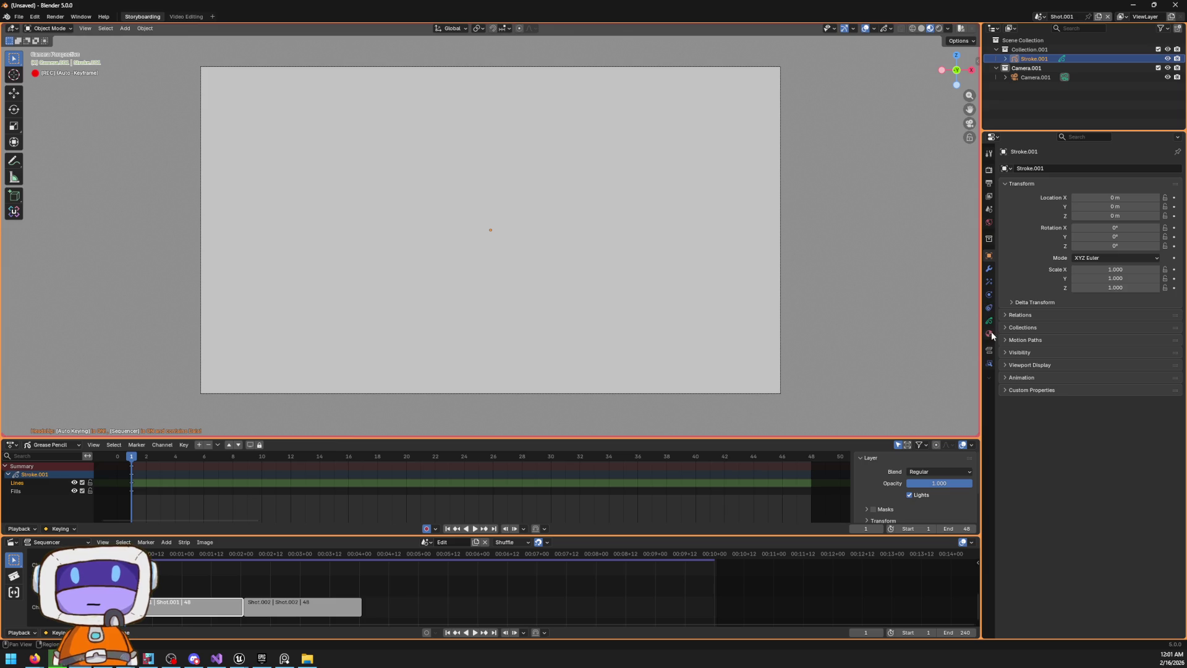
{"action": "left_click", "coordinate": [55, 30]}
{"action": "left_click", "coordinate": [51, 70]}
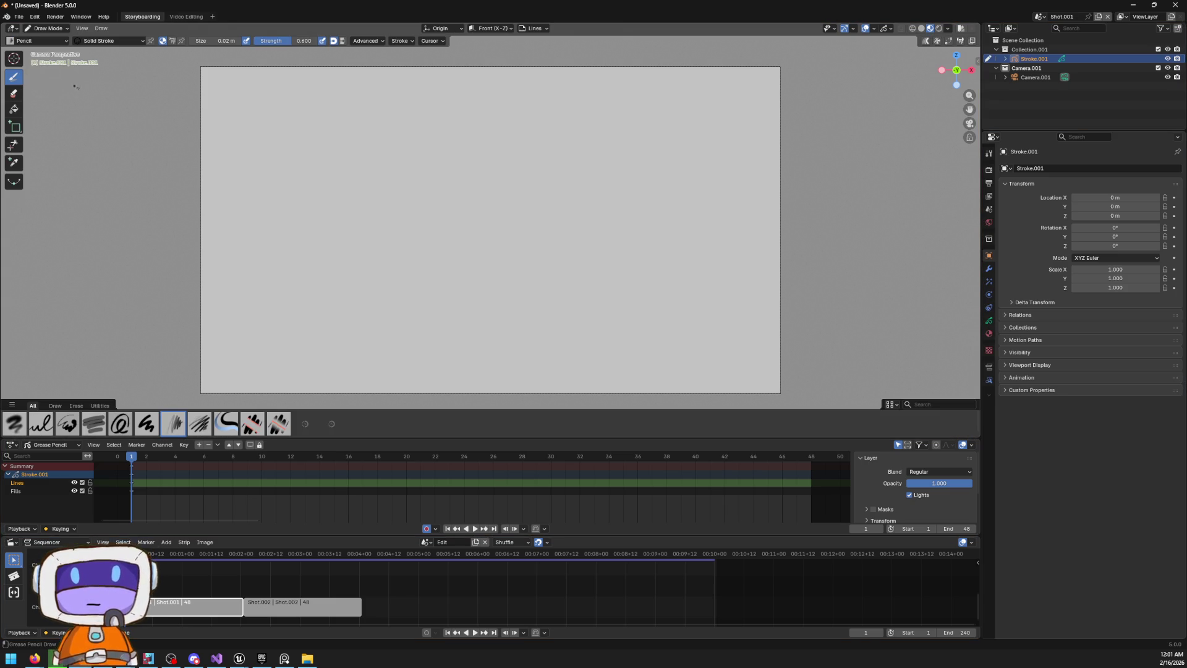
{"action": "mouse_move", "coordinate": [389, 202]}
{"action": "left_mouse_down"}
{"action": "mouse_move", "coordinate": [473, 268]}
{"action": "mouse_move", "coordinate": [562, 204]}
{"action": "left_mouse_up"}
{"action": "scroll", "coordinate": [546, 228], "scroll_direction": "up", "scroll_amount": 5}
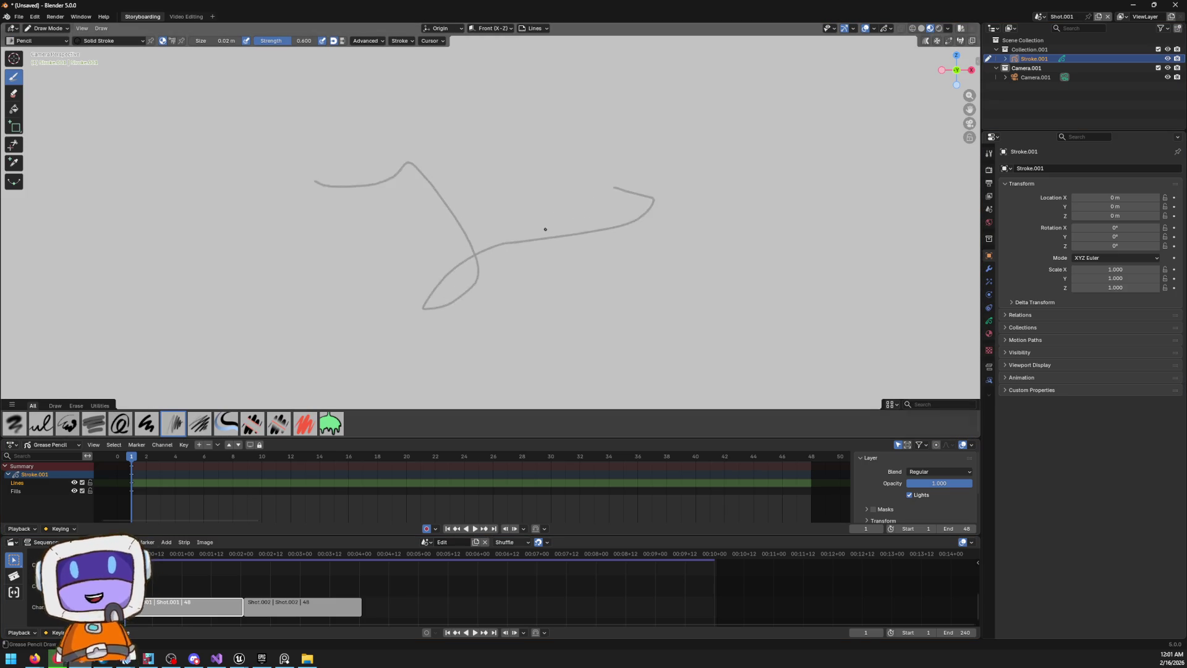
{"action": "scroll", "coordinate": [530, 215], "scroll_direction": "down", "scroll_amount": 3}
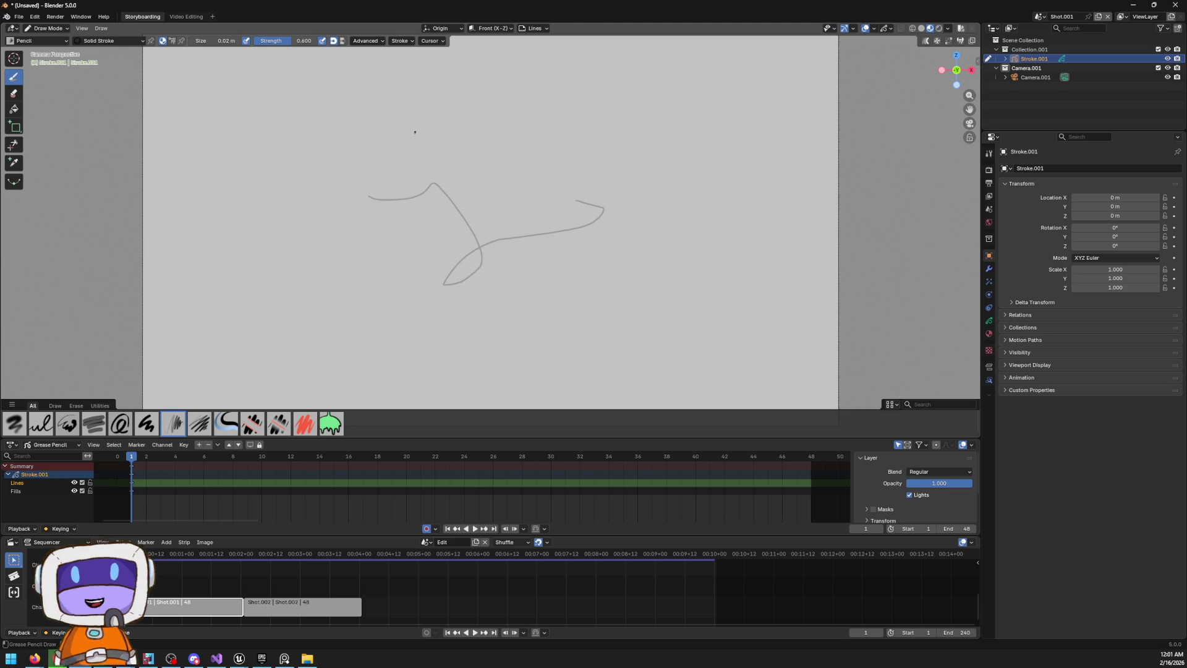
Draw a J-shaped line, a large arching curve and a looping stroke on Shot.001's canvas
{"action": "left_click", "coordinate": [47, 28]}
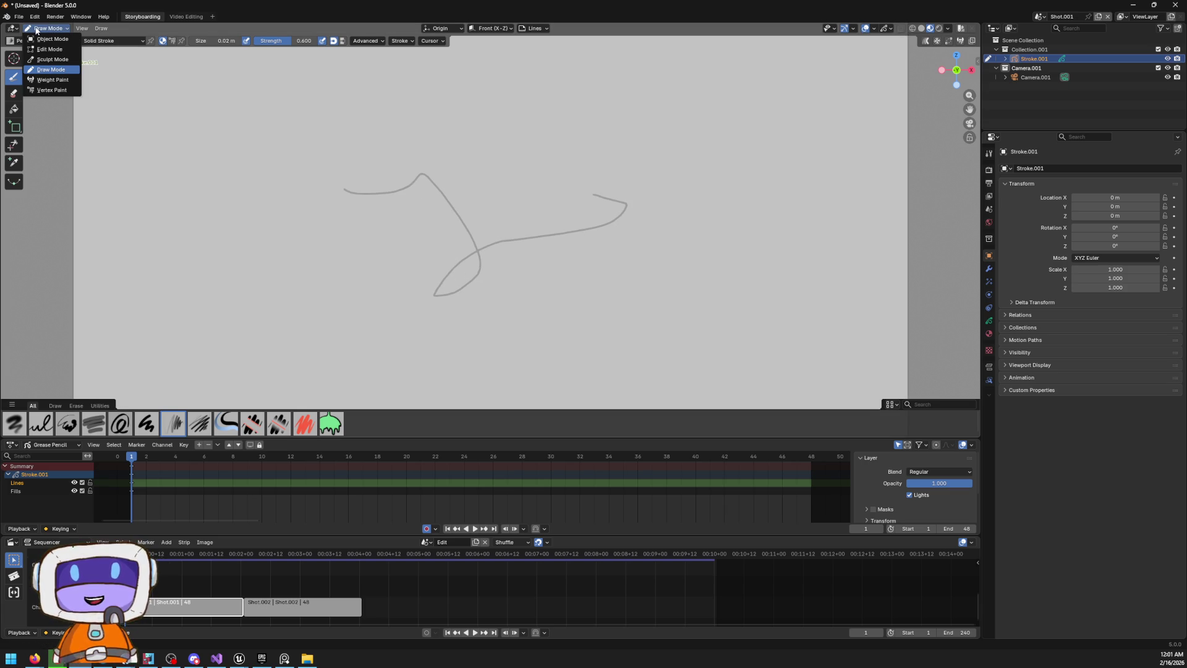
{"action": "scroll", "coordinate": [548, 185], "scroll_direction": "down", "scroll_amount": 1}
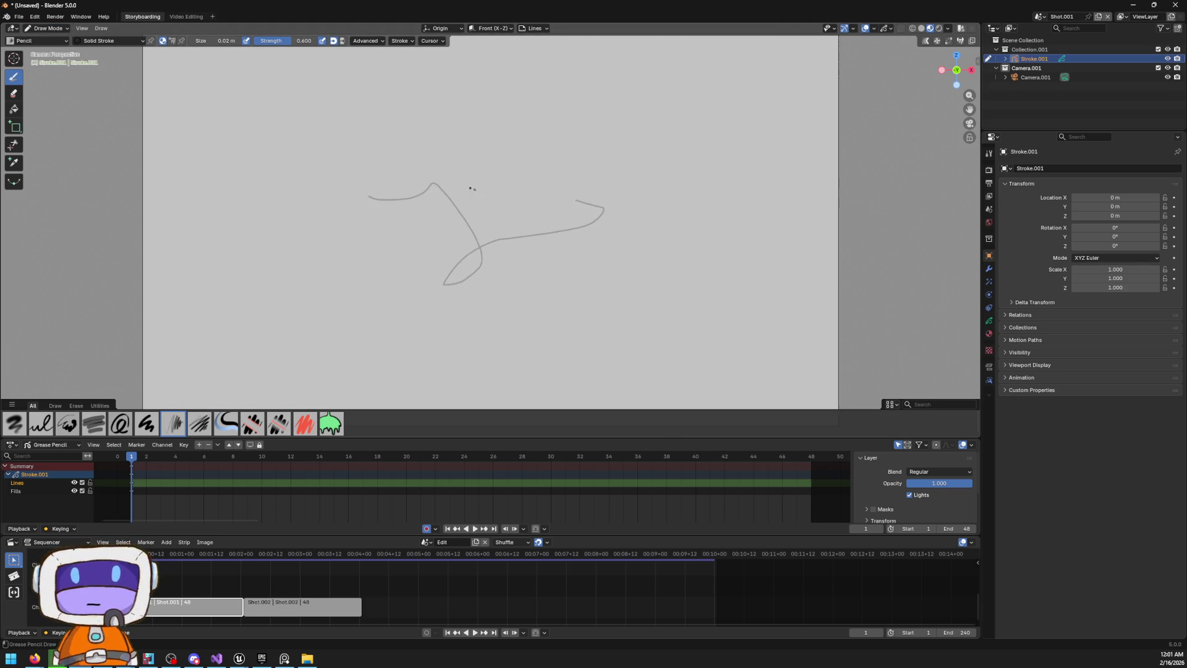
{"action": "scroll", "coordinate": [547, 184], "scroll_direction": "up", "scroll_amount": 1}
{"action": "key", "text": "alt+Tab"}
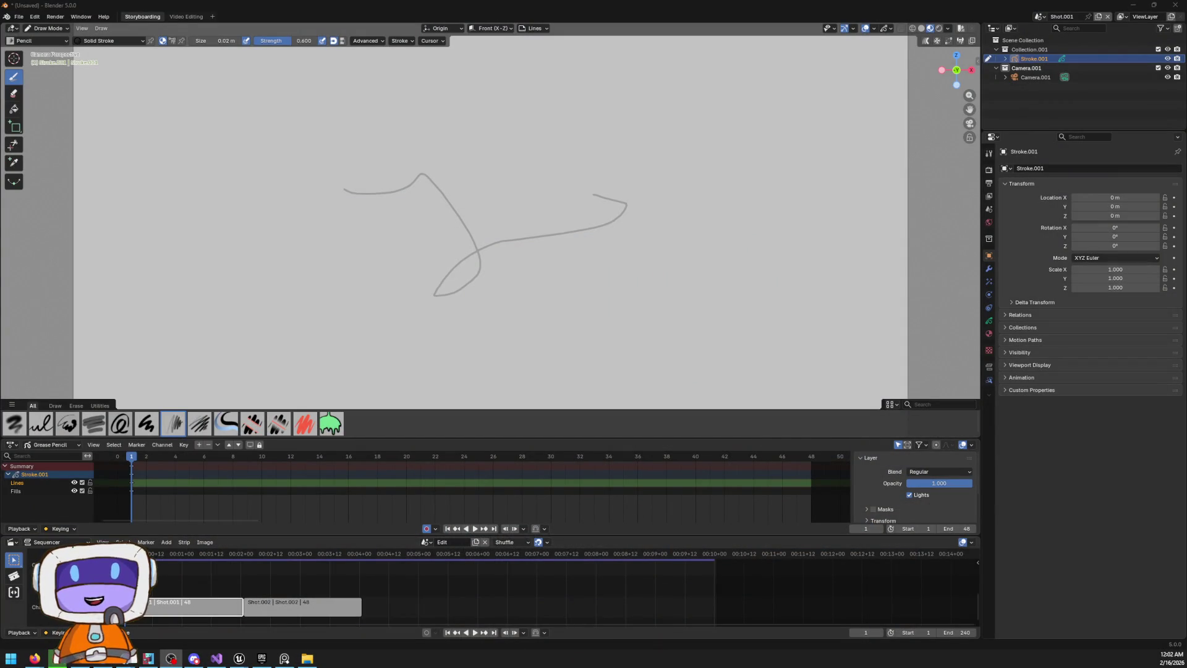
{"action": "mouse_move", "coordinate": [560, 154]}
{"action": "left_mouse_down"}
{"action": "mouse_move", "coordinate": [556, 284]}
{"action": "mouse_move", "coordinate": [672, 256]}
{"action": "left_mouse_up"}
{"action": "left_click_drag", "start_coordinate": [584, 196], "coordinate": [608, 263]}
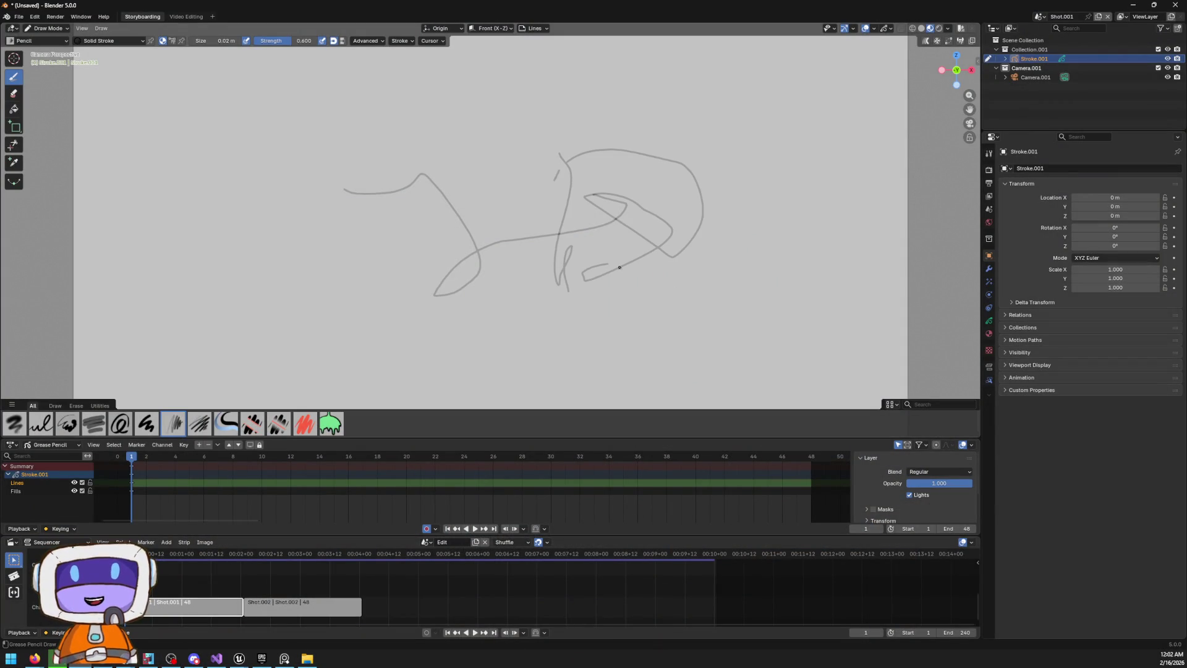
{"action": "left_click", "coordinate": [989, 270]}
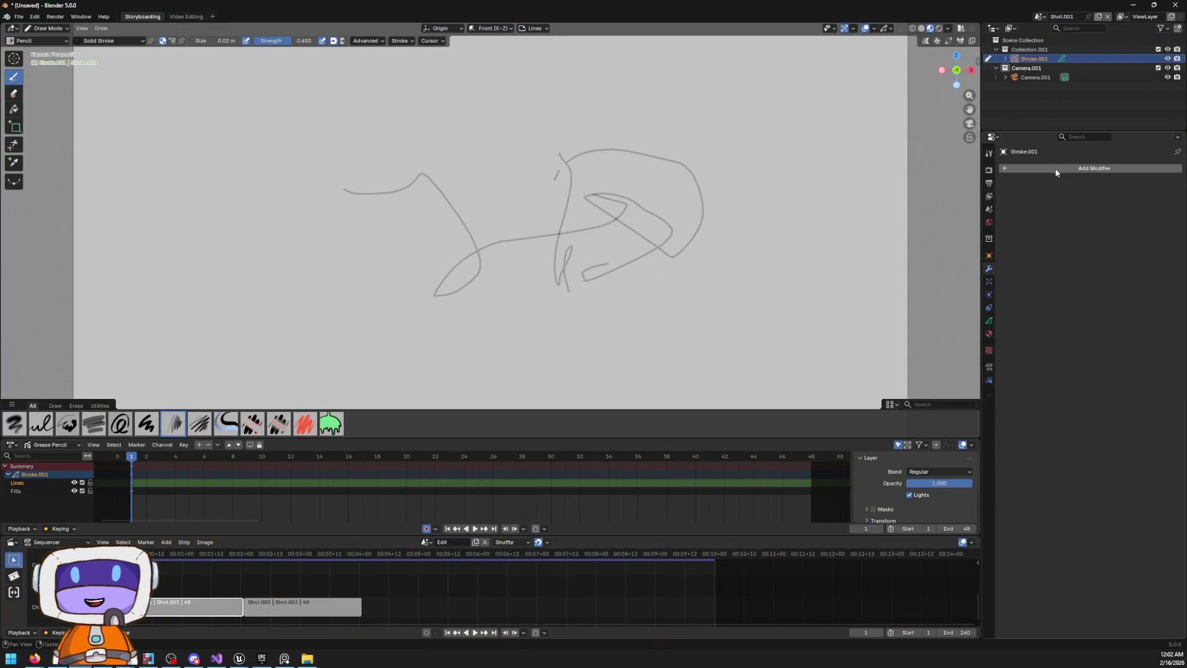
Add a Time Offset modifier to the strokes and adjust its Frame Offset
{"action": "left_click", "coordinate": [1038, 169]}
{"action": "mouse_move", "coordinate": [1066, 187]}
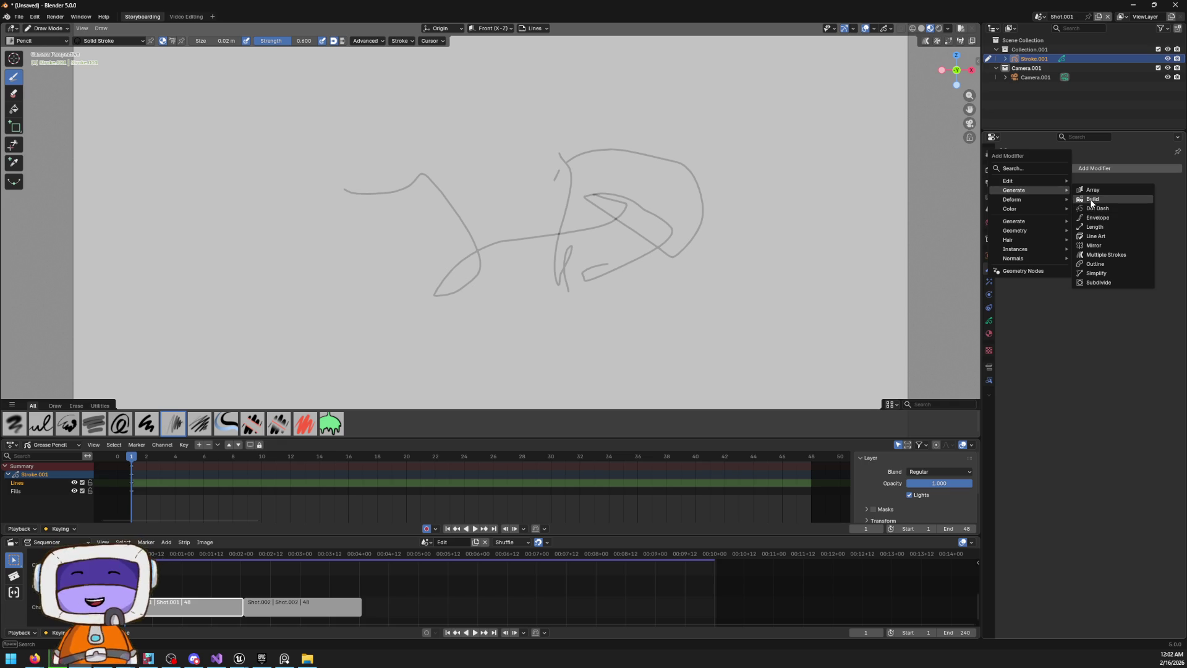
{"action": "mouse_move", "coordinate": [1040, 202]}
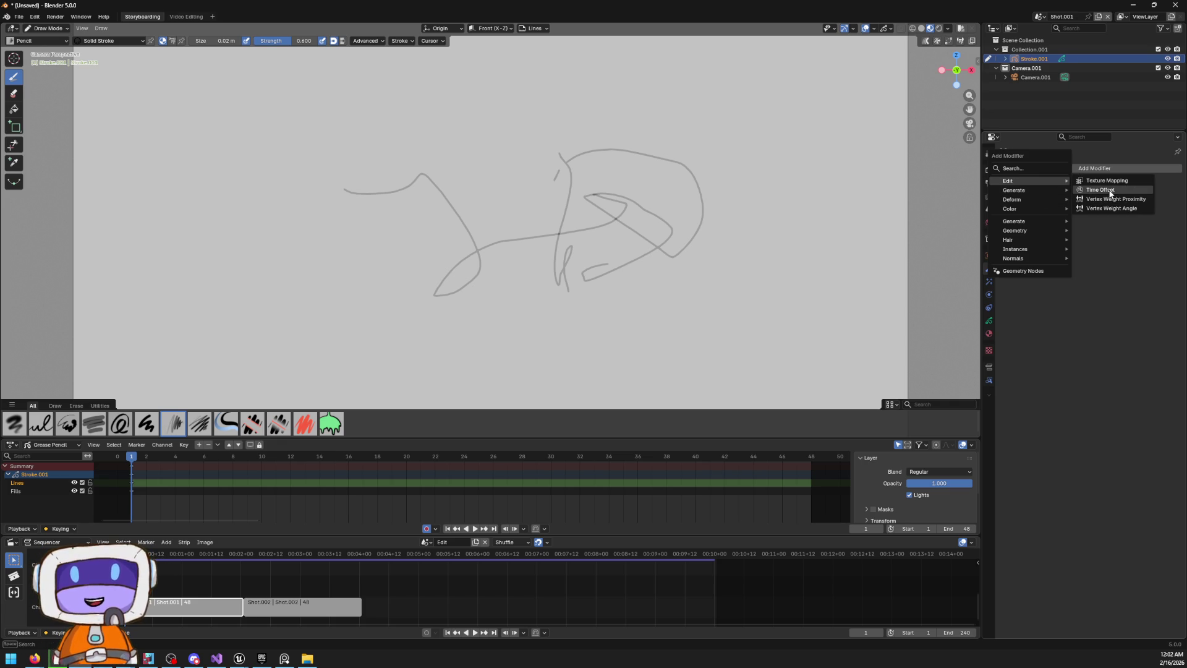
{"action": "left_click", "coordinate": [1109, 191]}
{"action": "mouse_move", "coordinate": [1113, 209]}
{"action": "left_mouse_down"}
{"action": "mouse_move", "coordinate": [1143, 209]}
{"action": "mouse_move", "coordinate": [1017, 206]}
{"action": "left_mouse_up"}
Add a Dot Dash modifier and shift its dash Offset to 53
{"action": "left_click", "coordinate": [1049, 167]}
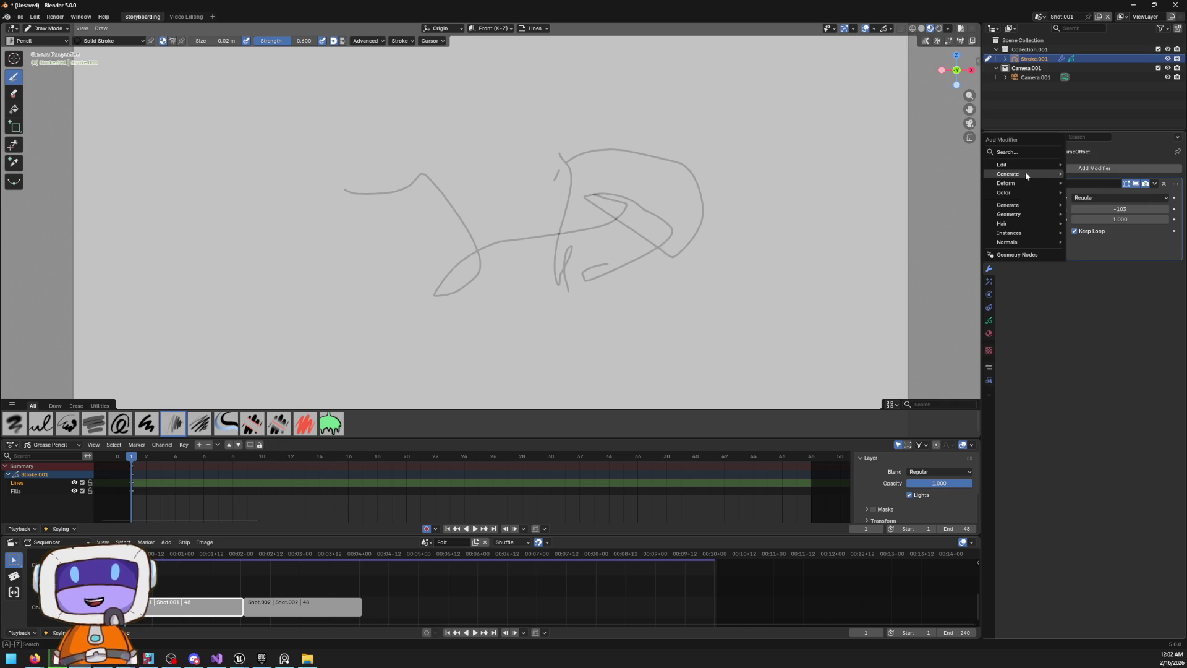
{"action": "mouse_move", "coordinate": [1030, 172]}
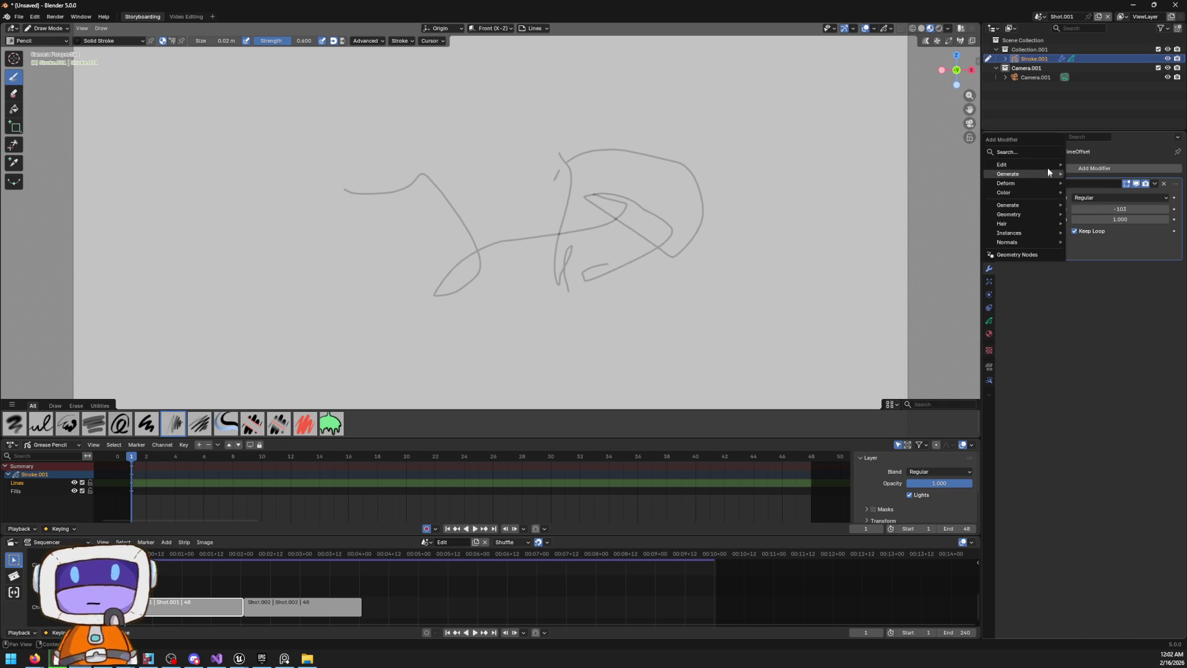
{"action": "left_click", "coordinate": [1075, 192]}
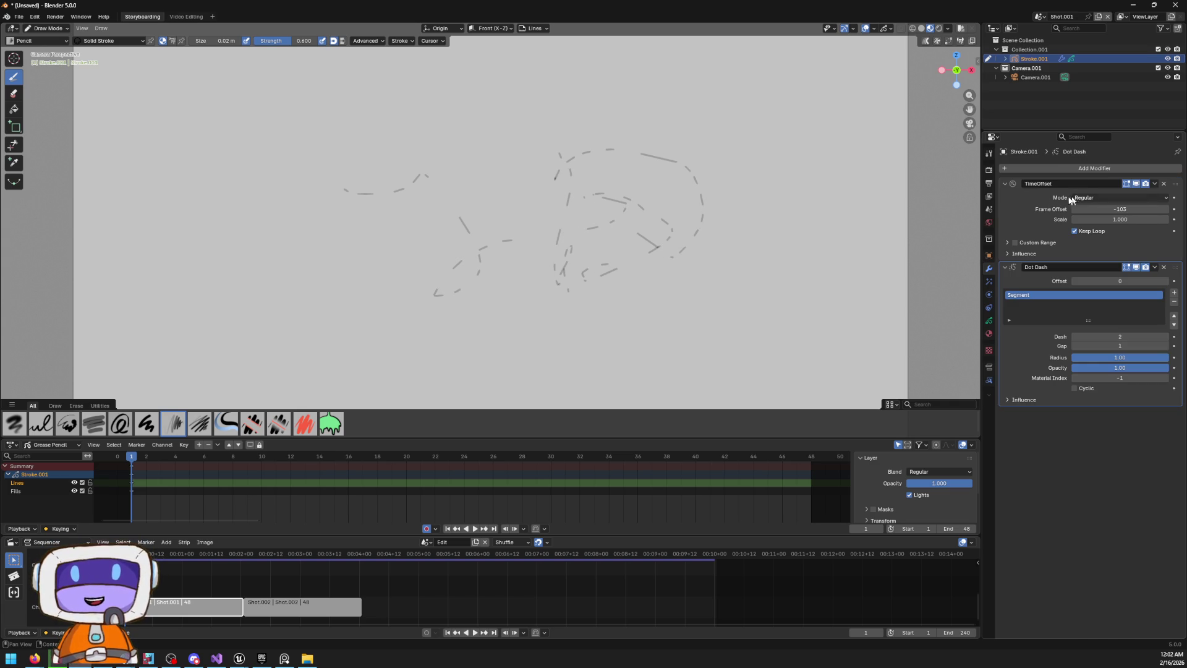
{"action": "left_click_drag", "start_coordinate": [1113, 281], "coordinate": [1169, 281]}
Draw another looping stroke, raise Frame Offset to 146, then remove the Time Offset modifier
{"action": "scroll", "coordinate": [548, 115], "scroll_direction": "up", "scroll_amount": 4}
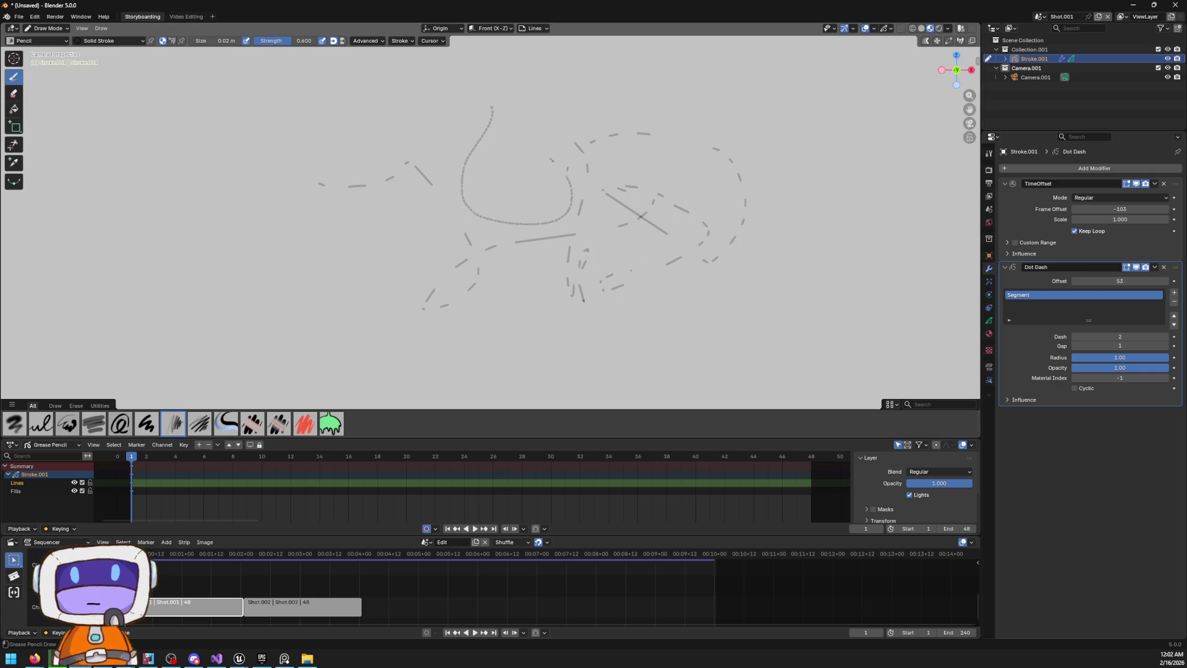
{"action": "mouse_move", "coordinate": [506, 135]}
{"action": "left_mouse_down"}
{"action": "mouse_move", "coordinate": [539, 172]}
{"action": "mouse_move", "coordinate": [481, 125]}
{"action": "left_mouse_up"}
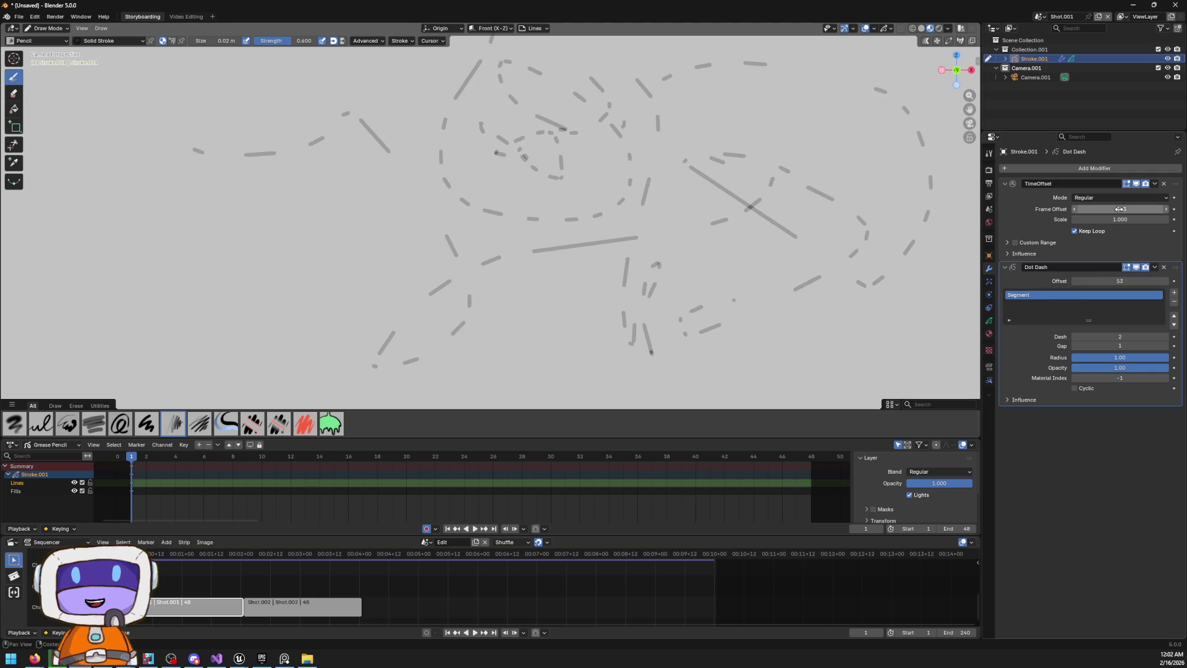
{"action": "left_click_drag", "start_coordinate": [1111, 209], "coordinate": [1138, 208]}
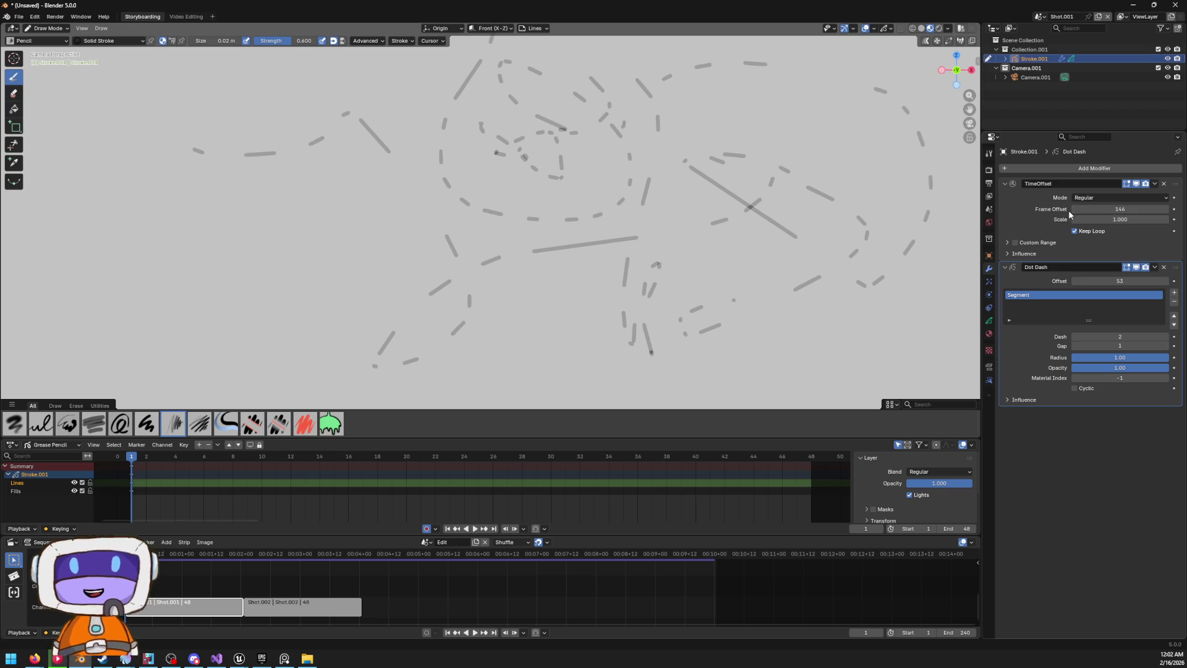
{"action": "left_click", "coordinate": [1163, 184]}
Remove the Dot Dash modifier and reopen RandomPlant.blend without saving changes
{"action": "left_click", "coordinate": [1163, 184]}
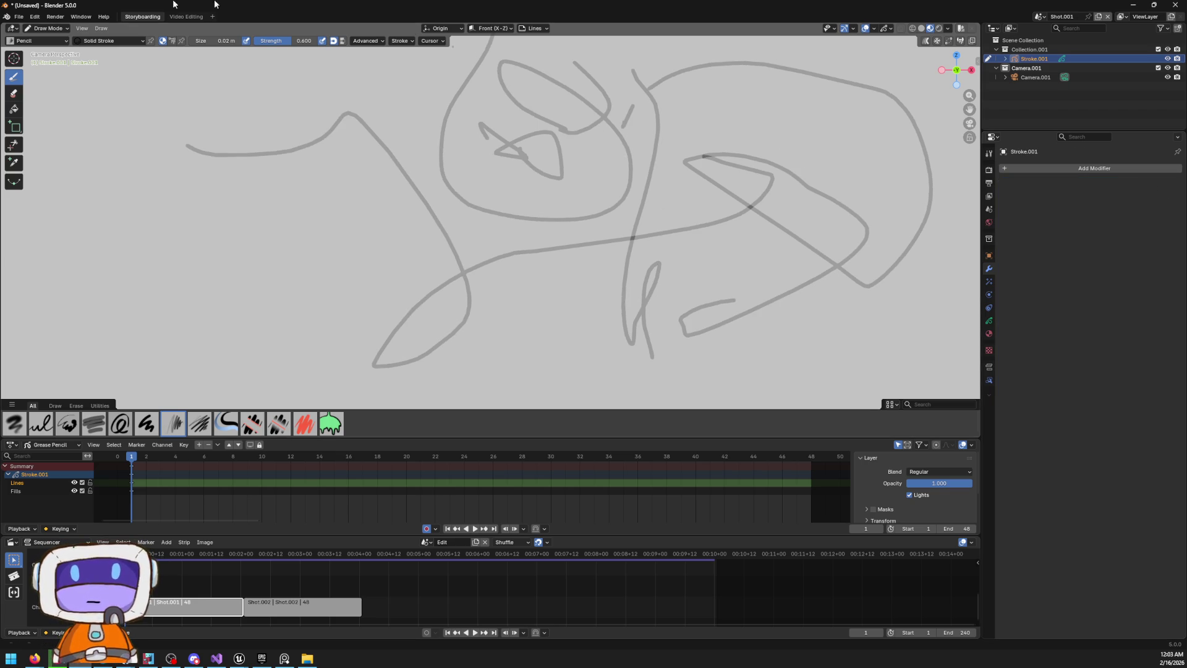
{"action": "left_click", "coordinate": [18, 17]}
{"action": "mouse_move", "coordinate": [89, 64]}
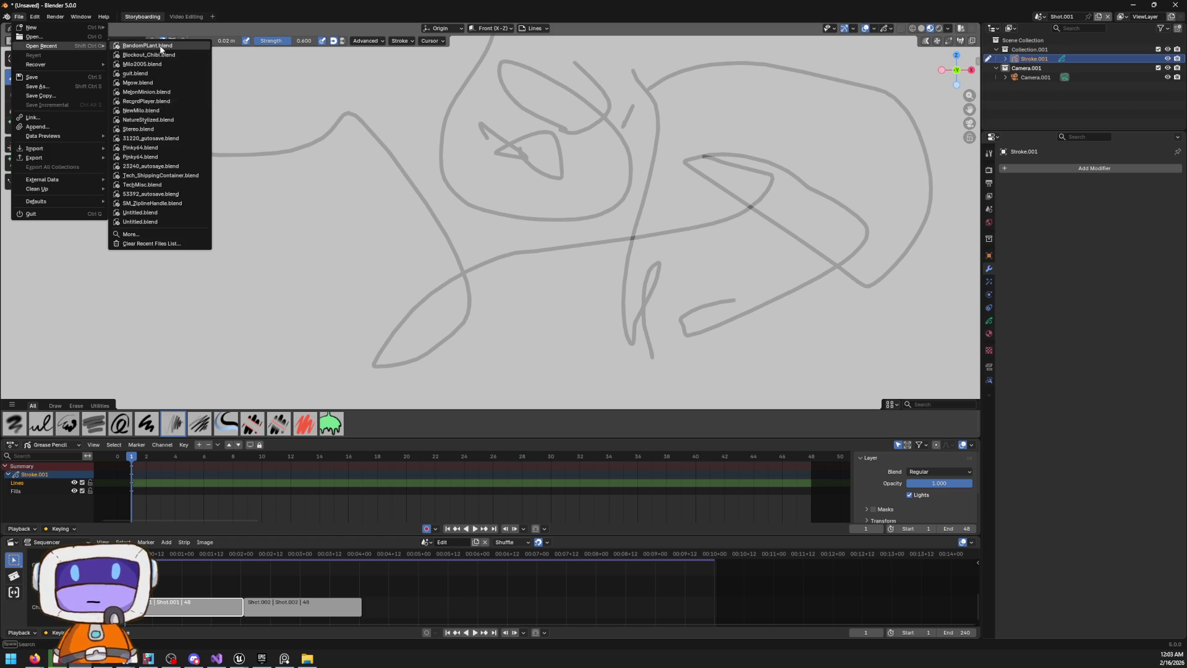
{"action": "left_click", "coordinate": [160, 46]}
{"action": "left_click", "coordinate": [624, 344]}
Orbit to look down on the plant and select the leaf Plane.004
{"action": "mouse_move", "coordinate": [645, 358]}
{"action": "left_mouse_down"}
{"action": "mouse_move", "coordinate": [673, 341]}
{"action": "mouse_move", "coordinate": [676, 471]}
{"action": "mouse_move", "coordinate": [700, 449]}
{"action": "left_mouse_up"}
{"action": "left_click", "coordinate": [699, 450]}
{"action": "mouse_move", "coordinate": [620, 395]}
{"action": "left_mouse_down"}
{"action": "mouse_move", "coordinate": [612, 276]}
{"action": "mouse_move", "coordinate": [580, 392]}
{"action": "mouse_move", "coordinate": [683, 321]}
{"action": "mouse_move", "coordinate": [599, 366]}
{"action": "mouse_move", "coordinate": [564, 369]}
{"action": "mouse_move", "coordinate": [575, 350]}
{"action": "mouse_move", "coordinate": [715, 281]}
{"action": "mouse_move", "coordinate": [772, 305]}
{"action": "mouse_move", "coordinate": [947, 279]}
{"action": "mouse_move", "coordinate": [853, 256]}
{"action": "mouse_move", "coordinate": [528, 299]}
{"action": "mouse_move", "coordinate": [630, 317]}
{"action": "mouse_move", "coordinate": [551, 298]}
{"action": "mouse_move", "coordinate": [577, 332]}
{"action": "left_mouse_up"}
{"action": "left_click", "coordinate": [612, 340]}
Enter Edit Mode on Plane.004 and view it from the back in wireframe
{"action": "mouse_move", "coordinate": [624, 243]}
{"action": "left_mouse_down"}
{"action": "mouse_move", "coordinate": [555, 242]}
{"action": "mouse_move", "coordinate": [662, 263]}
{"action": "left_mouse_up"}
{"action": "key", "text": "Tab"}
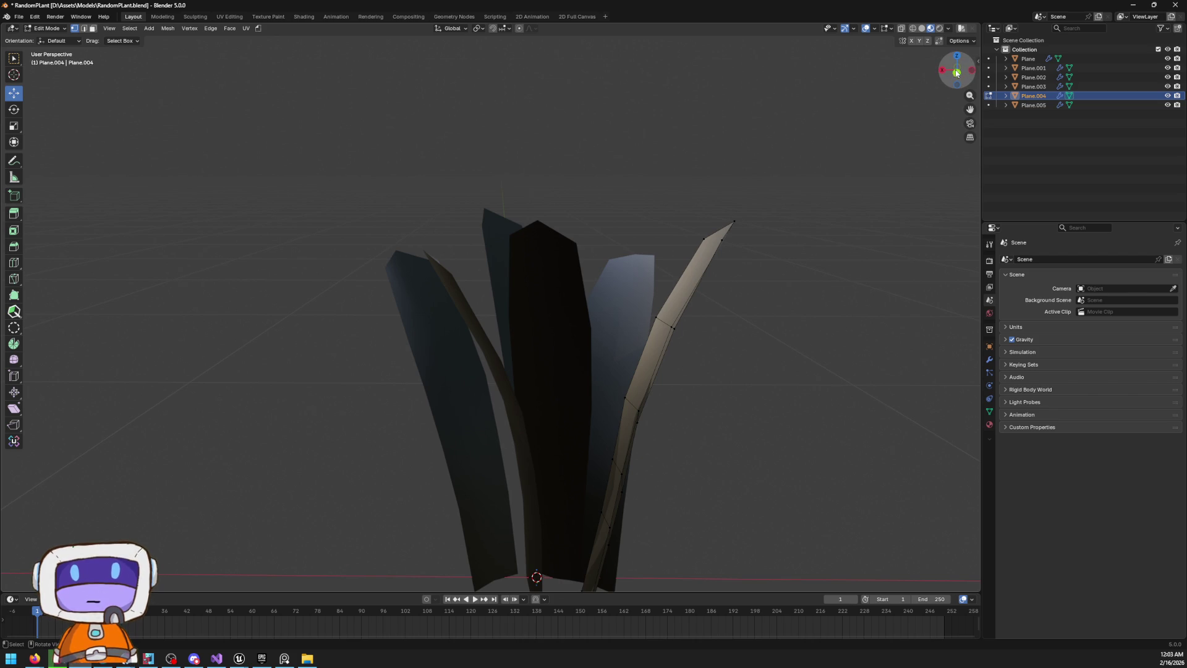
{"action": "left_click", "coordinate": [957, 72]}
{"action": "key", "text": "z"}
{"action": "left_click", "coordinate": [797, 345]}
Box-select the leaf's upper part, then move and rotate the tip
{"action": "left_click_drag", "start_coordinate": [578, 147], "coordinate": [864, 336]}
{"action": "key", "text": "r"}
{"action": "key", "text": "g"}
{"action": "left_click", "coordinate": [840, 279]}
{"action": "key", "text": "r"}
{"action": "right_click", "coordinate": [821, 252]}
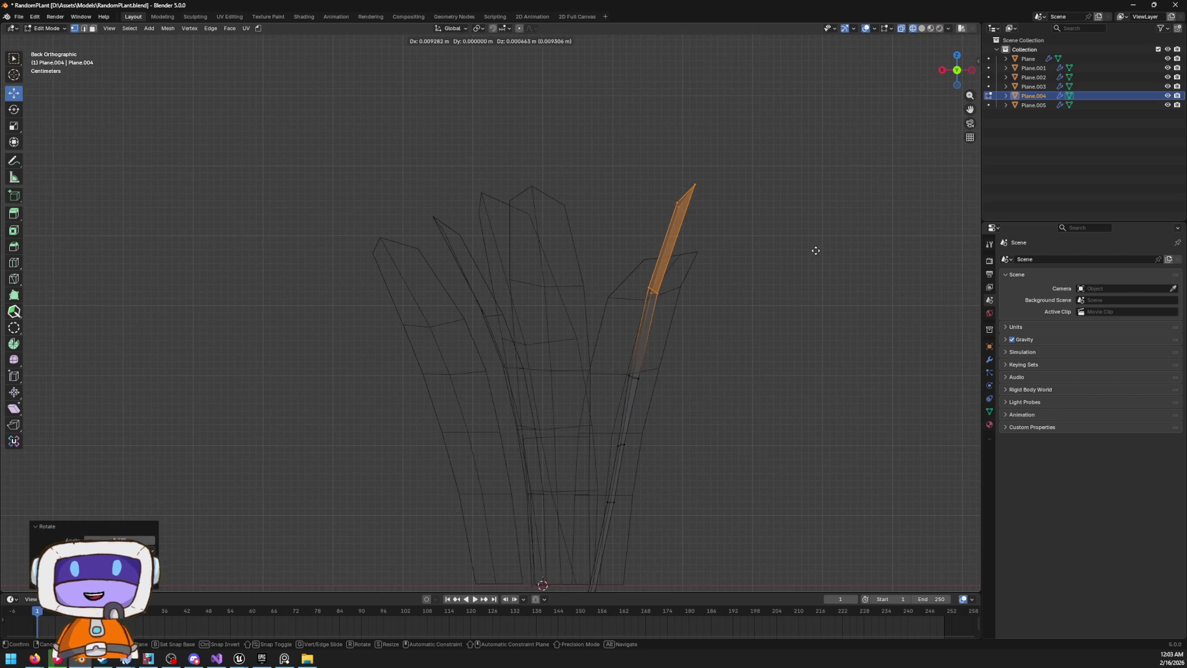
Select and move a section of the right leaf, then return to Object Mode
{"action": "left_click", "coordinate": [710, 422]}
{"action": "mouse_move", "coordinate": [596, 341]}
{"action": "left_mouse_down"}
{"action": "mouse_move", "coordinate": [730, 413]}
{"action": "mouse_move", "coordinate": [768, 373]}
{"action": "left_mouse_up"}
{"action": "key", "text": "g"}
{"action": "left_click", "coordinate": [675, 379]}
{"action": "left_click", "coordinate": [754, 384]}
{"action": "key", "text": "Tab"}
Re-enter Edit Mode in solid shading and display the leaf's Smooth by Angle modifier
{"action": "mouse_move", "coordinate": [700, 324]}
{"action": "left_mouse_down"}
{"action": "mouse_move", "coordinate": [588, 306]}
{"action": "mouse_move", "coordinate": [583, 259]}
{"action": "mouse_move", "coordinate": [551, 270]}
{"action": "left_mouse_up"}
{"action": "key", "text": "Tab"}
{"action": "key", "text": "z"}
{"action": "left_click", "coordinate": [643, 278]}
{"action": "mouse_move", "coordinate": [722, 349]}
{"action": "left_mouse_down"}
{"action": "mouse_move", "coordinate": [593, 342]}
{"action": "mouse_move", "coordinate": [580, 212]}
{"action": "mouse_move", "coordinate": [543, 201]}
{"action": "mouse_move", "coordinate": [599, 294]}
{"action": "mouse_move", "coordinate": [614, 262]}
{"action": "mouse_move", "coordinate": [574, 239]}
{"action": "mouse_move", "coordinate": [596, 286]}
{"action": "mouse_move", "coordinate": [655, 321]}
{"action": "mouse_move", "coordinate": [628, 276]}
{"action": "mouse_move", "coordinate": [566, 256]}
{"action": "left_mouse_up"}
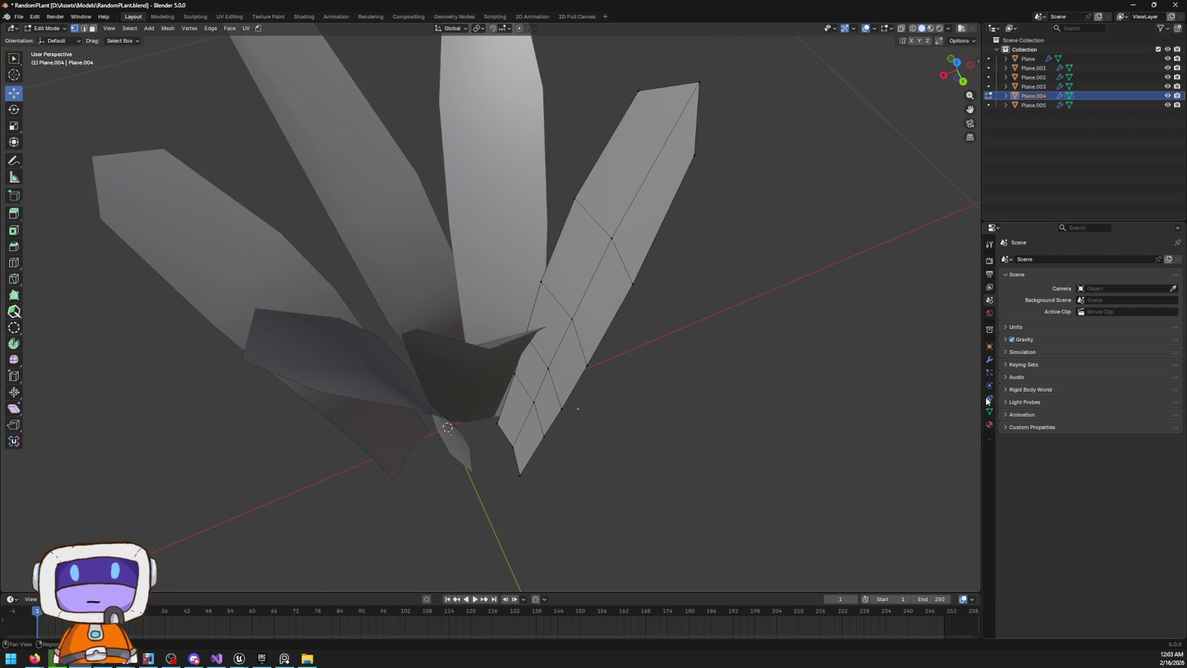
{"action": "left_click", "coordinate": [989, 359]}
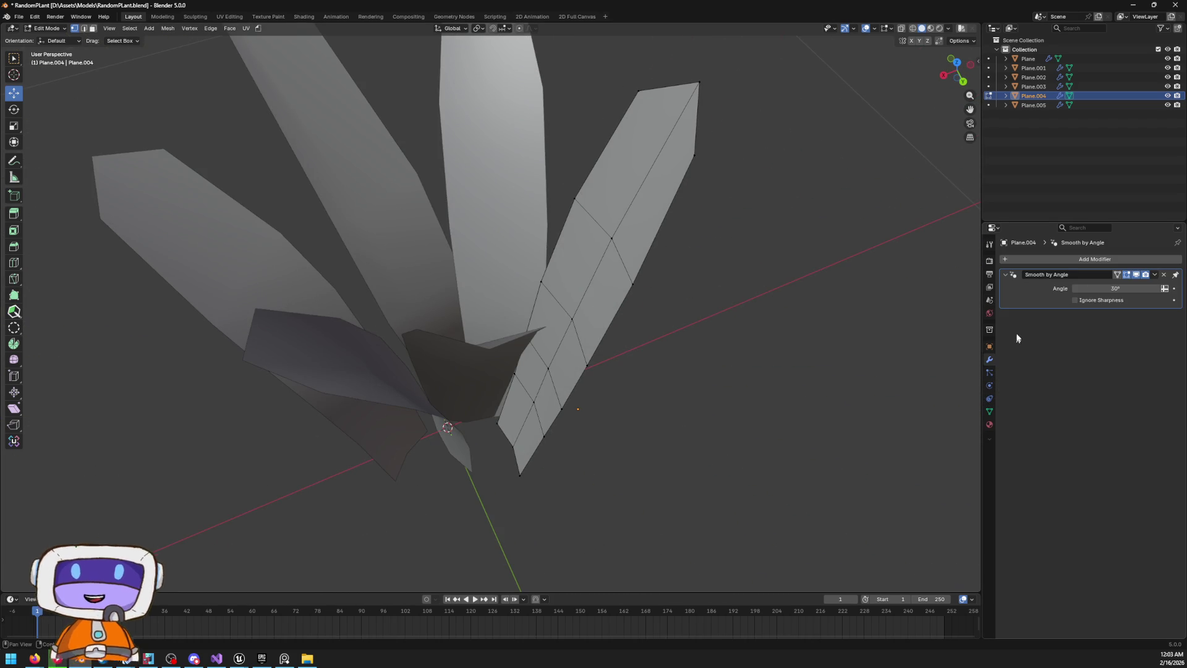
Add a Solidify modifier (Thickness 0.01 m, Offset -1) to the Plane.004 leaf
{"action": "left_click", "coordinate": [1119, 258]}
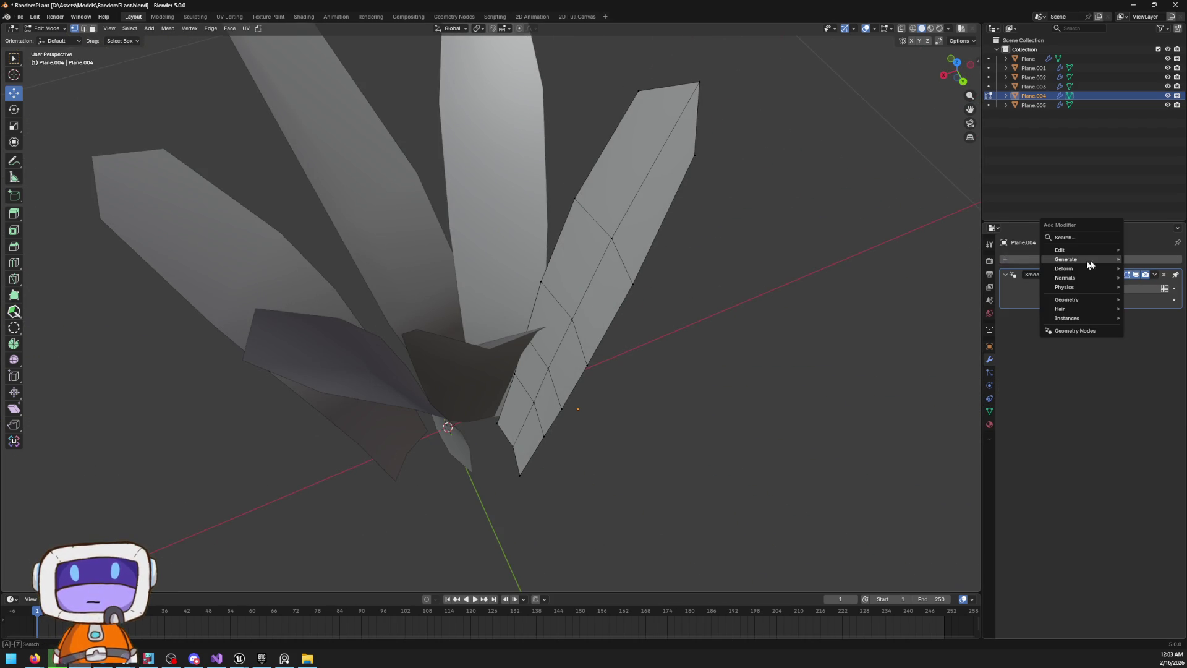
{"action": "mouse_move", "coordinate": [1071, 269]}
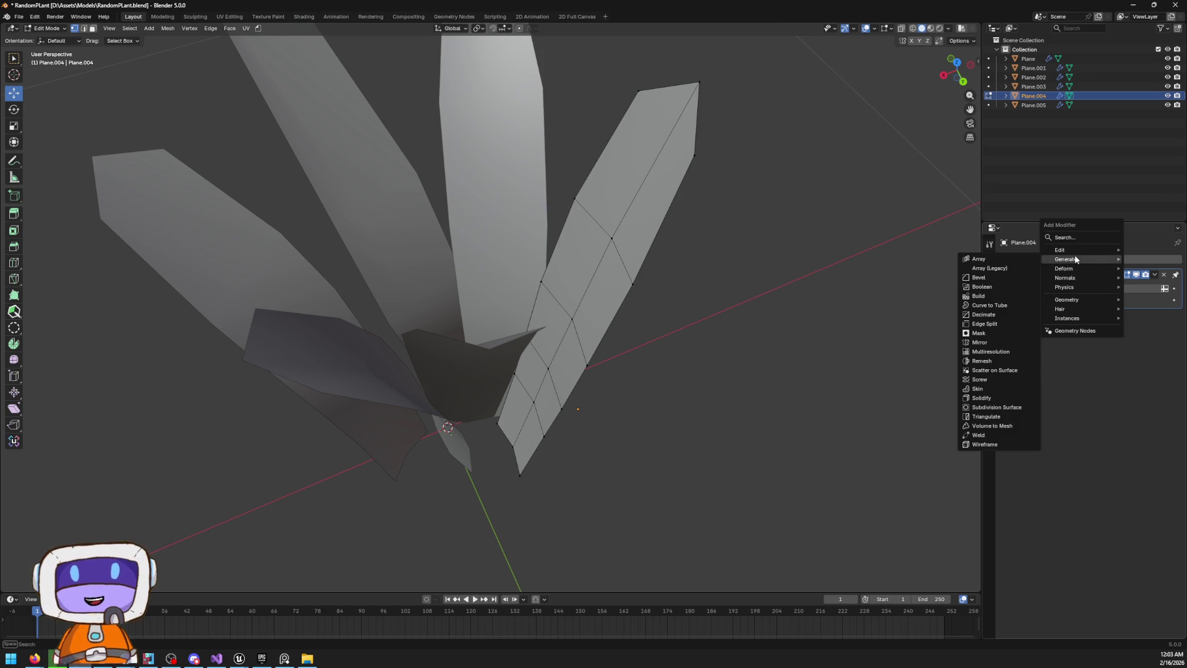
{"action": "left_click", "coordinate": [989, 398]}
{"action": "mouse_move", "coordinate": [711, 235]}
{"action": "left_mouse_down"}
{"action": "mouse_move", "coordinate": [662, 180]}
{"action": "mouse_move", "coordinate": [756, 196]}
{"action": "mouse_move", "coordinate": [636, 124]}
{"action": "mouse_move", "coordinate": [630, 177]}
{"action": "mouse_move", "coordinate": [467, 92]}
{"action": "left_mouse_up"}
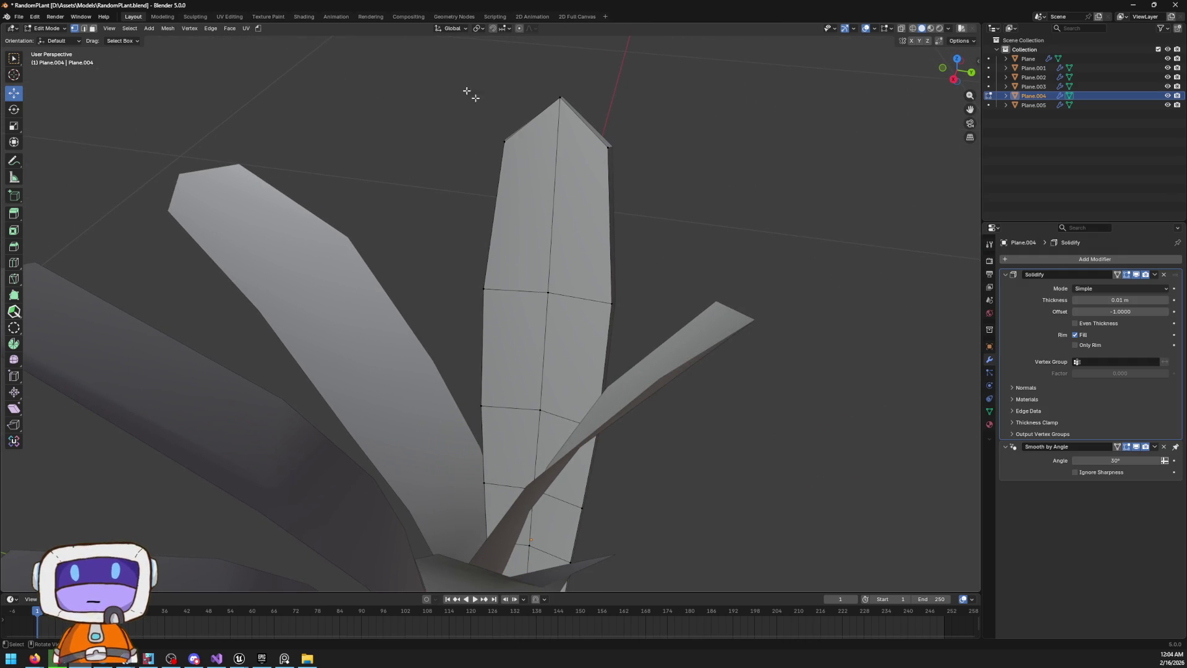
Bevel the leaf's tip vertex with 2 segments and profile 0.318
{"action": "left_click", "coordinate": [559, 98]}
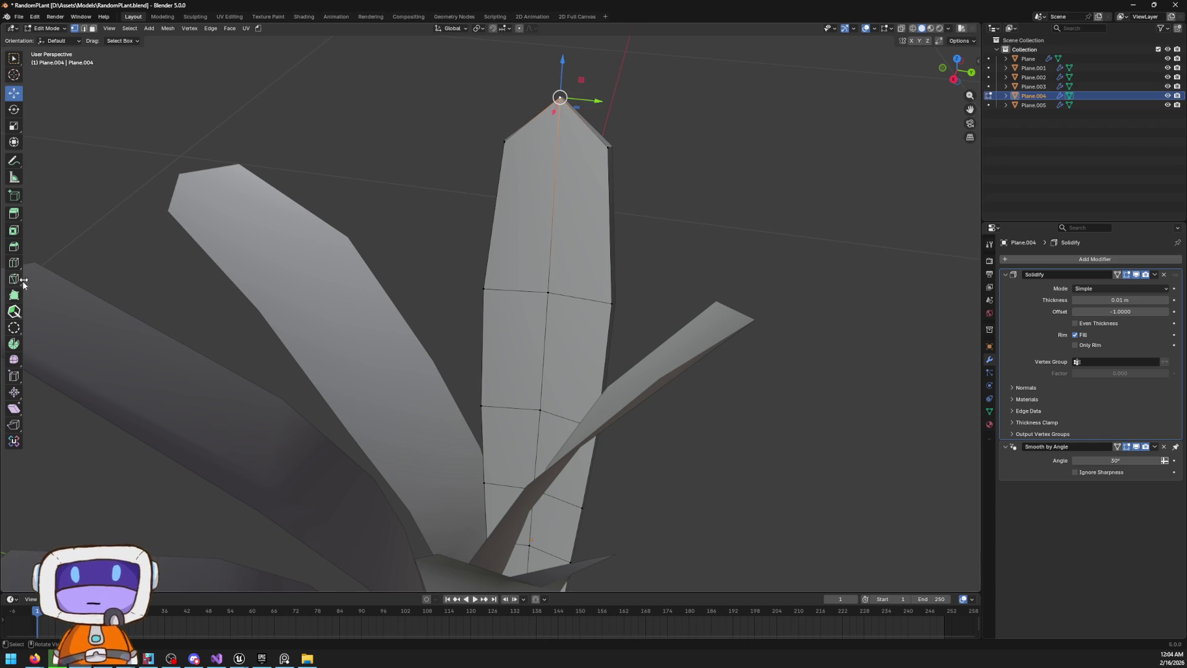
{"action": "left_click", "coordinate": [8, 248]}
{"action": "mouse_move", "coordinate": [538, 104]}
{"action": "left_mouse_down"}
{"action": "mouse_move", "coordinate": [529, 79]}
{"action": "mouse_move", "coordinate": [497, 97]}
{"action": "left_mouse_up"}
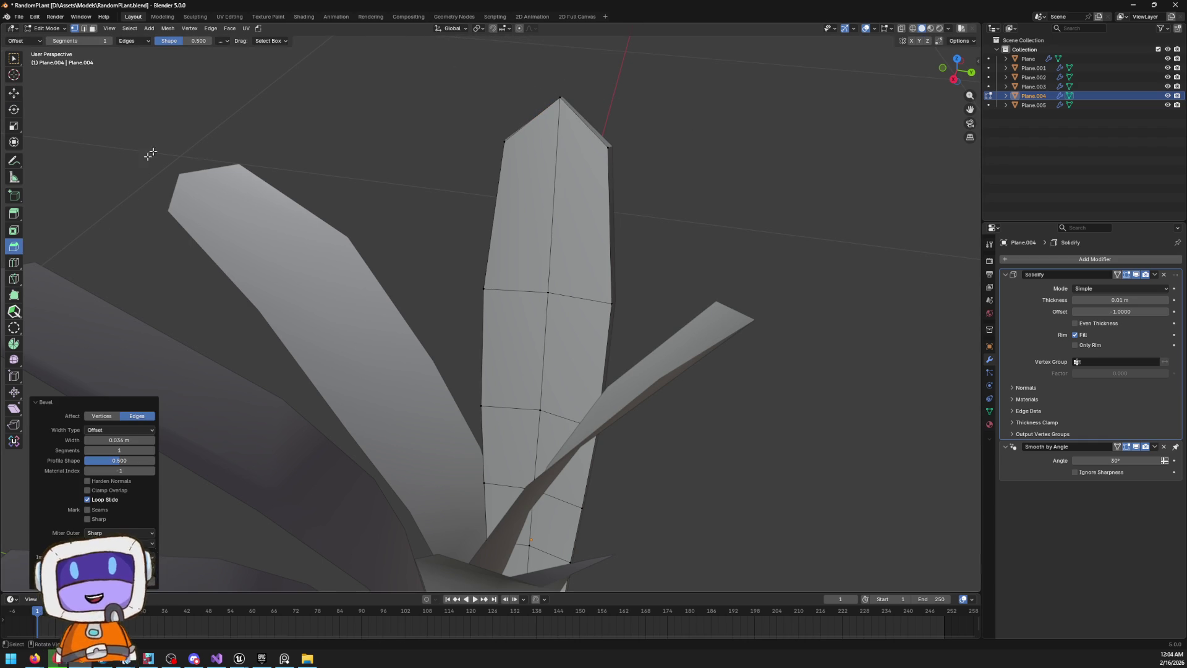
{"action": "left_click", "coordinate": [102, 416]}
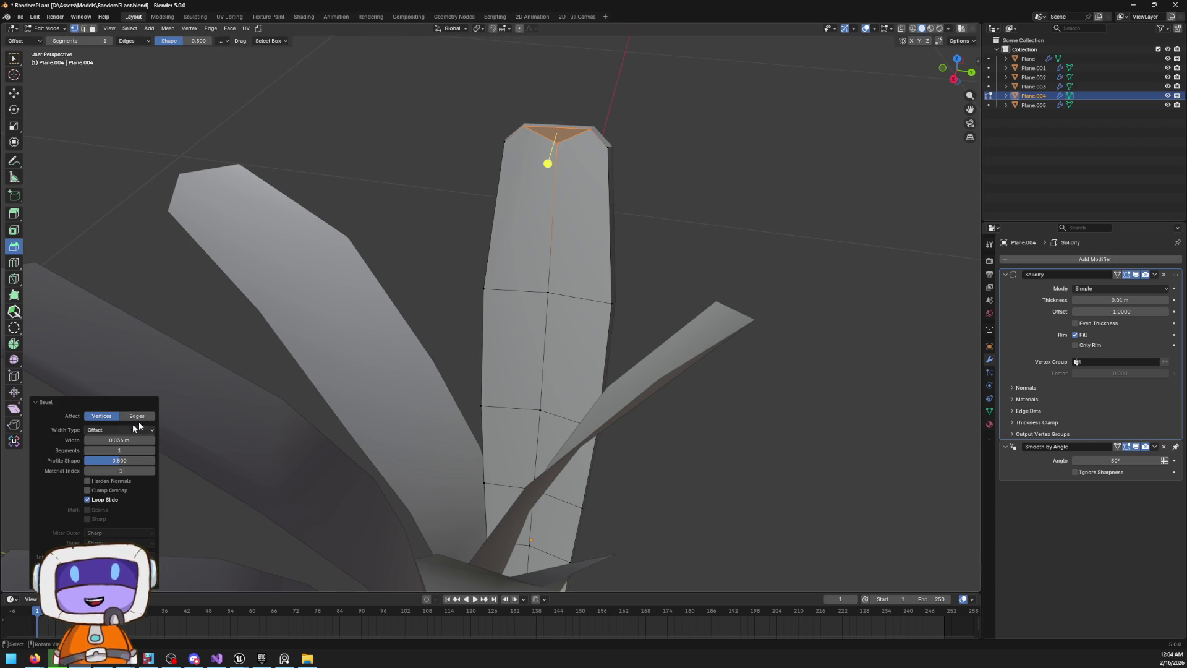
{"action": "left_click", "coordinate": [153, 451]}
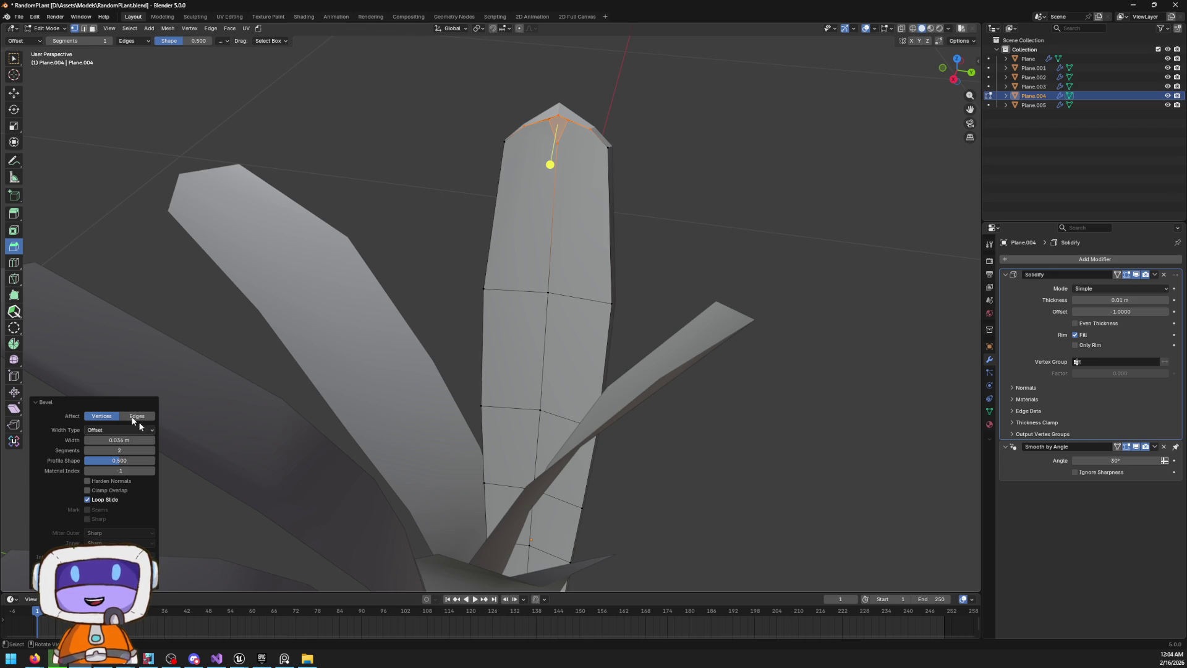
{"action": "left_click", "coordinate": [119, 460]}
{"action": "mouse_move", "coordinate": [119, 460]}
{"action": "left_mouse_down"}
{"action": "mouse_move", "coordinate": [148, 460]}
{"action": "mouse_move", "coordinate": [107, 459]}
{"action": "left_mouse_up"}
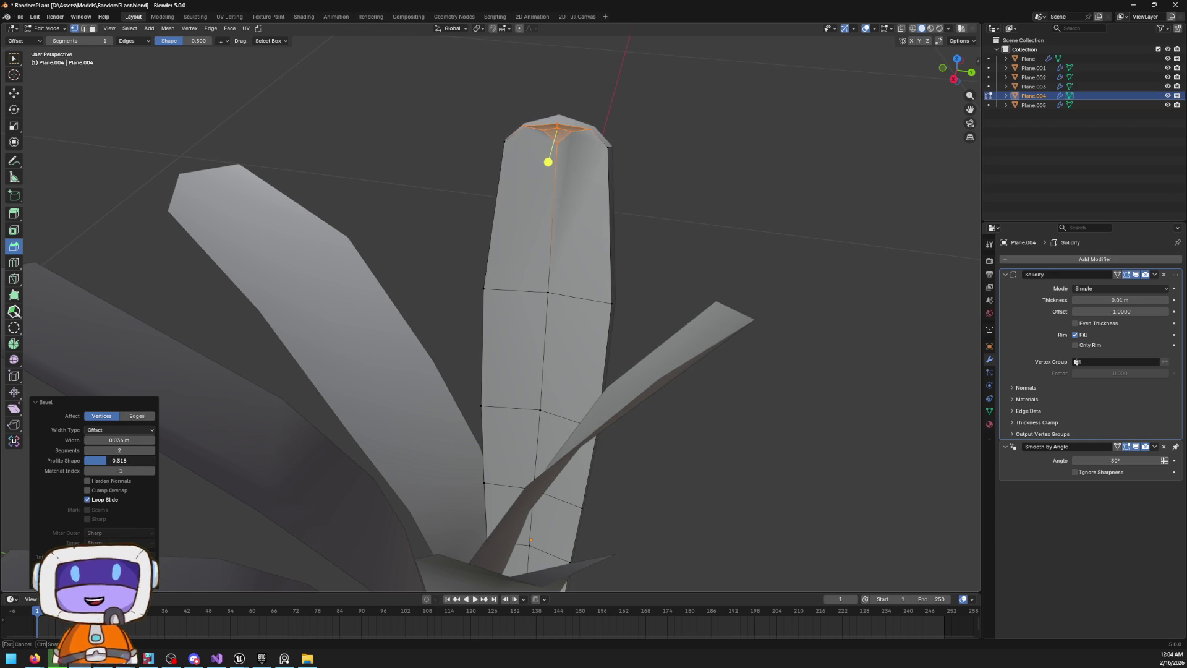
{"action": "mouse_move", "coordinate": [383, 297]}
{"action": "left_mouse_down"}
{"action": "mouse_move", "coordinate": [511, 305]}
{"action": "mouse_move", "coordinate": [210, 495]}
{"action": "left_mouse_up"}
Try 3 and then 1 bevel segments, settling on 2 with profile 0.351
{"action": "left_click", "coordinate": [150, 450]}
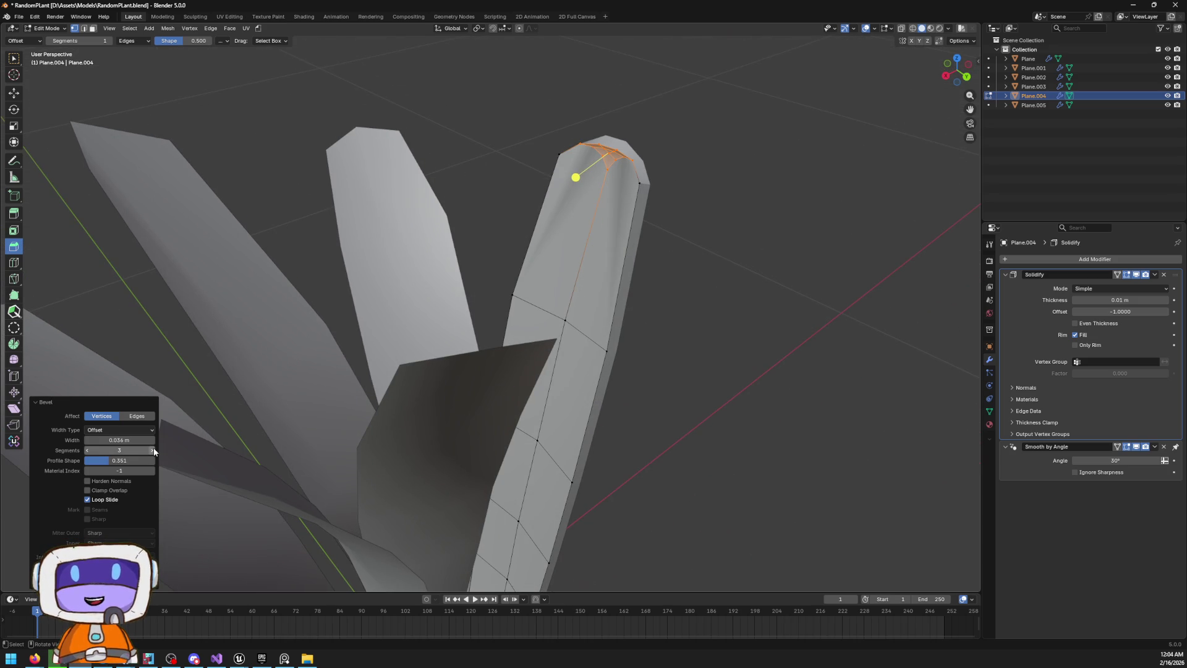
{"action": "mouse_move", "coordinate": [477, 283]}
{"action": "left_mouse_down"}
{"action": "mouse_move", "coordinate": [572, 247]}
{"action": "mouse_move", "coordinate": [435, 262]}
{"action": "mouse_move", "coordinate": [481, 268]}
{"action": "mouse_move", "coordinate": [371, 309]}
{"action": "left_mouse_up"}
{"action": "left_click", "coordinate": [102, 450]}
{"action": "type", "text": "1"}
{"action": "key", "text": "Return"}
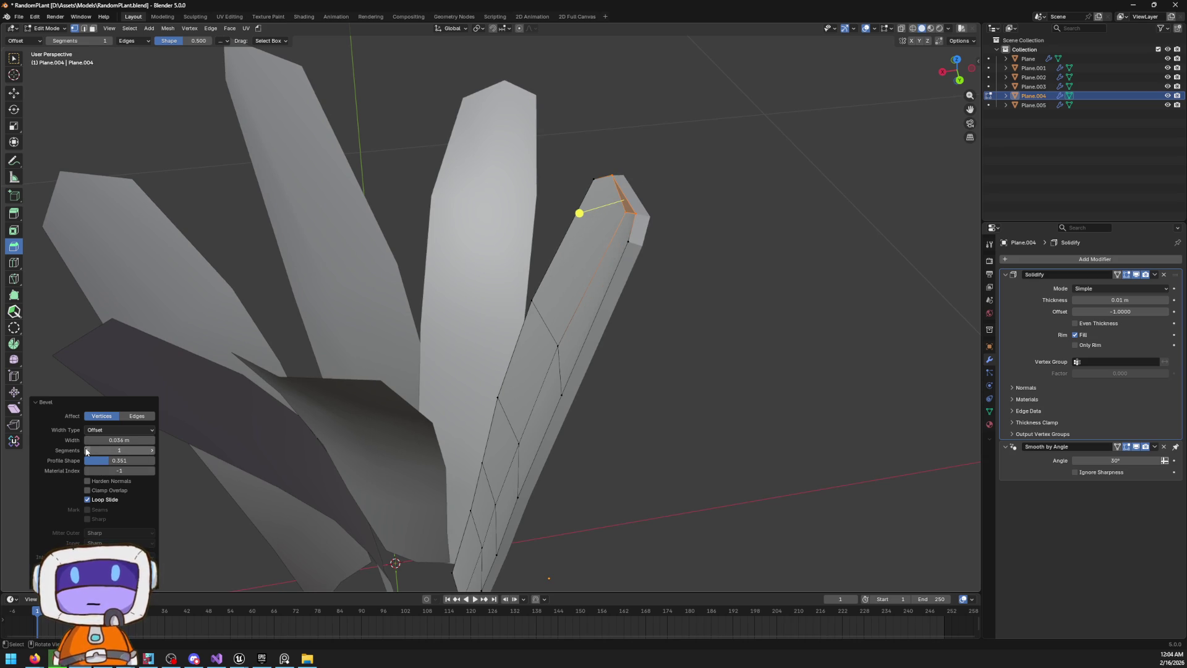
{"action": "left_click", "coordinate": [153, 450]}
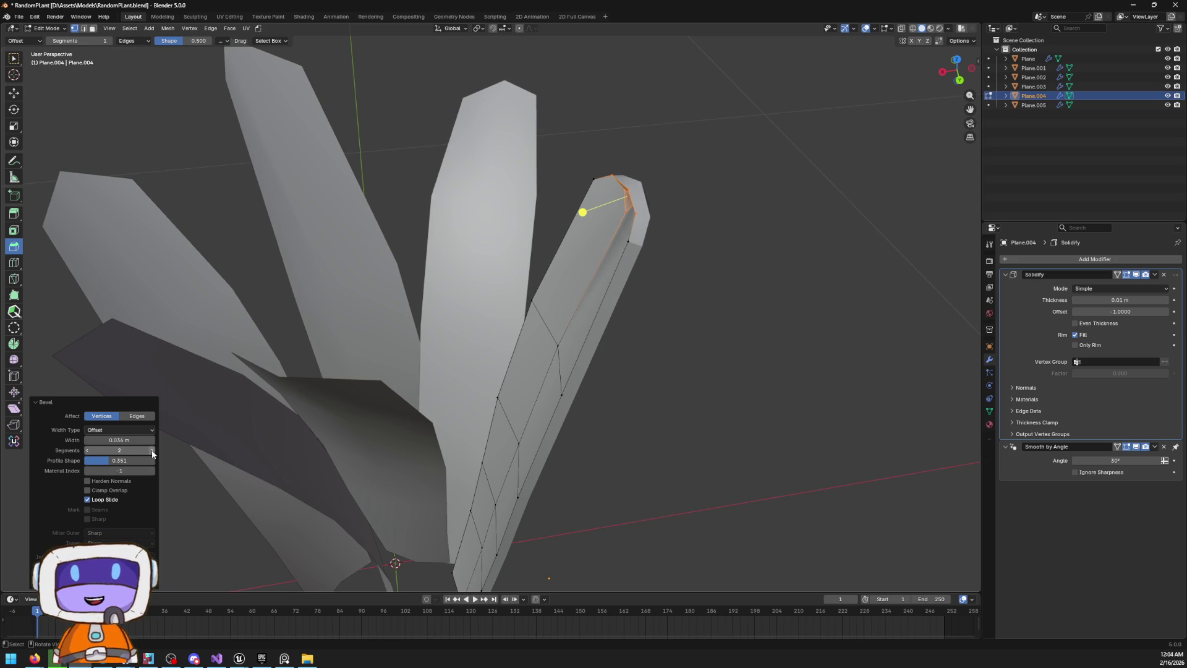
{"action": "mouse_move", "coordinate": [125, 461]}
{"action": "left_mouse_down"}
{"action": "mouse_move", "coordinate": [105, 462]}
{"action": "mouse_move", "coordinate": [127, 462]}
{"action": "mouse_move", "coordinate": [123, 440]}
{"action": "mouse_move", "coordinate": [139, 440]}
{"action": "mouse_move", "coordinate": [122, 439]}
{"action": "left_mouse_up"}
Orbit and zoom in for a close look at the beveled leaf tip
{"action": "left_click_drag", "start_coordinate": [407, 349], "coordinate": [518, 323]}
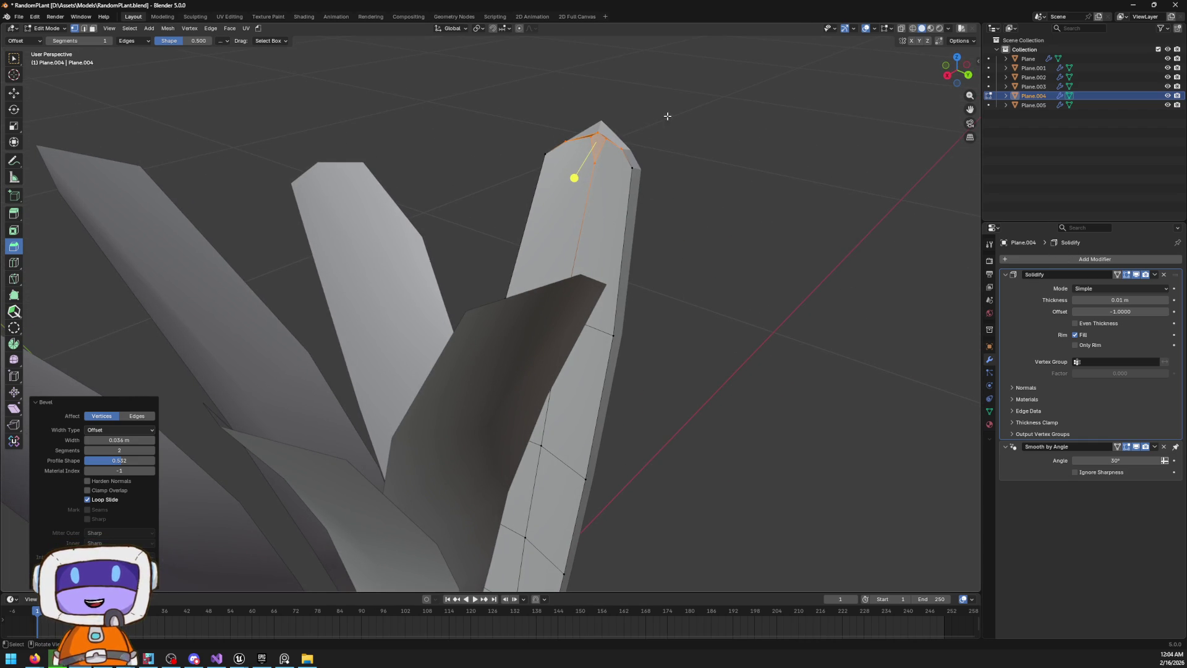
{"action": "left_click_drag", "start_coordinate": [667, 115], "coordinate": [625, 132]}
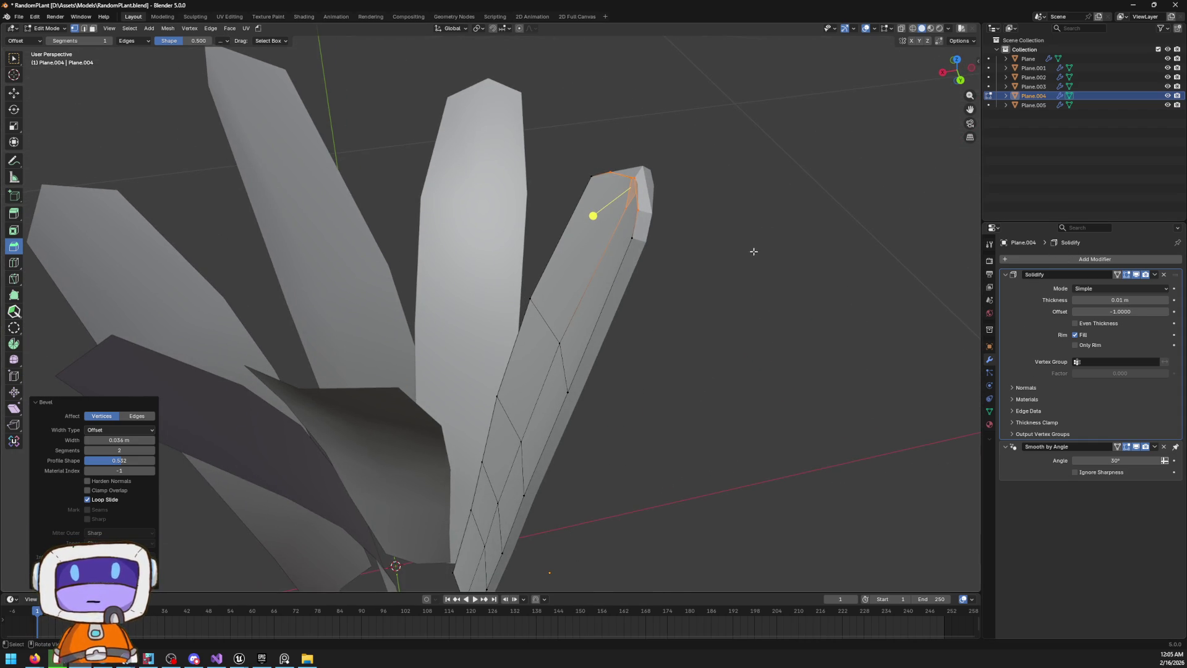
{"action": "scroll", "coordinate": [753, 252], "scroll_direction": "up", "scroll_amount": 4}
{"action": "key", "text": "Tab"}
{"action": "mouse_move", "coordinate": [764, 127]}
{"action": "left_mouse_down"}
{"action": "mouse_move", "coordinate": [500, 252]}
{"action": "mouse_move", "coordinate": [511, 188]}
{"action": "left_mouse_up"}
{"action": "key", "text": "Tab"}
{"action": "scroll", "coordinate": [583, 265], "scroll_direction": "up", "scroll_amount": 4}
{"action": "mouse_move", "coordinate": [722, 63]}
{"action": "left_mouse_down"}
{"action": "mouse_move", "coordinate": [653, 190]}
{"action": "mouse_move", "coordinate": [611, 193]}
{"action": "left_mouse_up"}
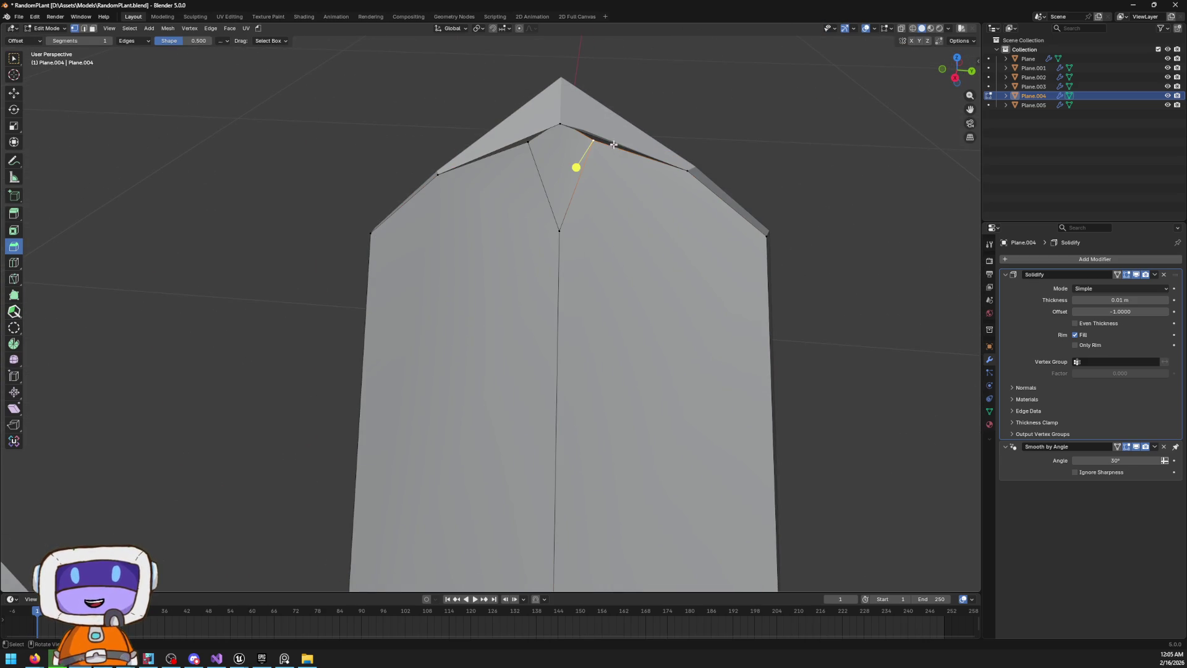
Make a knife cut on the tip, then undo the tip edits and Solidify
{"action": "left_click", "coordinate": [593, 142]}
{"action": "key", "text": "Return"}
{"action": "key", "text": "g"}
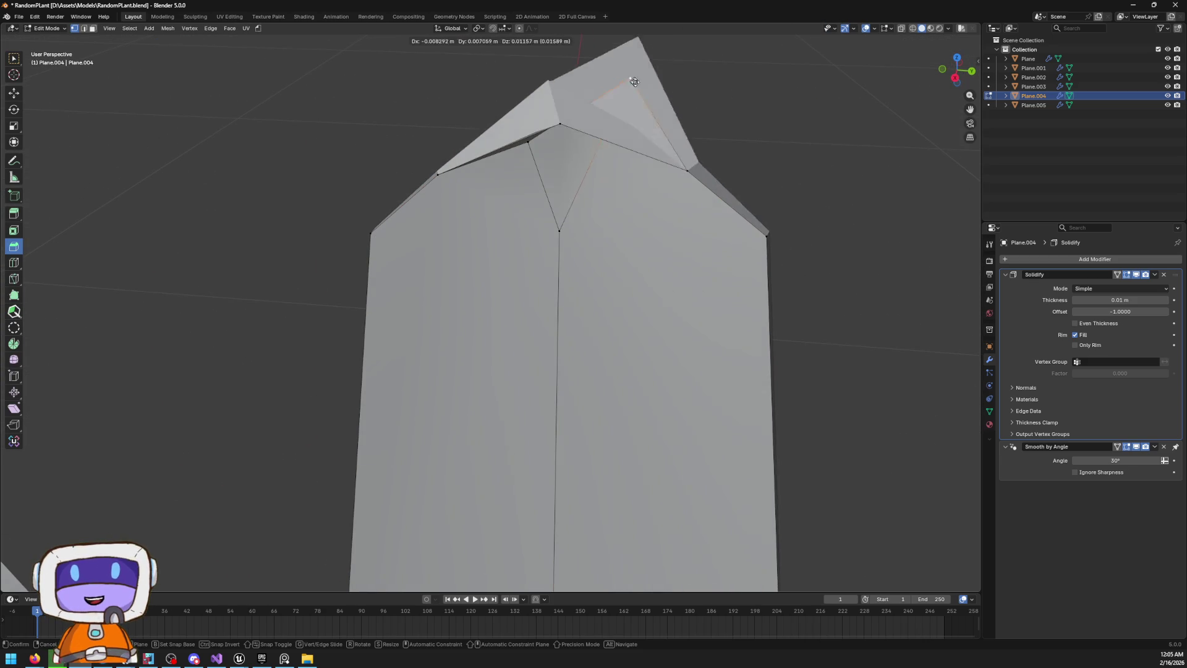
{"action": "key", "text": "Escape"}
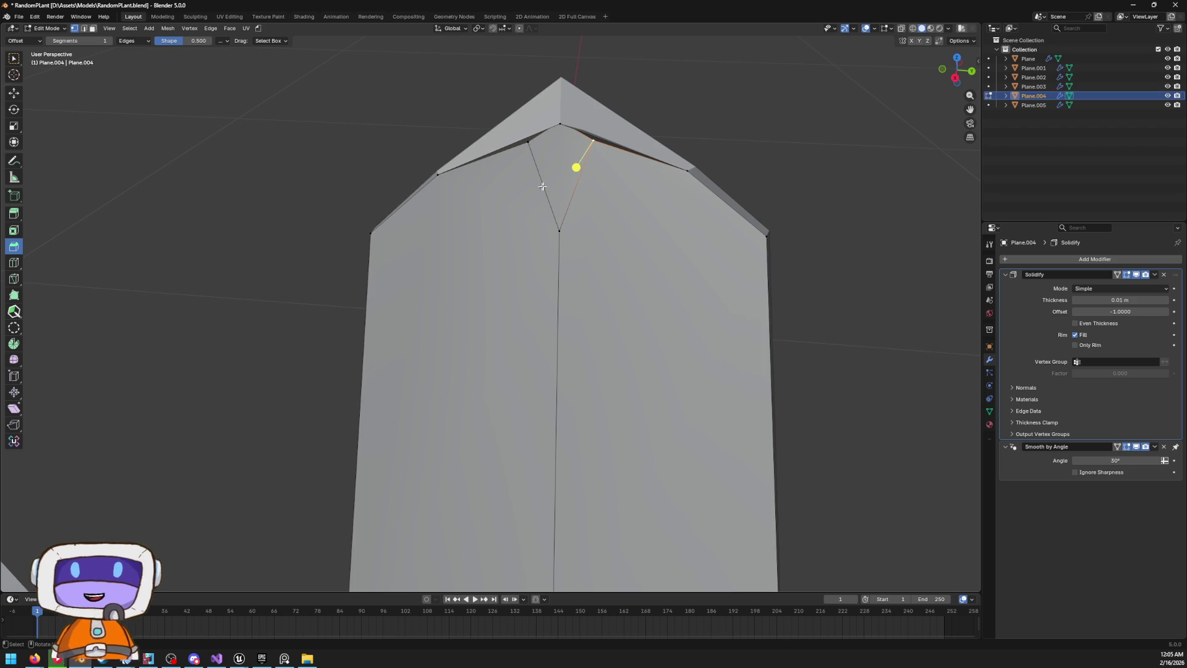
{"action": "key", "text": "ctrl+z"}
{"action": "key", "text": "ctrl+z"}
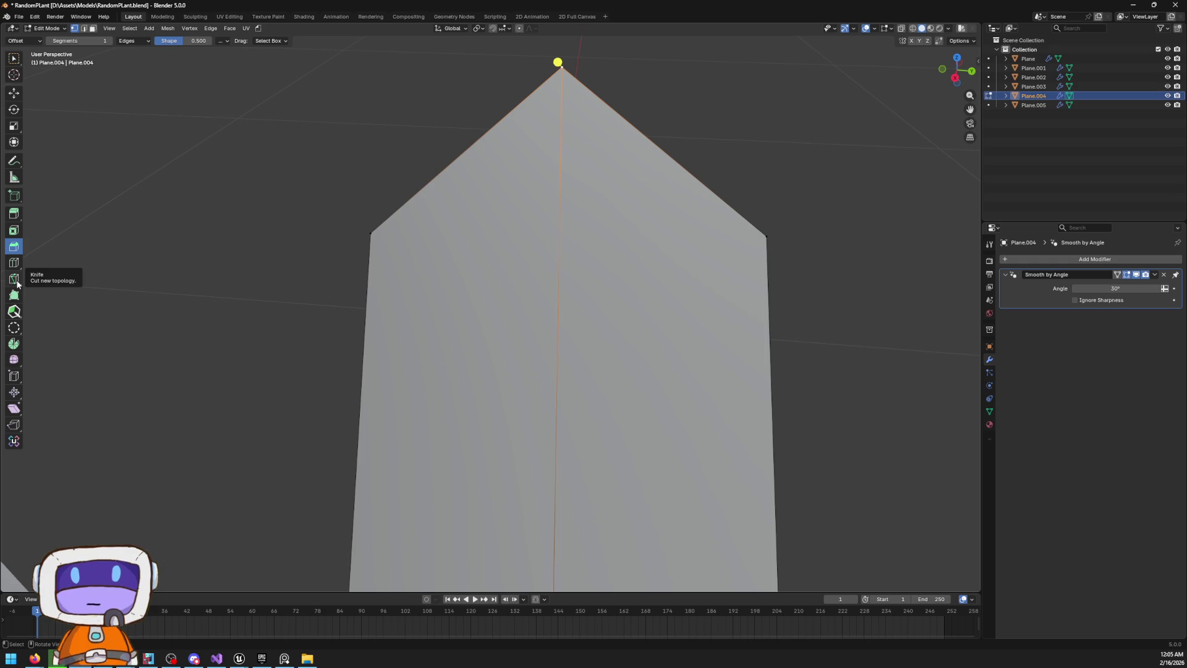
Knife-cut a new edge across the tip base from left to right base vertex
{"action": "left_click", "coordinate": [14, 280]}
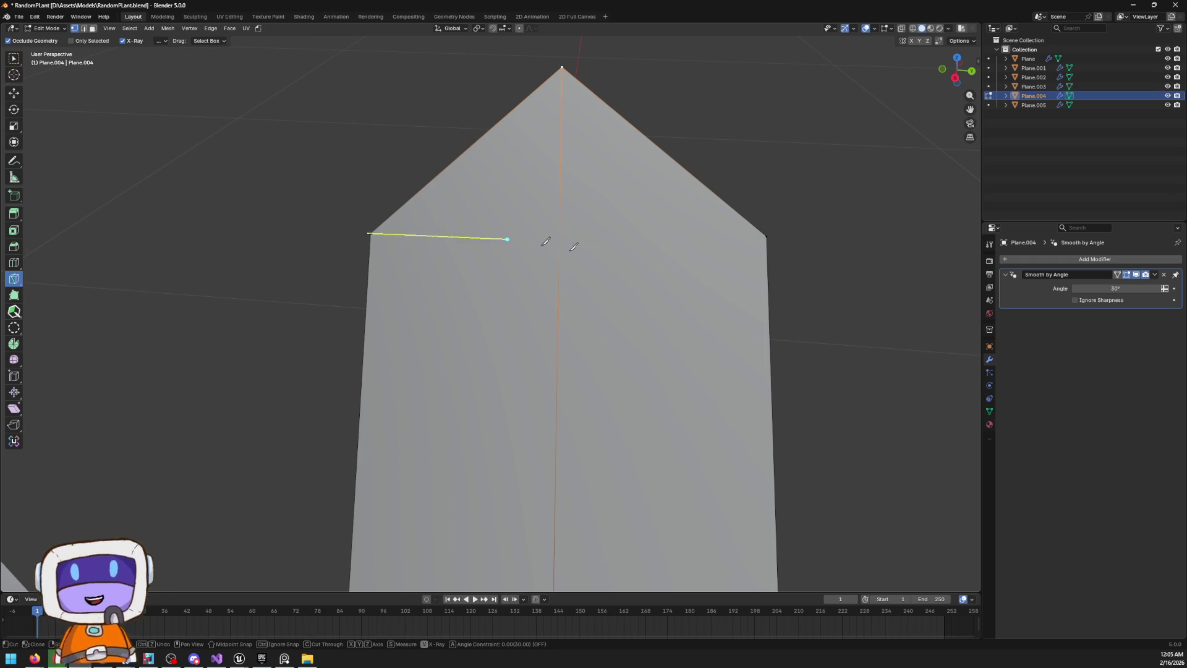
{"action": "left_click", "coordinate": [372, 233]}
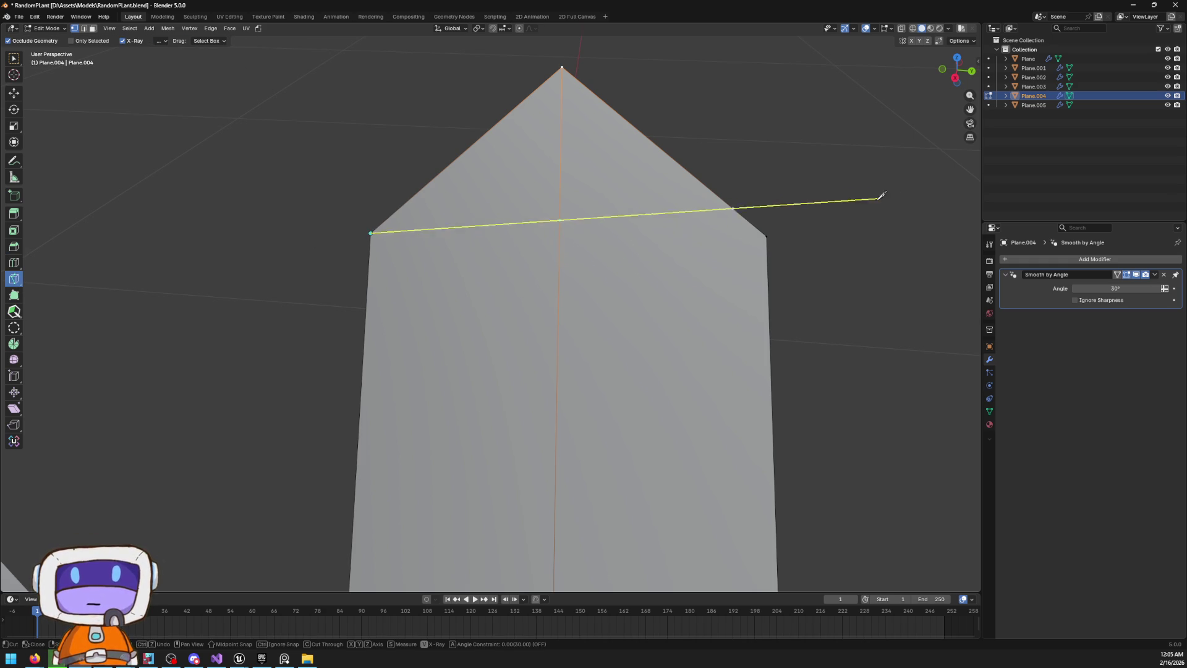
{"action": "left_click", "coordinate": [767, 236]}
{"action": "key", "text": "Return"}
{"action": "scroll", "coordinate": [539, 109], "scroll_direction": "down", "scroll_amount": 2}
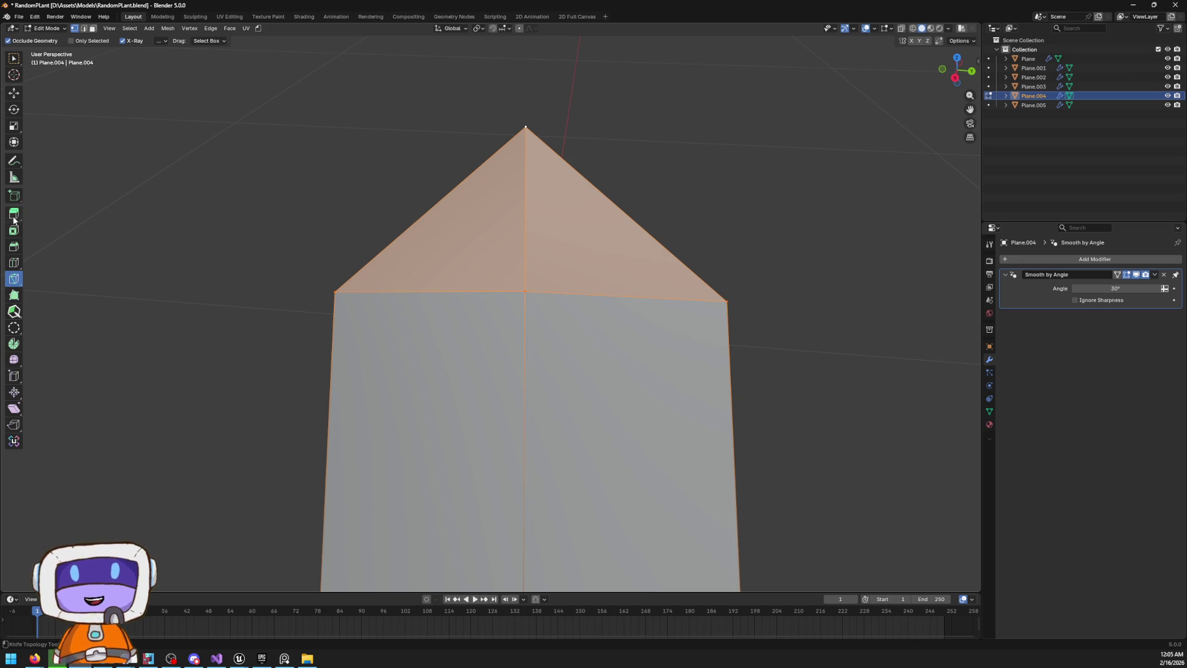
Add vertical knife cuts on the tip's left and right slopes, then start a cut down the leaf
{"action": "left_click", "coordinate": [437, 204]}
{"action": "left_click", "coordinate": [430, 290]}
{"action": "key", "text": "Return"}
{"action": "left_click", "coordinate": [612, 296]}
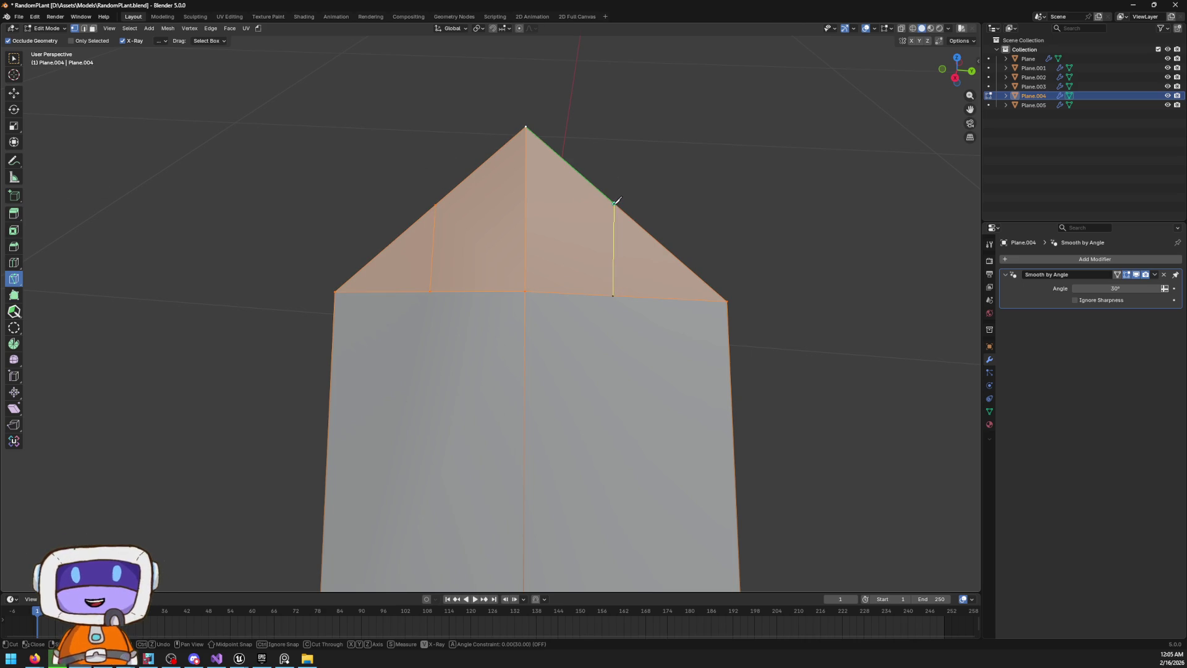
{"action": "left_click", "coordinate": [615, 201]}
{"action": "key", "text": "Return"}
{"action": "scroll", "coordinate": [619, 291], "scroll_direction": "down", "scroll_amount": 5}
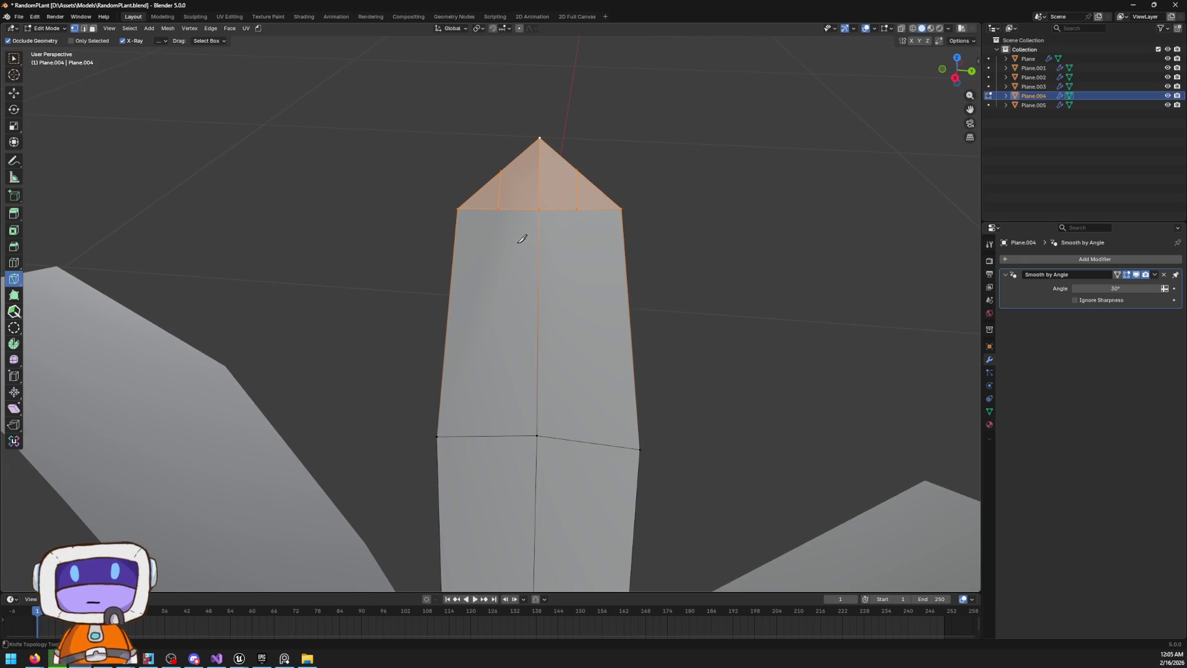
{"action": "scroll", "coordinate": [514, 224], "scroll_direction": "up", "scroll_amount": 2}
{"action": "left_click", "coordinate": [502, 159]}
{"action": "left_click", "coordinate": [507, 160]}
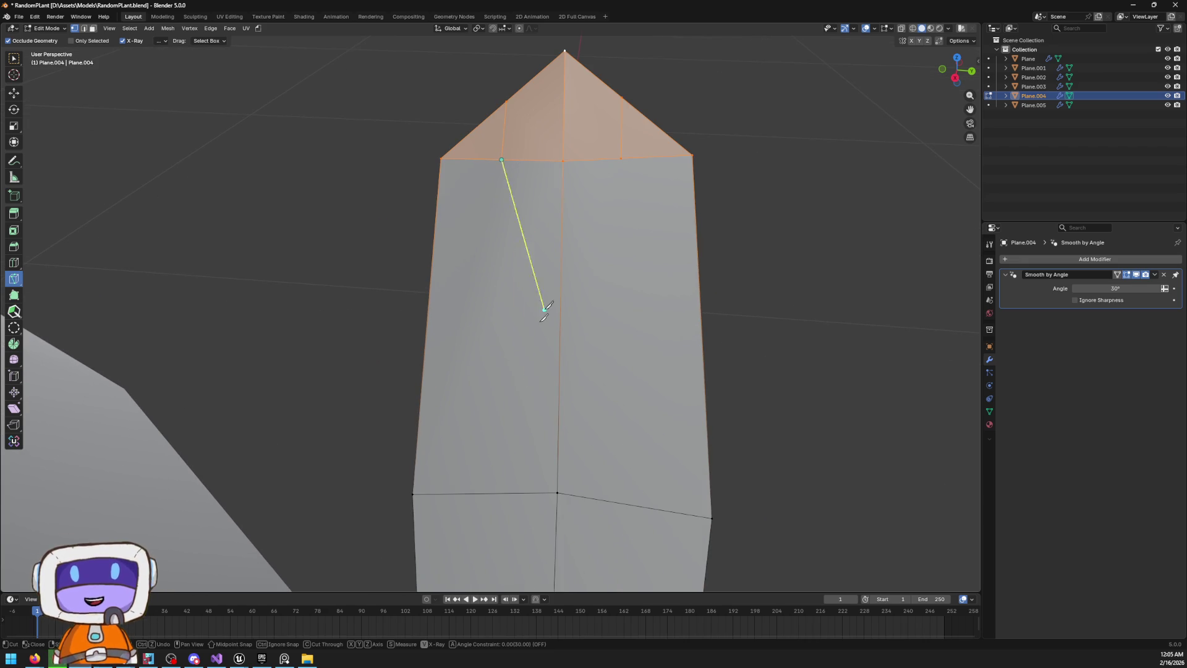